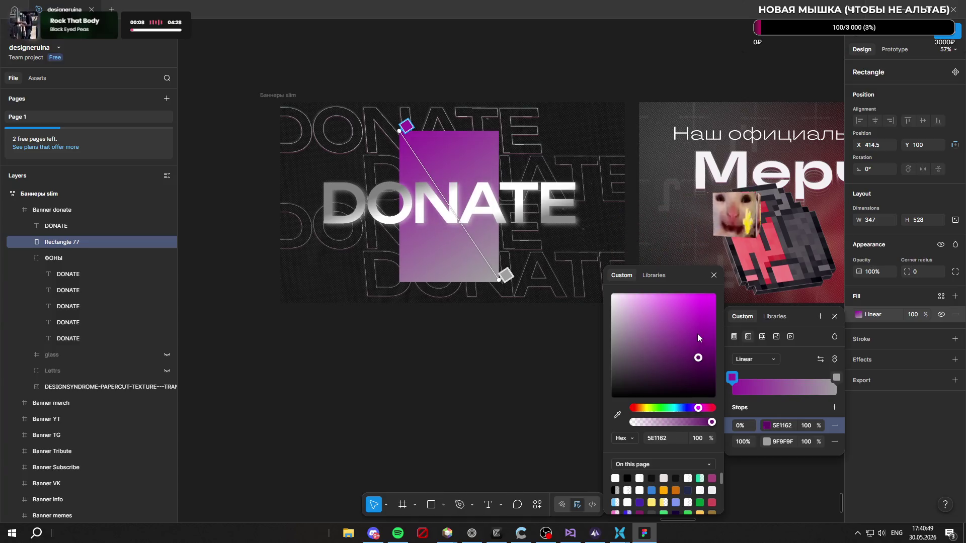
Step: Recolour the gradient's 100% stop to crimson red D92048, giving the bar an A01EA7-to-D92048 gradient
left_click(747, 441)
left_click(703, 409)
left_click_drag(697, 348, 695, 366)
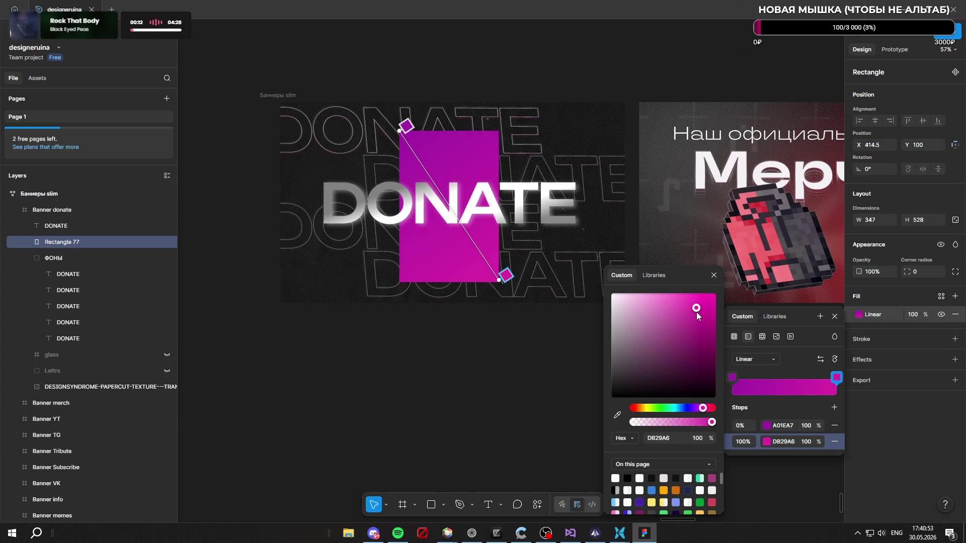
left_click_drag(705, 410, 710, 408)
left_click_drag(707, 350, 701, 313)
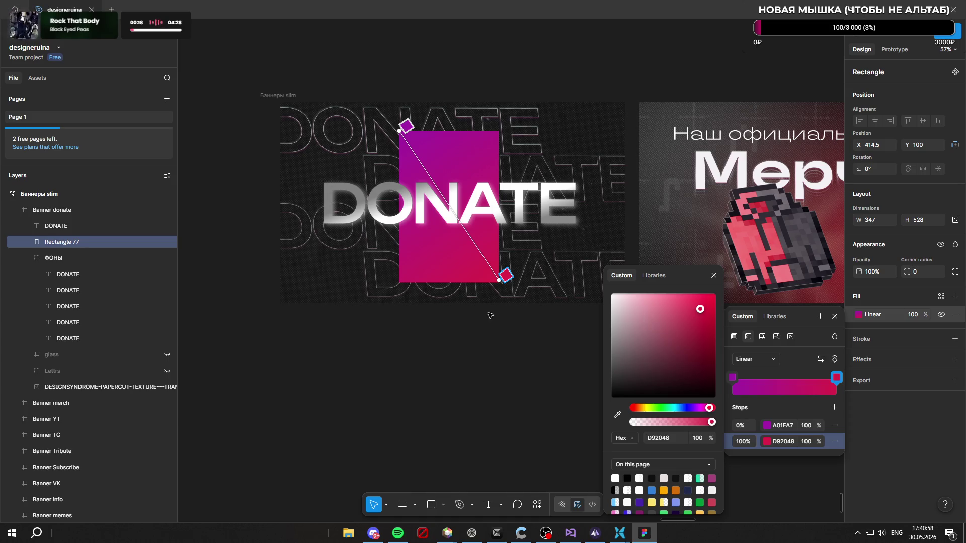
key("Escape")
scroll(453, 265, "down", 5)
scroll(450, 260, "up", 3)
scroll(451, 260, "up", 4)
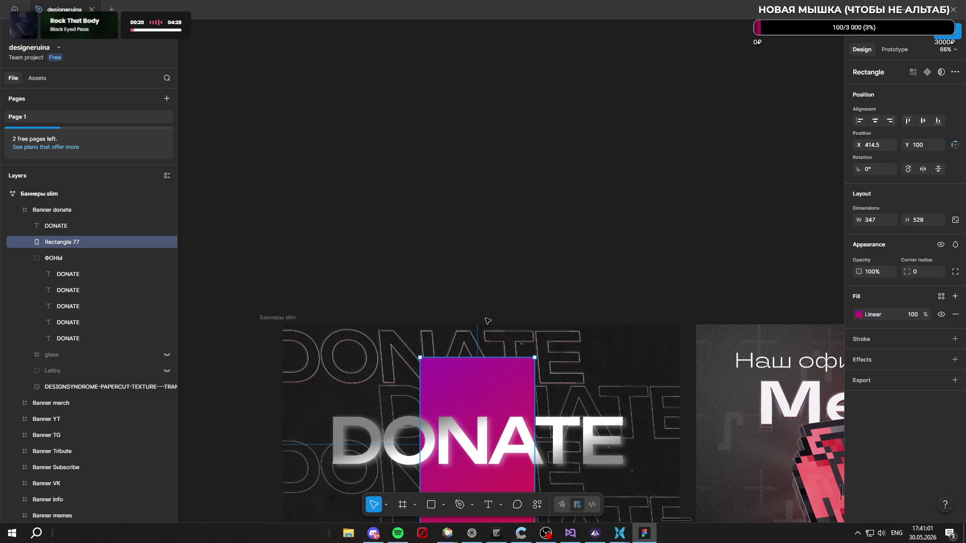
scroll(472, 234, "down", 3)
scroll(465, 229, "up", 1)
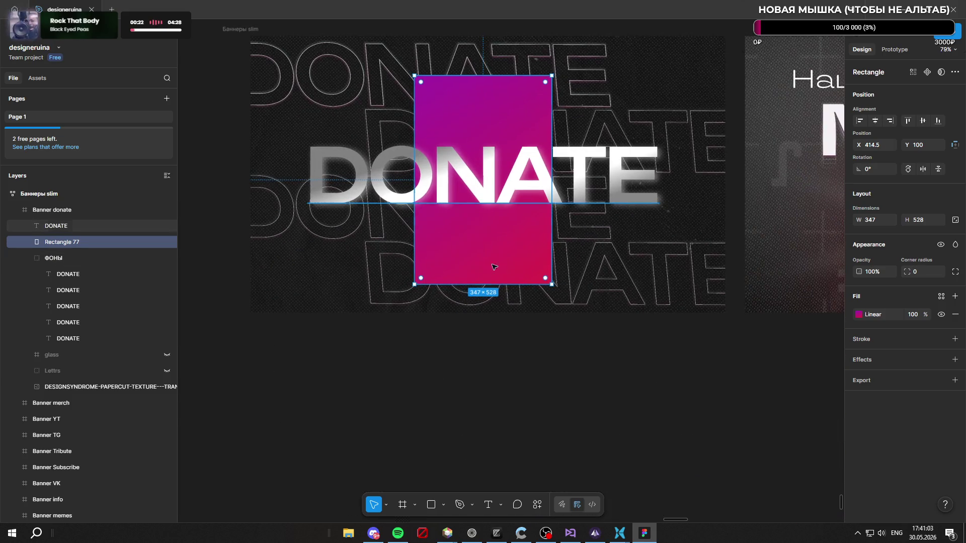
Step: Narrow Rectangle 77 evenly from 347 to 241 wide, keeping it centred on the banner
left_click_drag(551, 246, 501, 232, "alt")
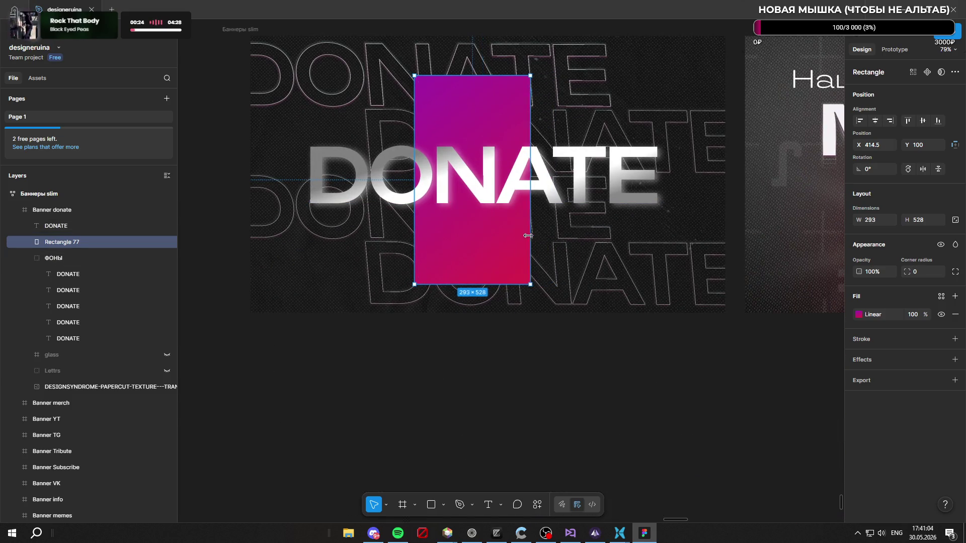
left_click(567, 377)
scroll(567, 377, "down", 3)
scroll(445, 128, "down", 3)
scroll(470, 280, "down", 2)
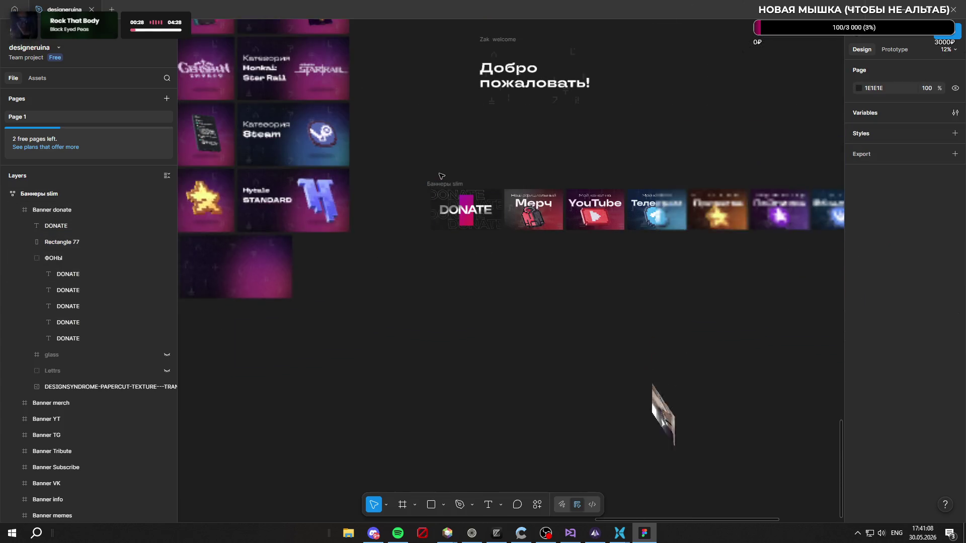
scroll(466, 211, "up", 3)
scroll(467, 212, "up", 2)
left_click(467, 211)
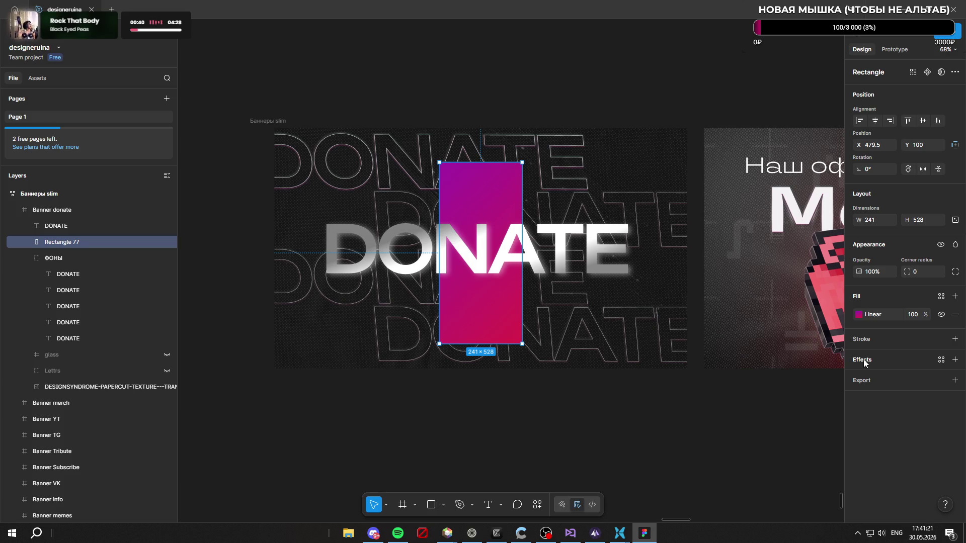
left_click(471, 533)
scroll(55, 305, "down", 2)
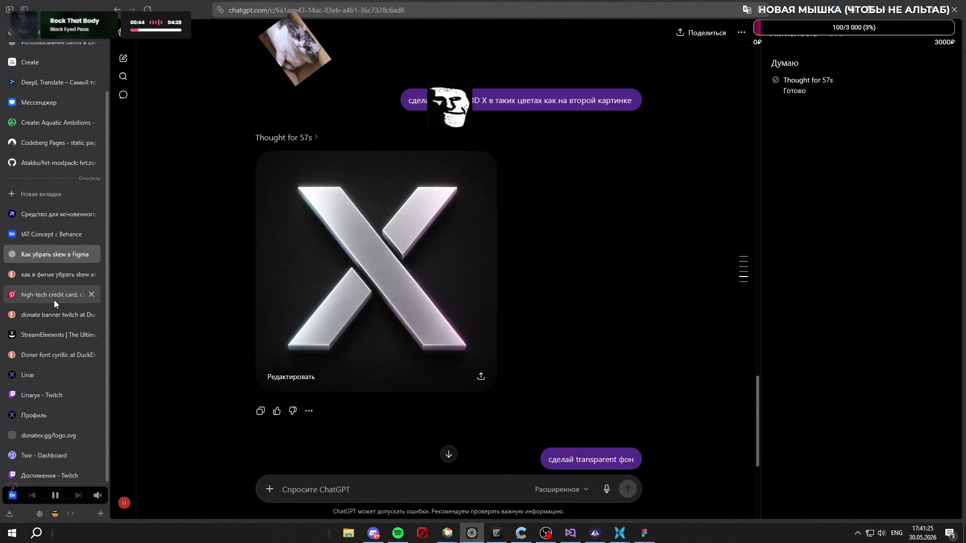
Step: On the Linaryx Twitch channel, check and close the private messages and notifications lists
left_click(45, 396)
scroll(569, 234, "up", 5)
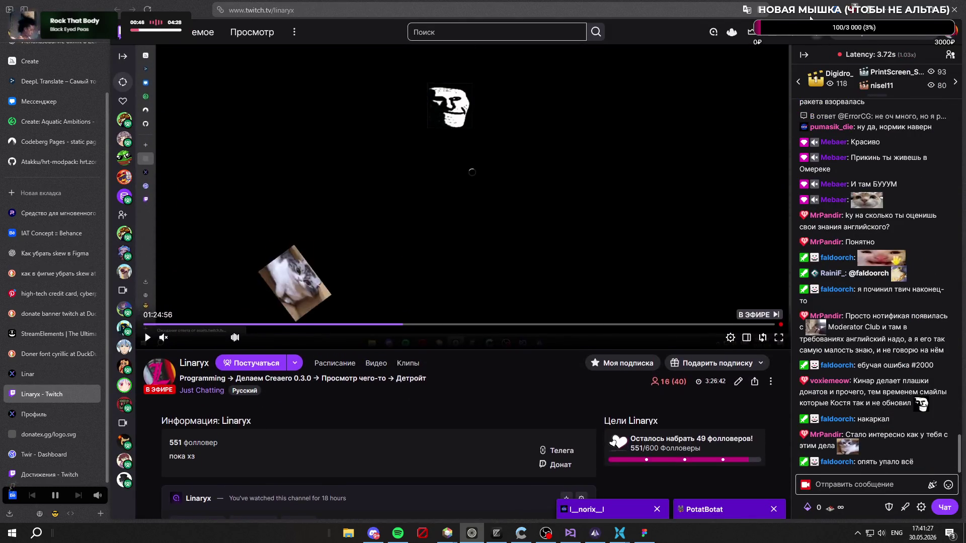
left_click(751, 32)
left_click_drag(295, 399, 296, 529)
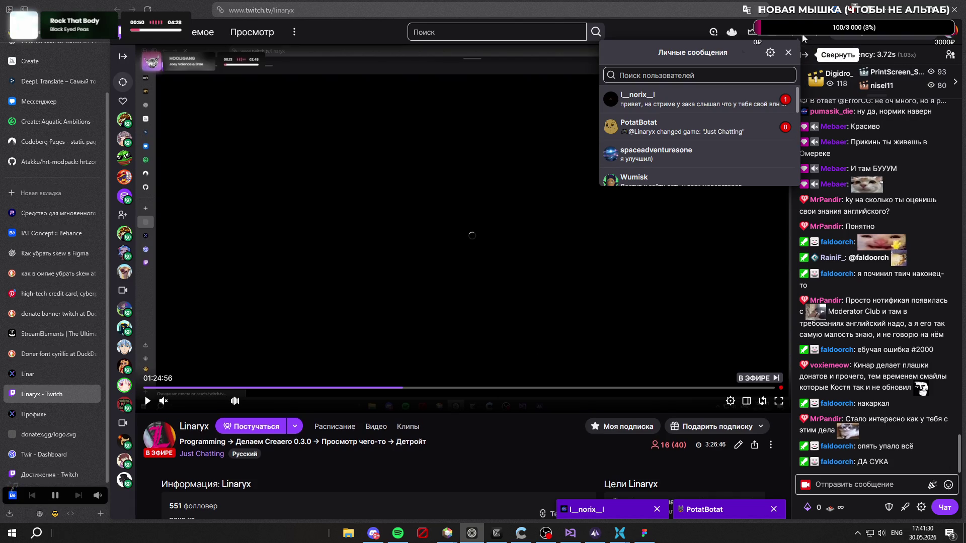
left_click(788, 52)
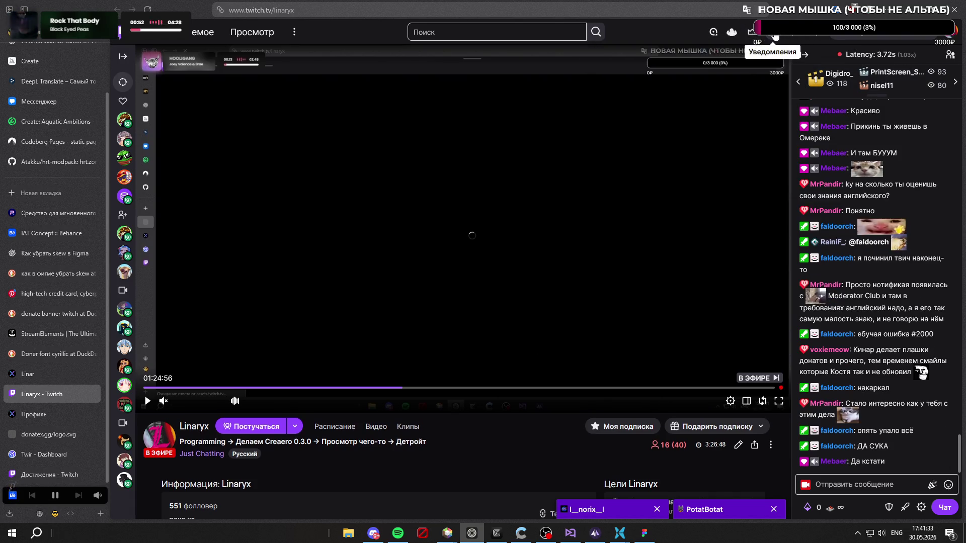
left_click(773, 35)
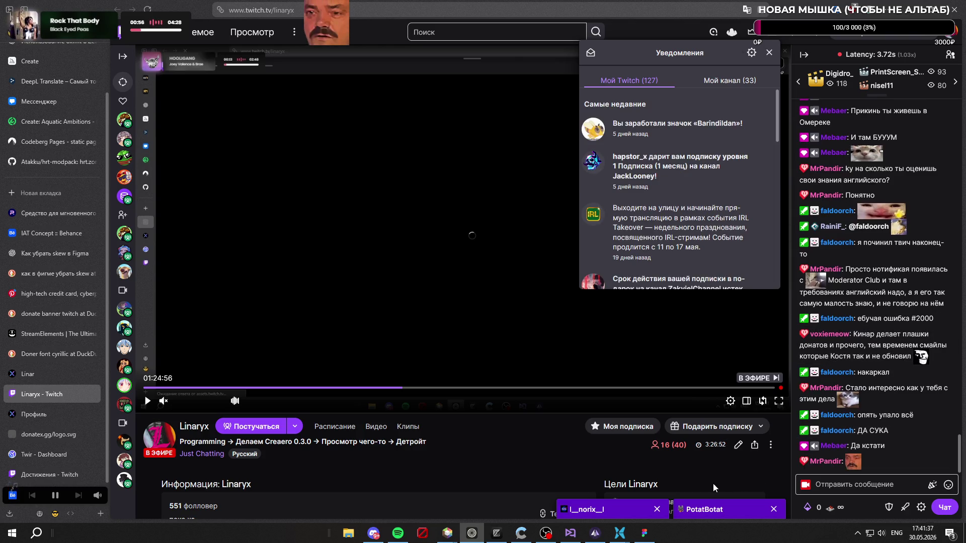
left_click(774, 35)
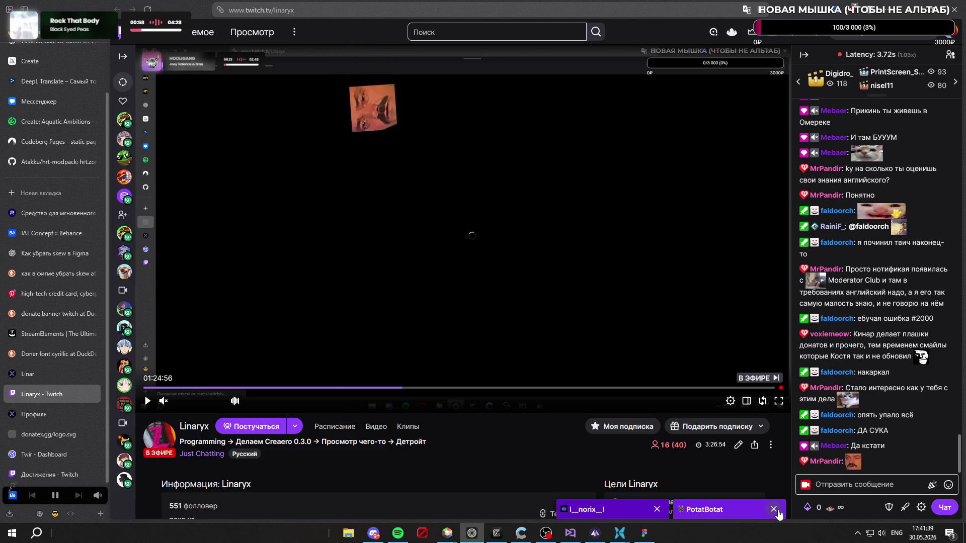
Step: Close both open whisper conversations and return to the Figma design
left_click(658, 510)
left_click(772, 509)
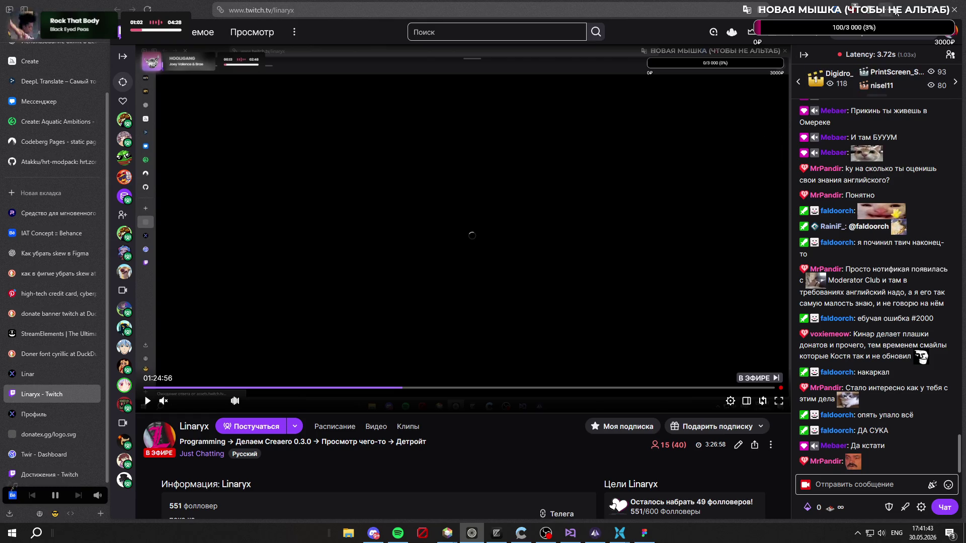
key("alt+Tab")
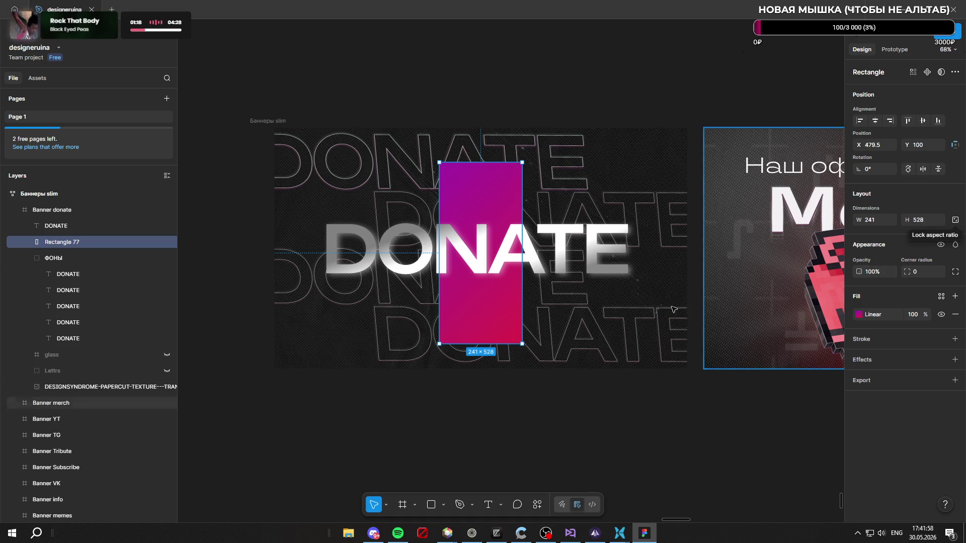
key("Escape")
scroll(514, 313, "down", 2)
scroll(514, 313, "down", 3)
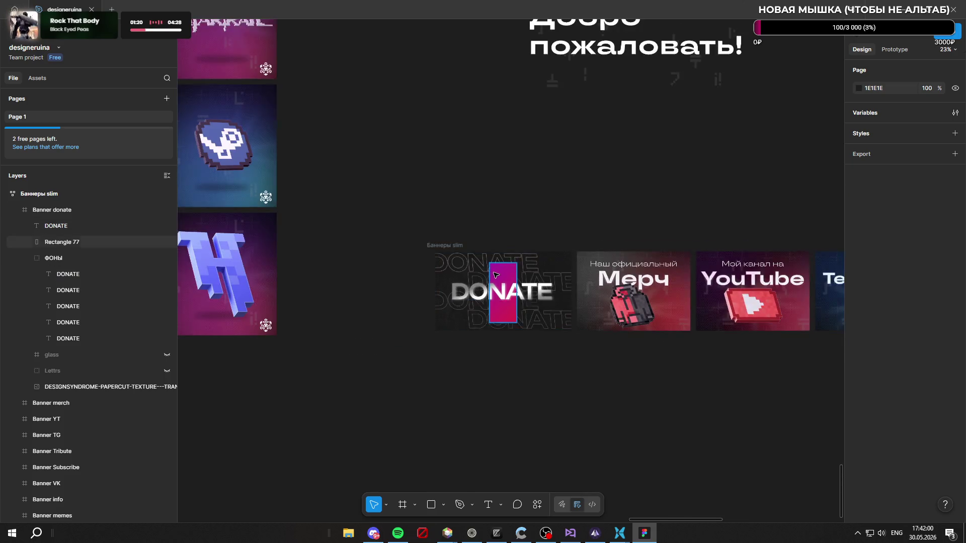
scroll(495, 275, "up", 5)
Step: Darken Rectangle 77's gradient to deep purple 790080 at 0% and dark crimson 980021 at 100%
left_click(547, 278)
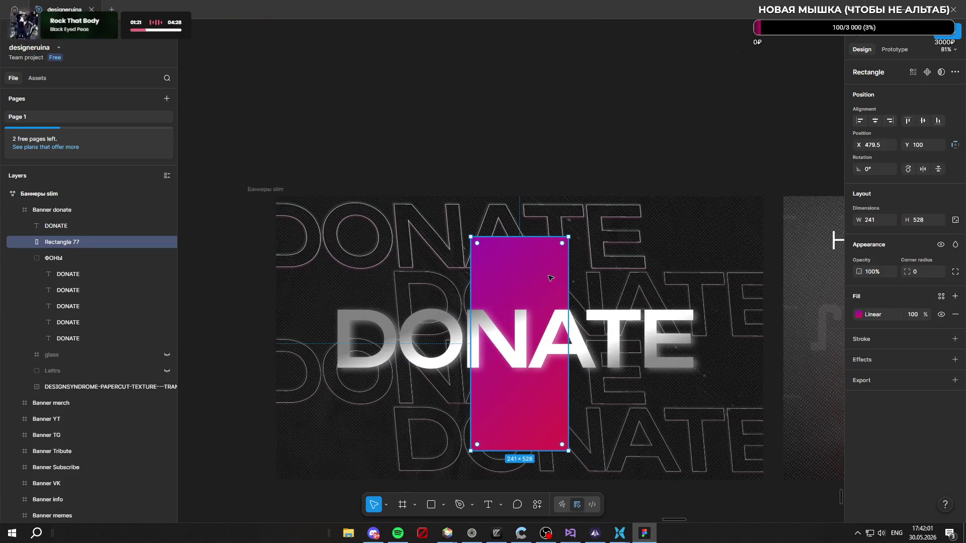
left_click(860, 315)
left_click(733, 380)
mouse_move(698, 330)
left_mouse_down()
mouse_move(722, 334)
mouse_move(719, 350)
mouse_move(721, 327)
mouse_move(721, 340)
left_mouse_up()
left_click(836, 377)
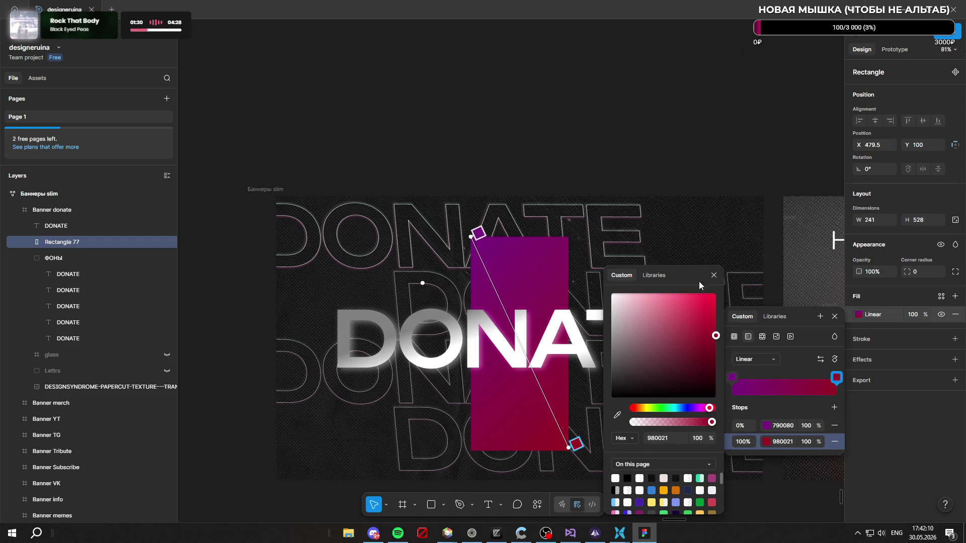
key("Escape")
scroll(487, 68, "down", 3)
scroll(487, 67, "down", 2)
left_click(540, 303)
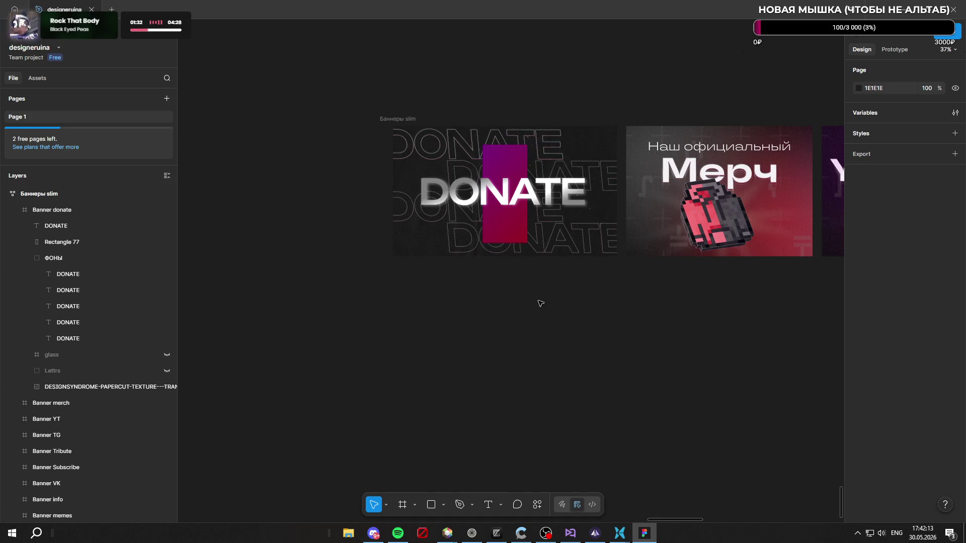
scroll(510, 269, "up", 3)
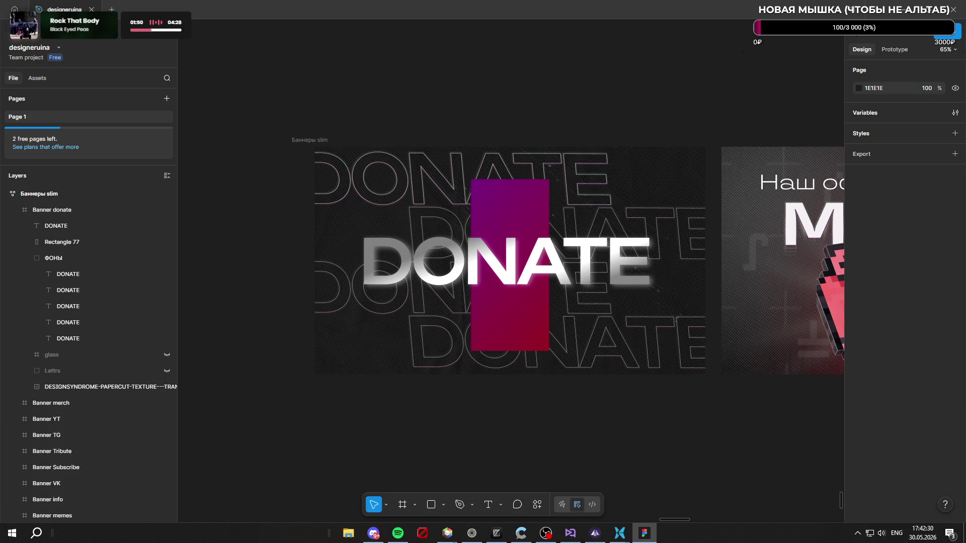
left_click(472, 534)
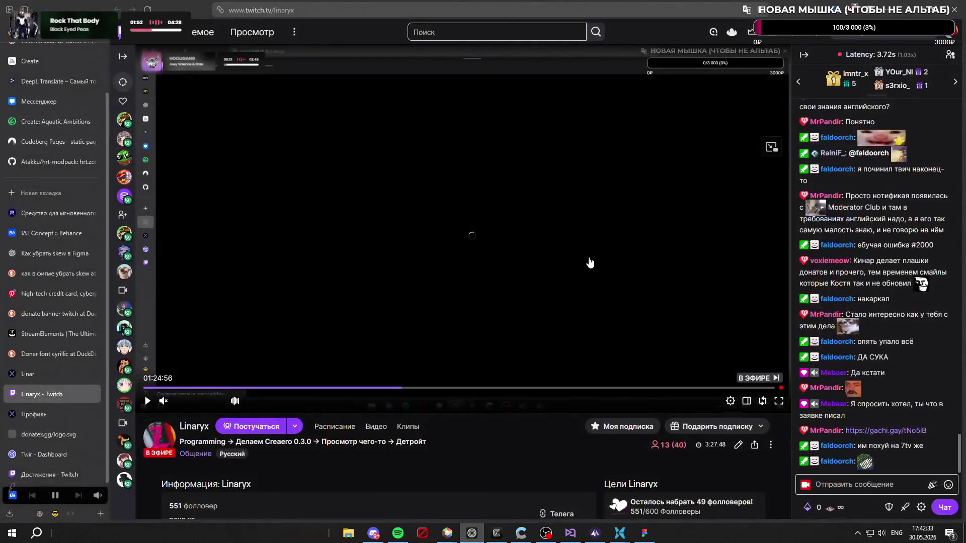
Step: Check and close the Twitch notifications list
left_click(772, 36)
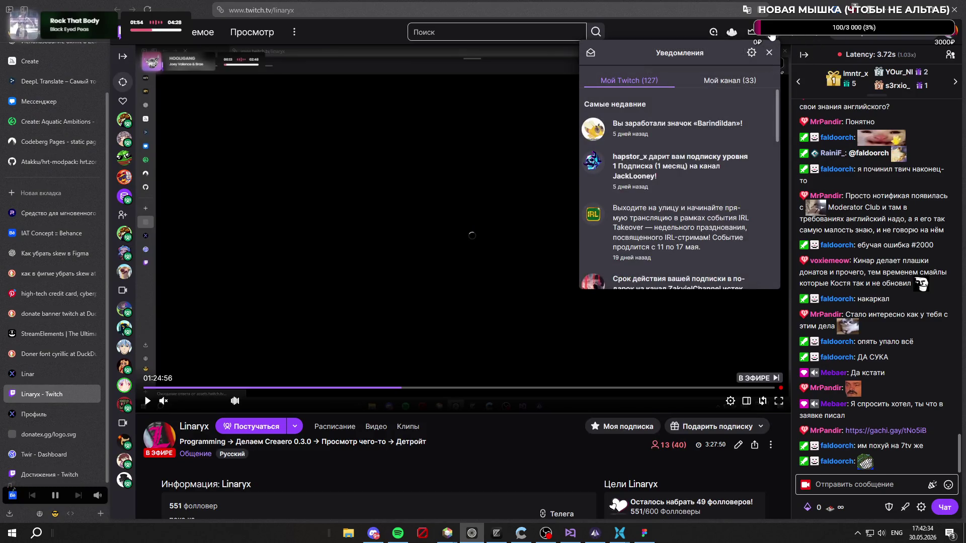
left_click(772, 36)
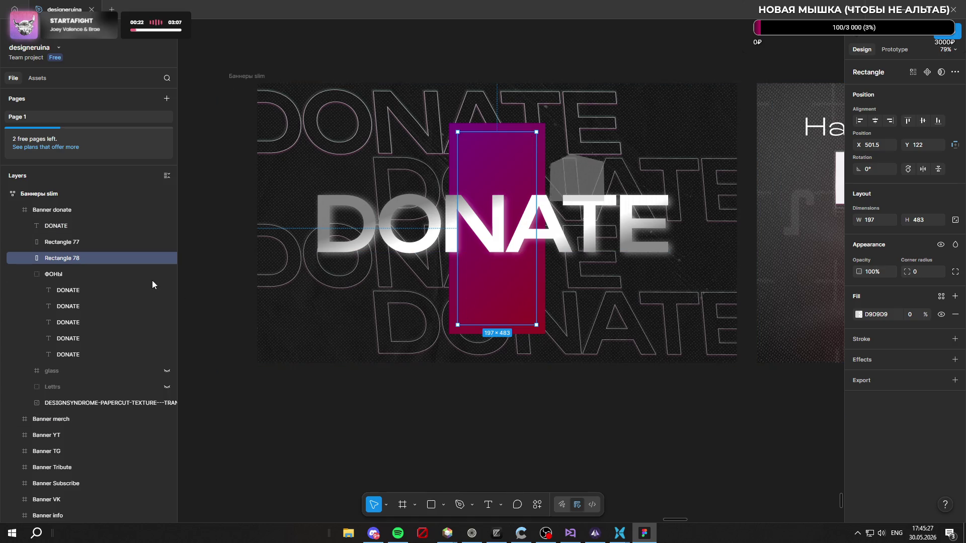
Step: Move Rectangle 77 below Rectangle 78 in the Layers stacking order
left_click(93, 247)
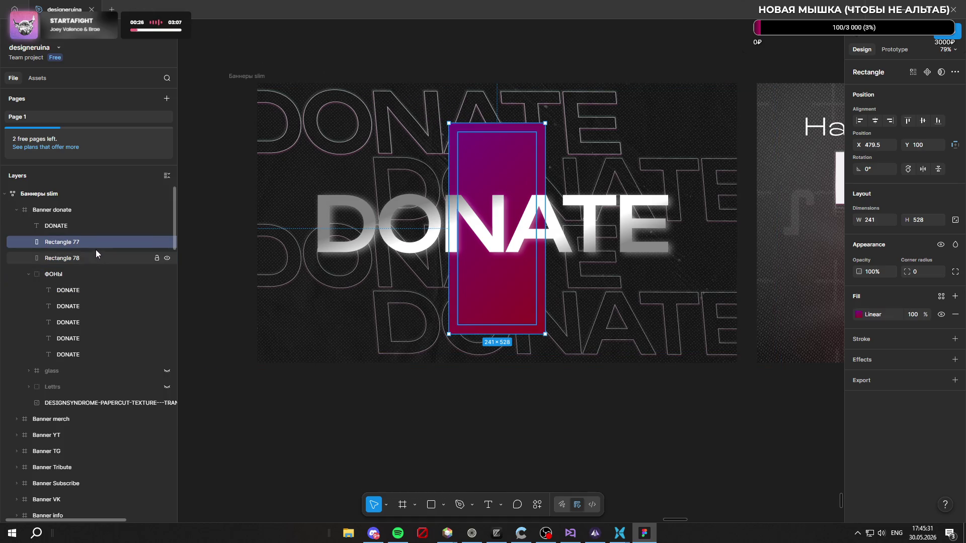
left_click_drag(96, 245, 95, 260)
left_click(96, 244)
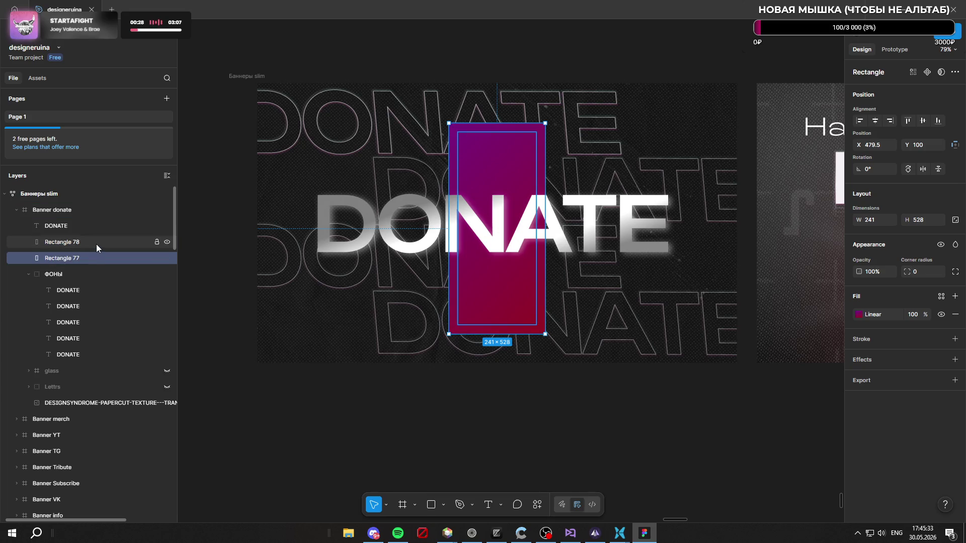
left_click(96, 256)
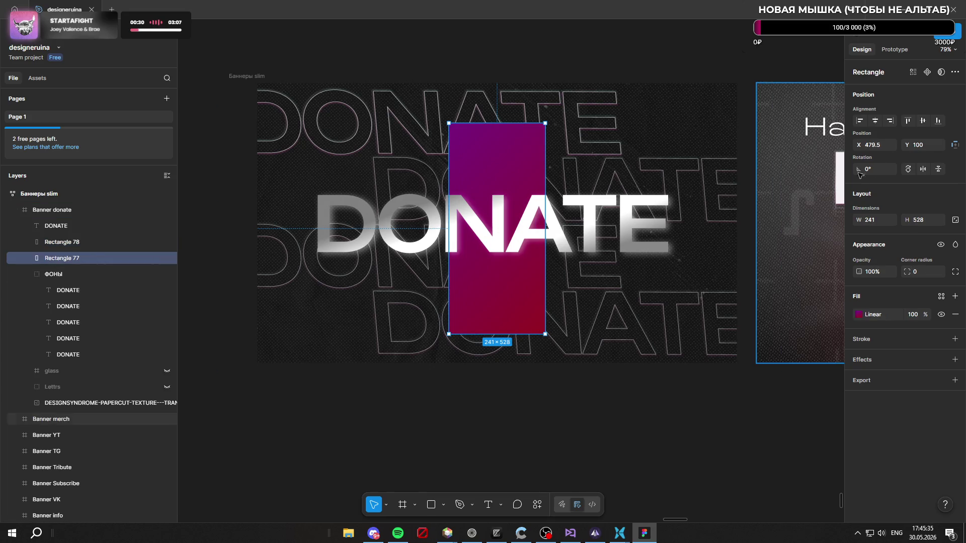
Step: Group Rectangle 78 and Rectangle 77 as Group 61 and set Rectangle 77 as a mask
left_click(82, 240)
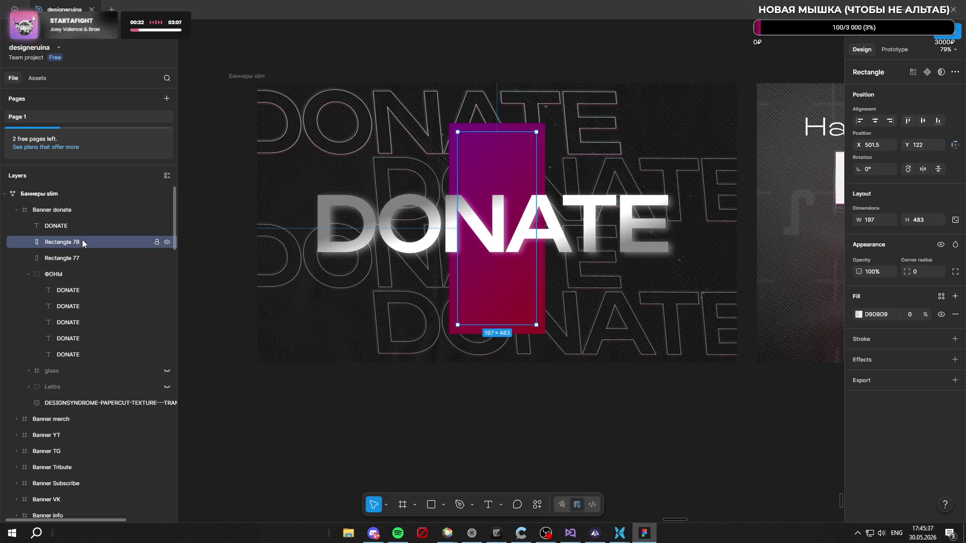
left_click(88, 255, "shift")
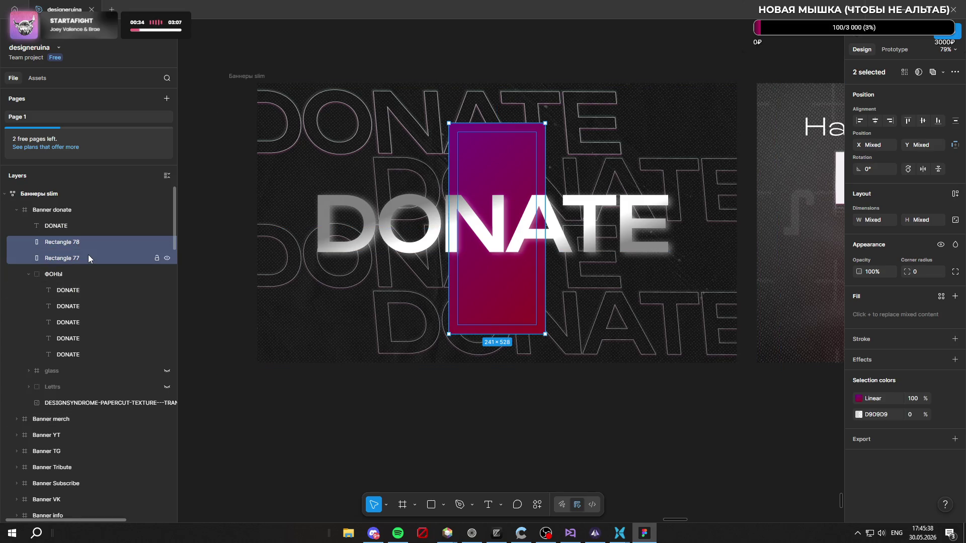
key("ctrl+g")
left_click(30, 242)
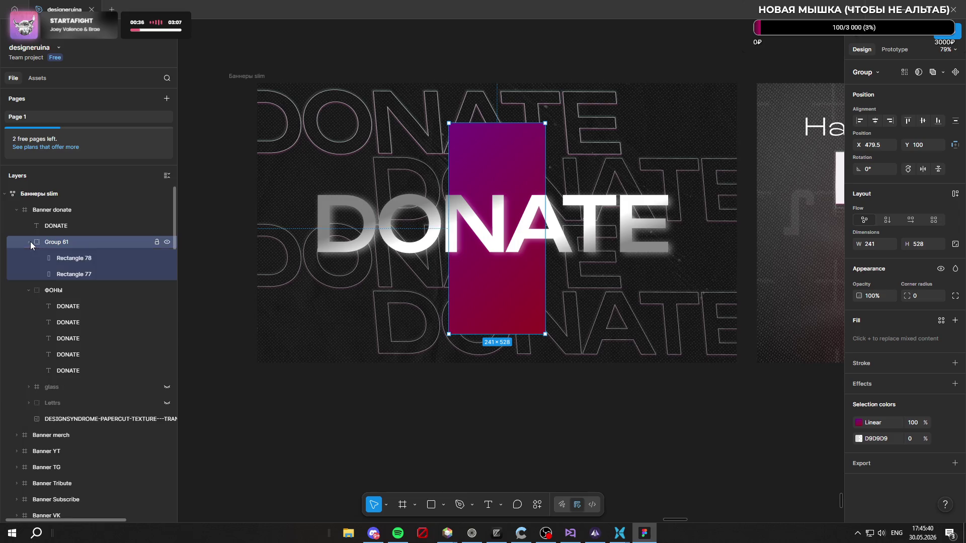
left_click(94, 274)
left_click(942, 72)
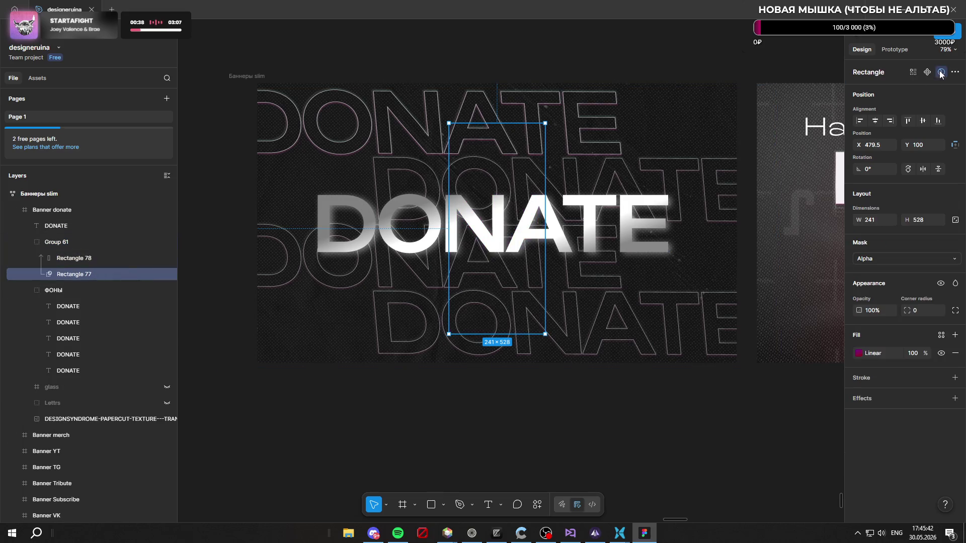
Step: Place Rectangle 78 beneath Rectangle 77 and toggle its mask on and off
left_click(942, 71)
left_click_drag(144, 259, 106, 279)
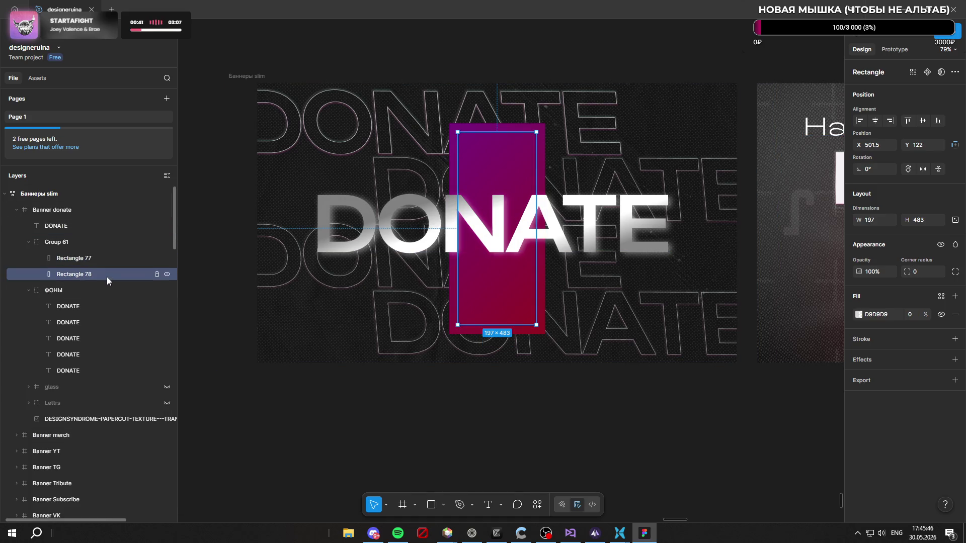
left_click(941, 72)
left_click(942, 73)
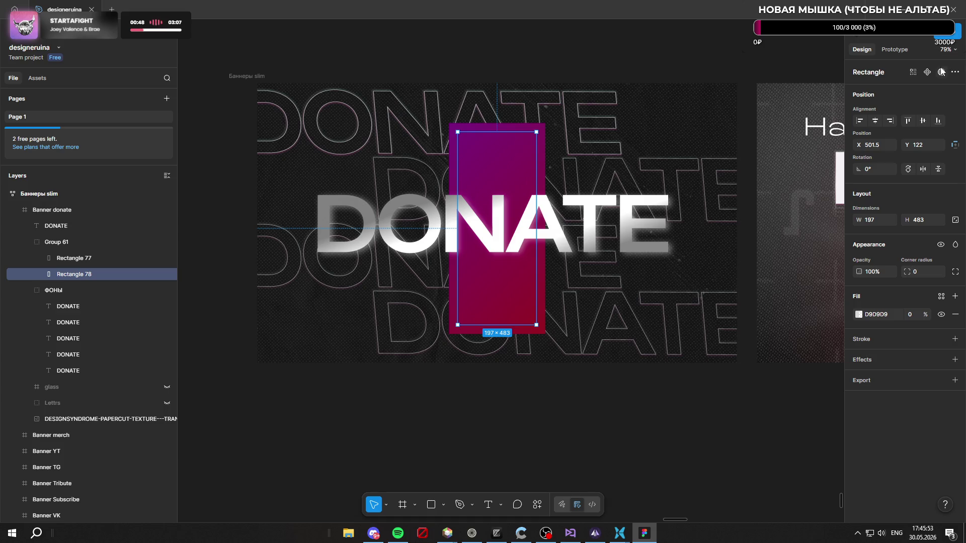
Step: Make Rectangle 78's fill fully opaque and use it as the alpha mask over the gradient
left_click(96, 257)
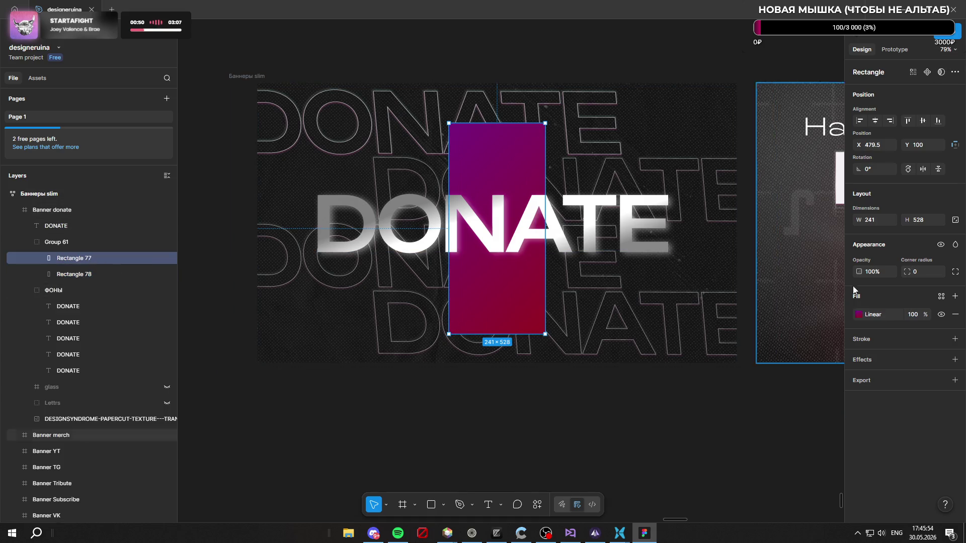
left_click(69, 271)
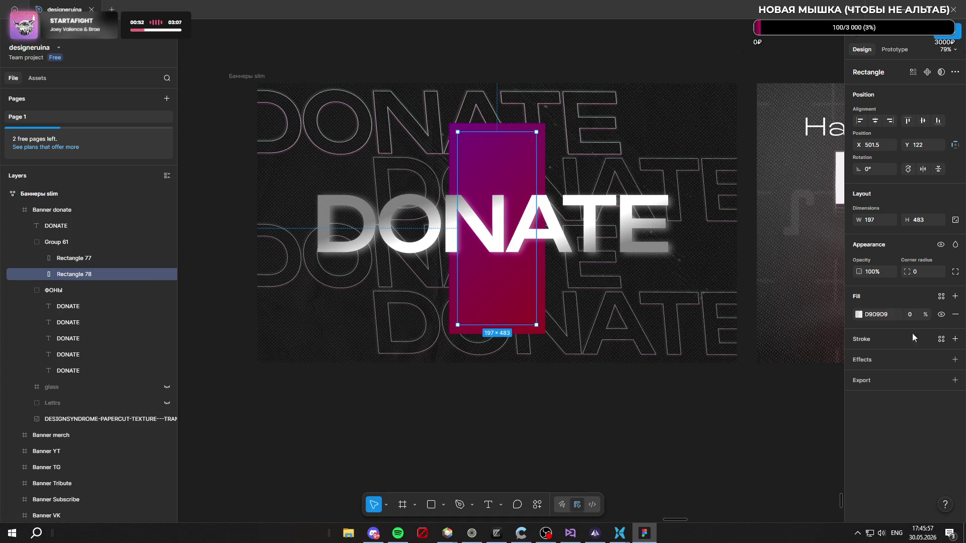
left_click(937, 316)
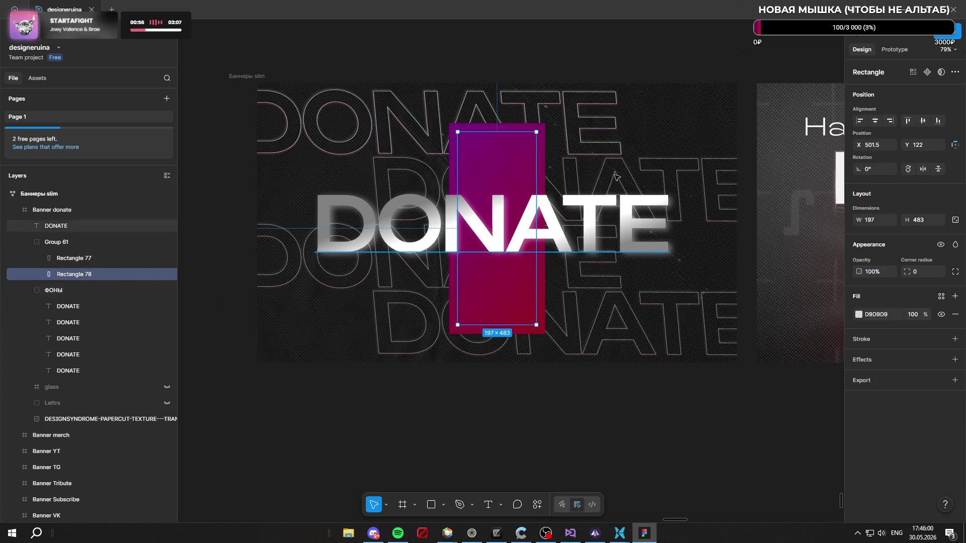
left_click(941, 72)
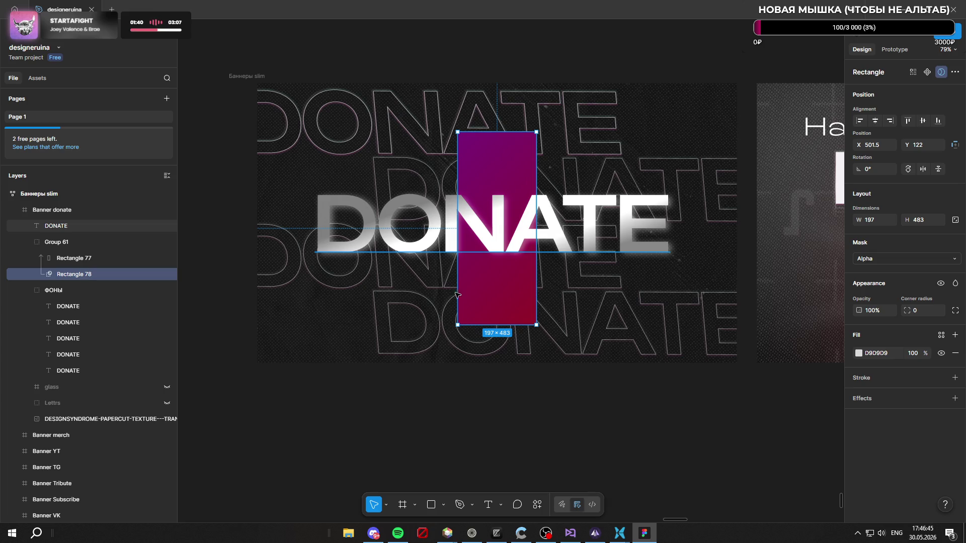
left_click(83, 259)
left_click(85, 275)
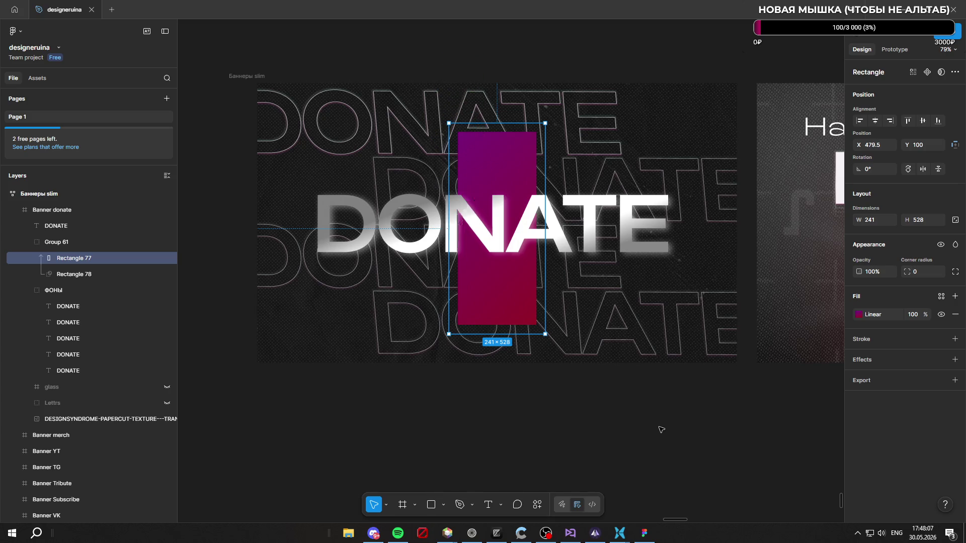
mouse_move(398, 533)
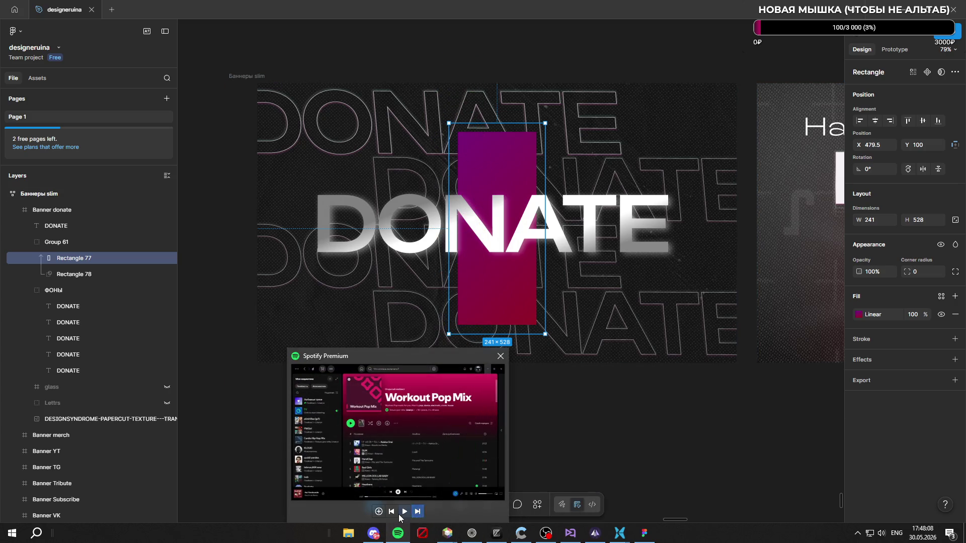
left_click(397, 505)
left_click(704, 466)
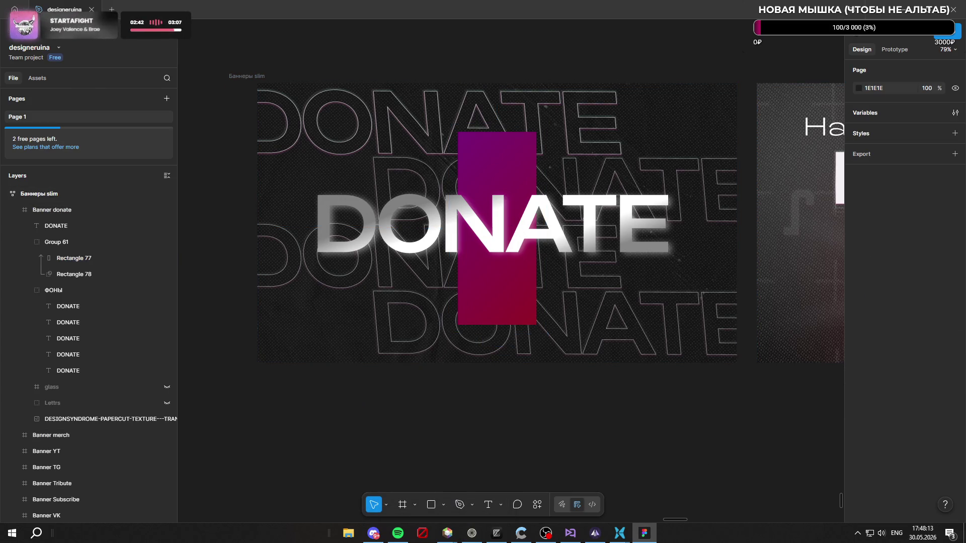
scroll(494, 206, "up", 2)
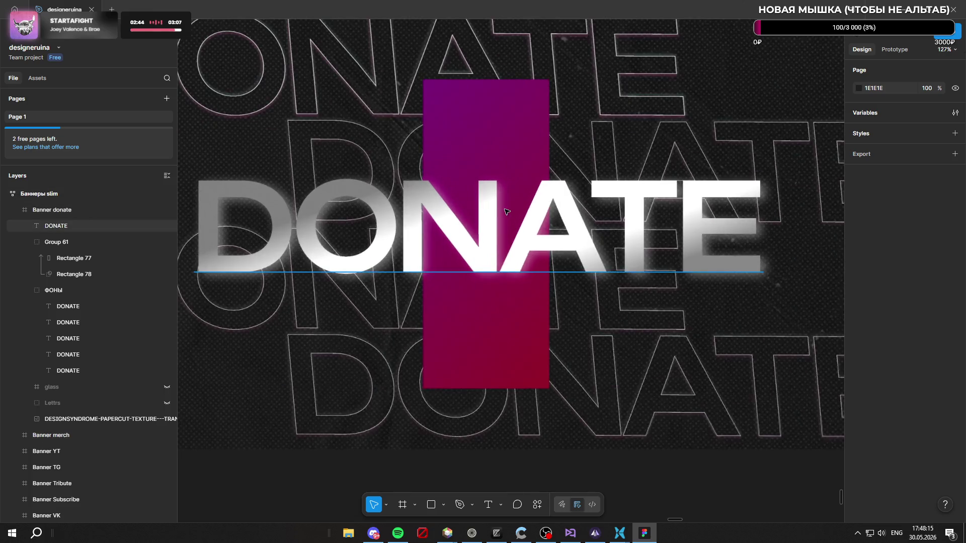
scroll(494, 207, "down", 4)
scroll(551, 350, "down", 3)
scroll(550, 351, "down", 2)
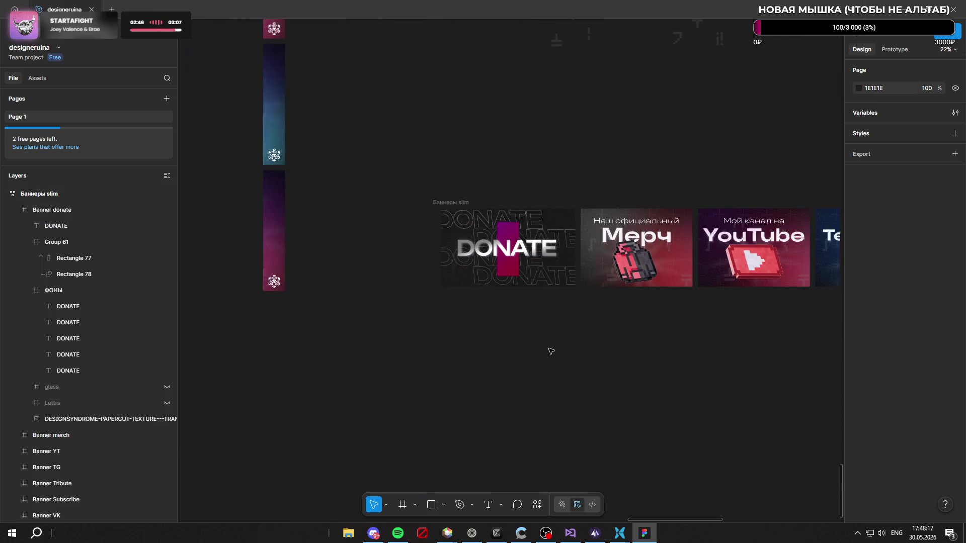
scroll(513, 272, "up", 3)
scroll(491, 227, "up", 1)
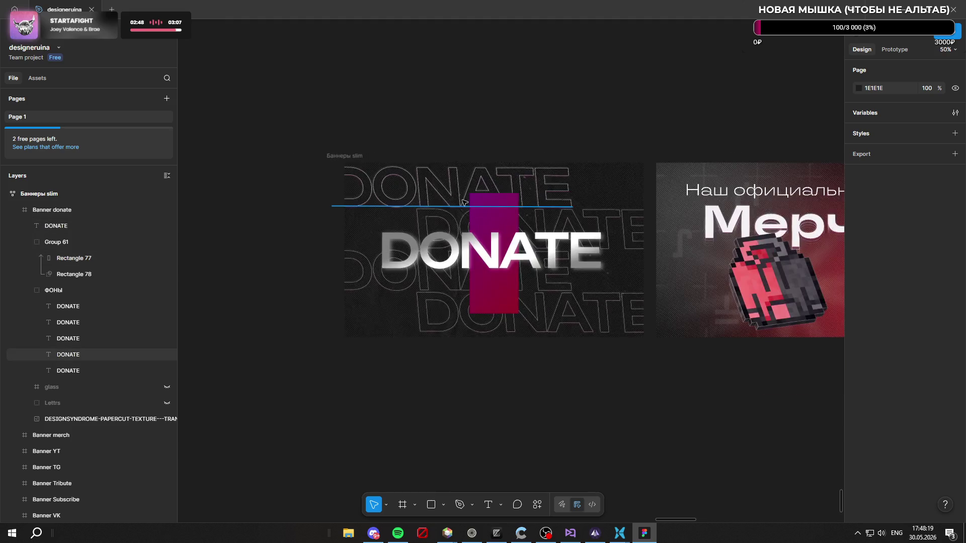
scroll(487, 222, "up", 1)
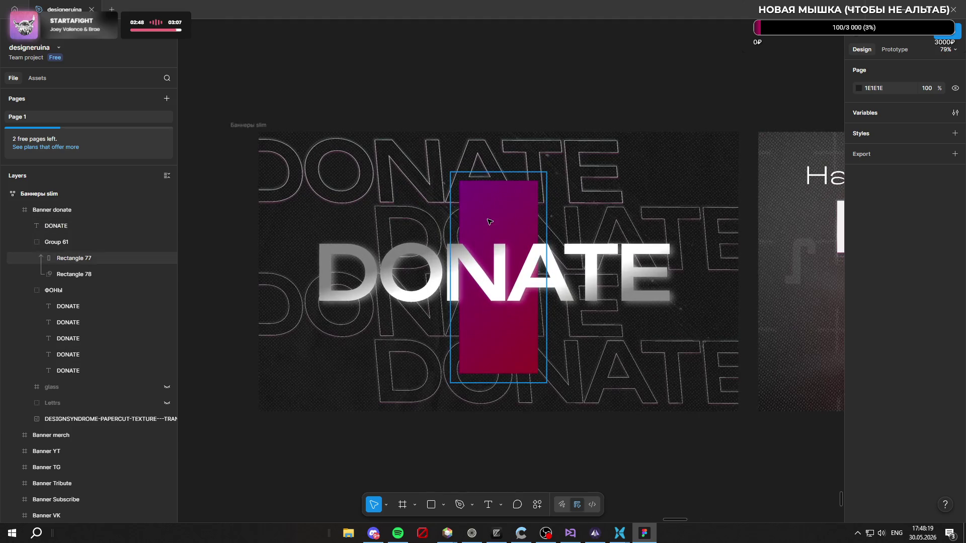
left_click(88, 259)
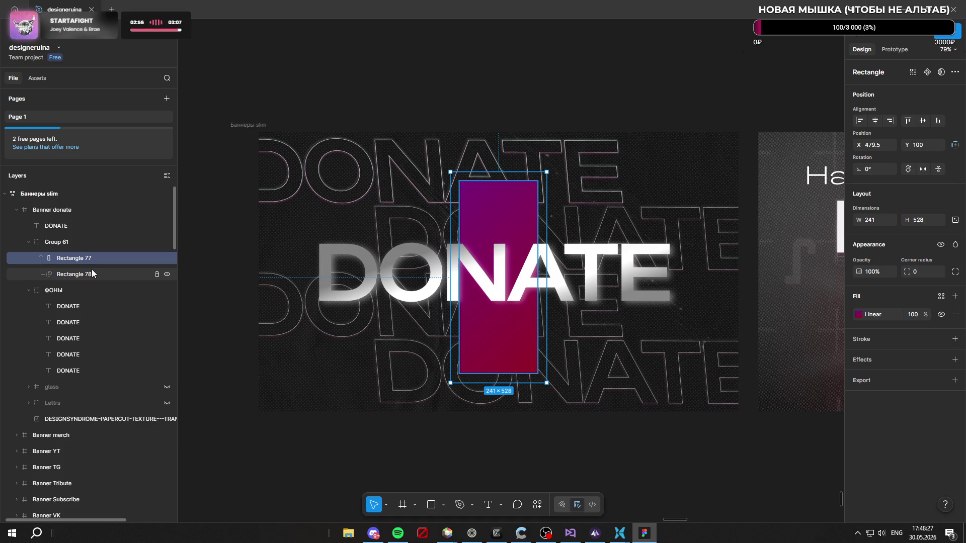
Step: Duplicate the gradient rectangle as Rectangle 79 and try fill opacity tweaks on Rectangles 77 and 78
key("ctrl+d")
left_click(97, 262)
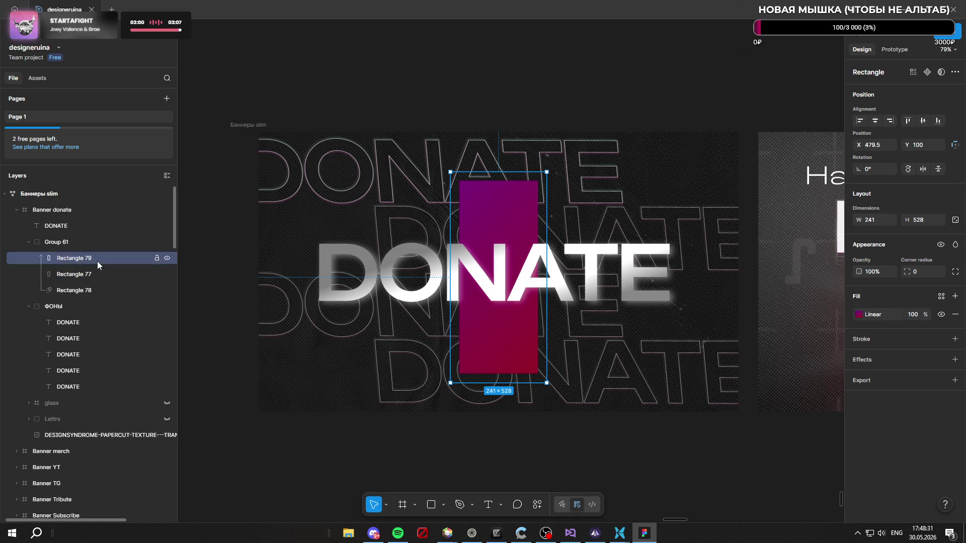
left_click(97, 274)
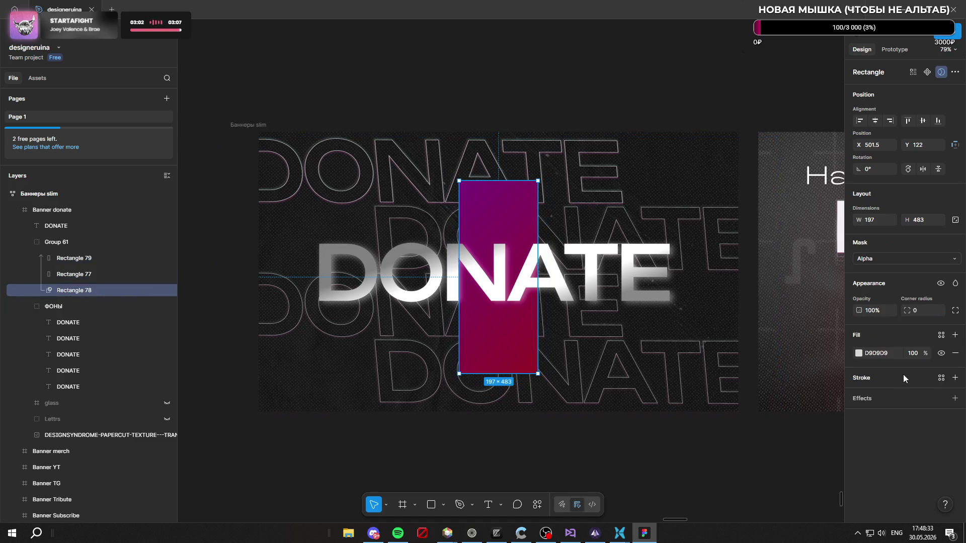
mouse_move(924, 353)
left_mouse_down()
mouse_move(755, 352)
mouse_move(944, 351)
left_mouse_up()
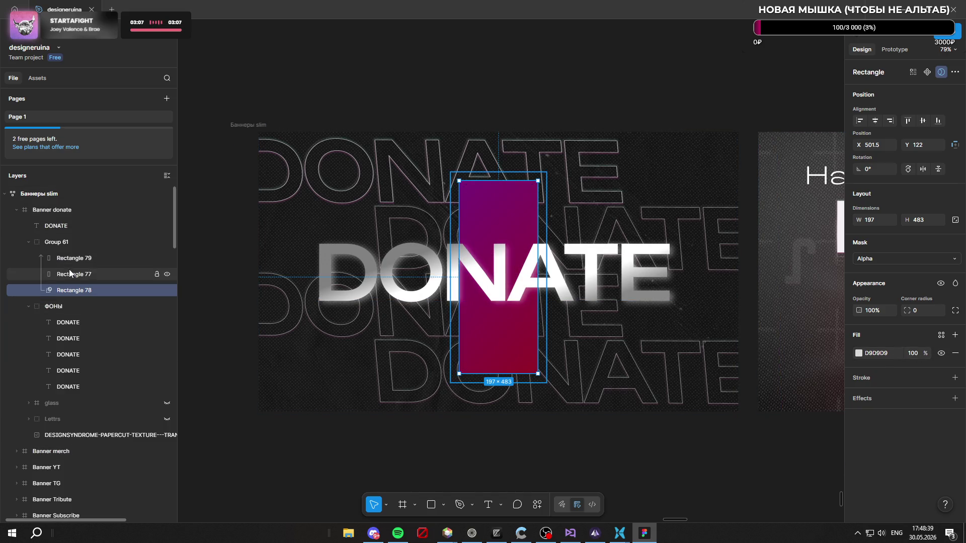
left_click_drag(71, 270, 55, 271)
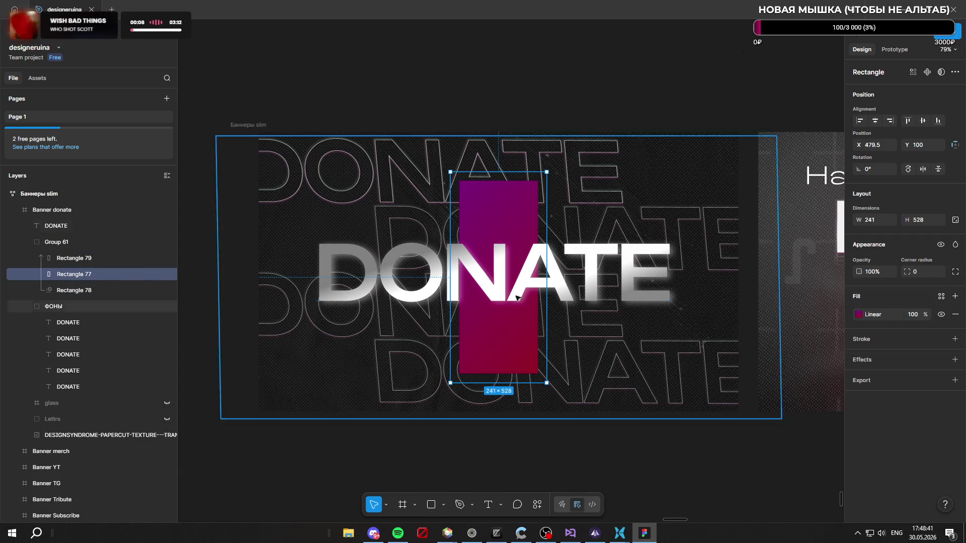
mouse_move(926, 314)
left_mouse_down()
mouse_move(876, 316)
mouse_move(936, 316)
left_mouse_up()
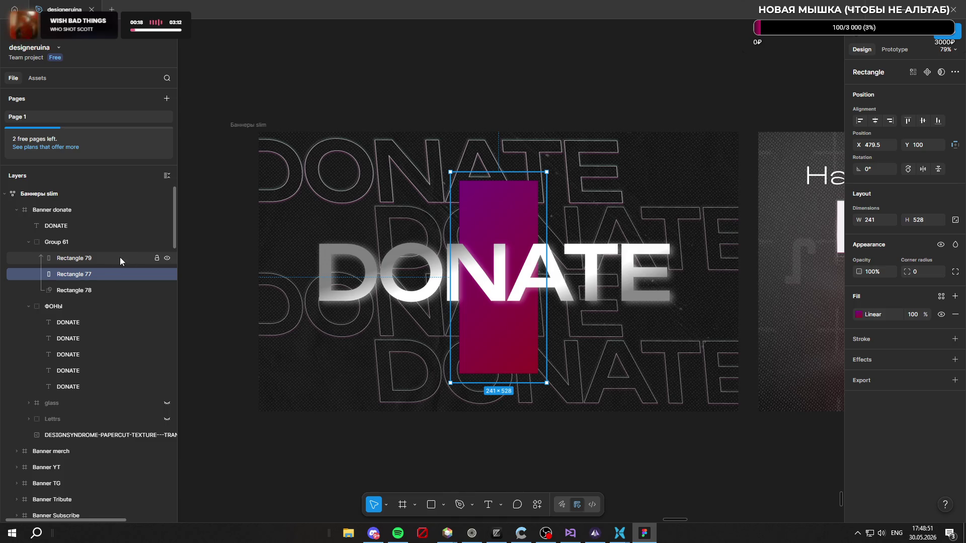
Step: Undo the tweaks, capture a ShareX region screenshot of the gradient strip and bring the browser forward
key("Escape")
key("ctrl+z")
key("Tab")
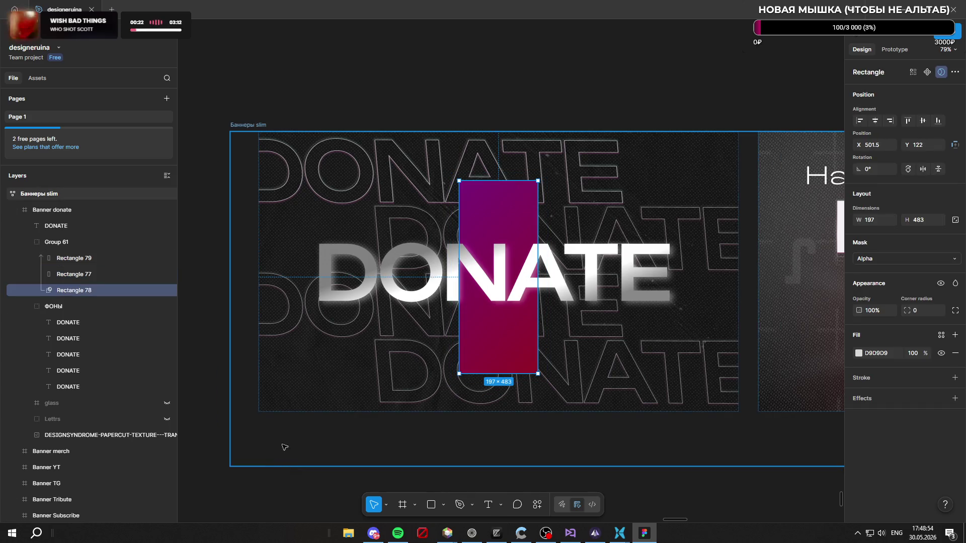
key("shift+Tab")
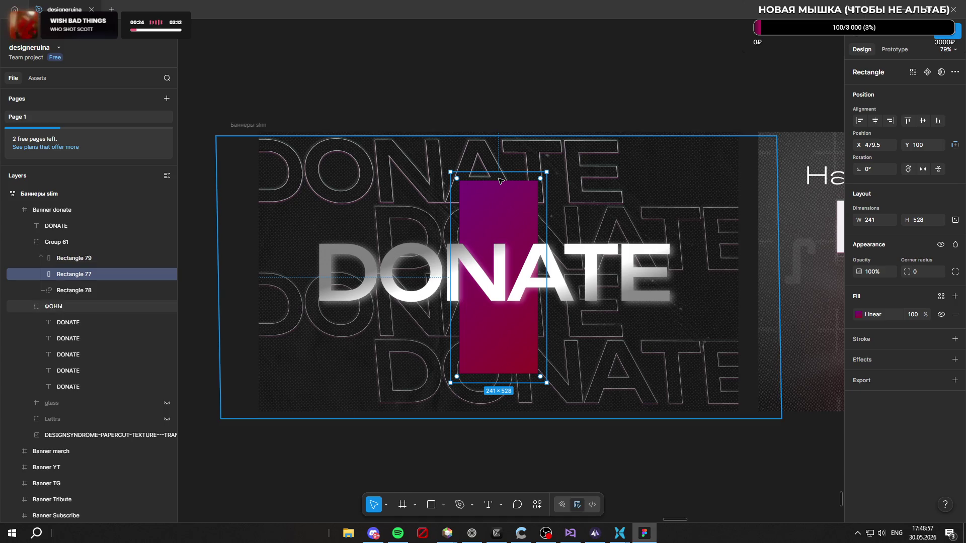
left_click(517, 207)
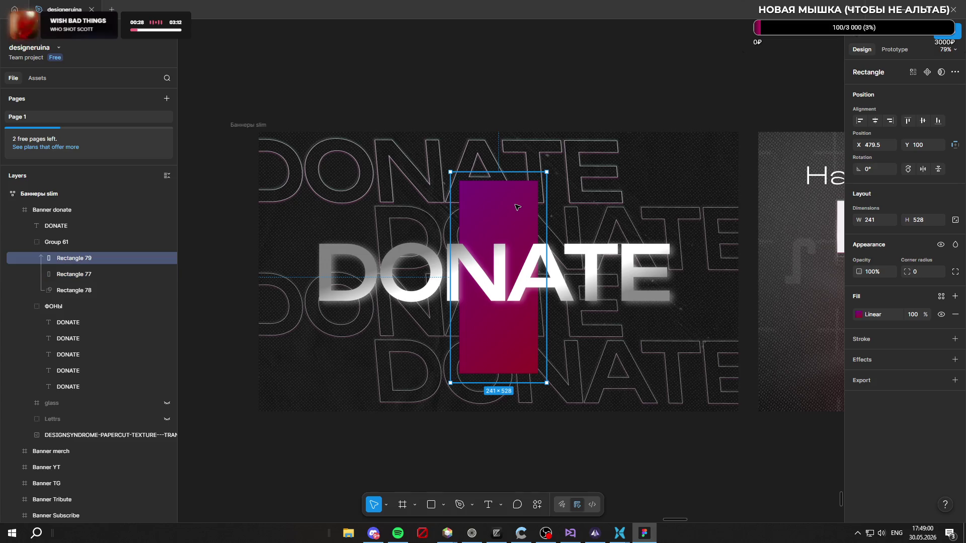
key("ctrl+Print")
left_click_drag(444, 164, 557, 223)
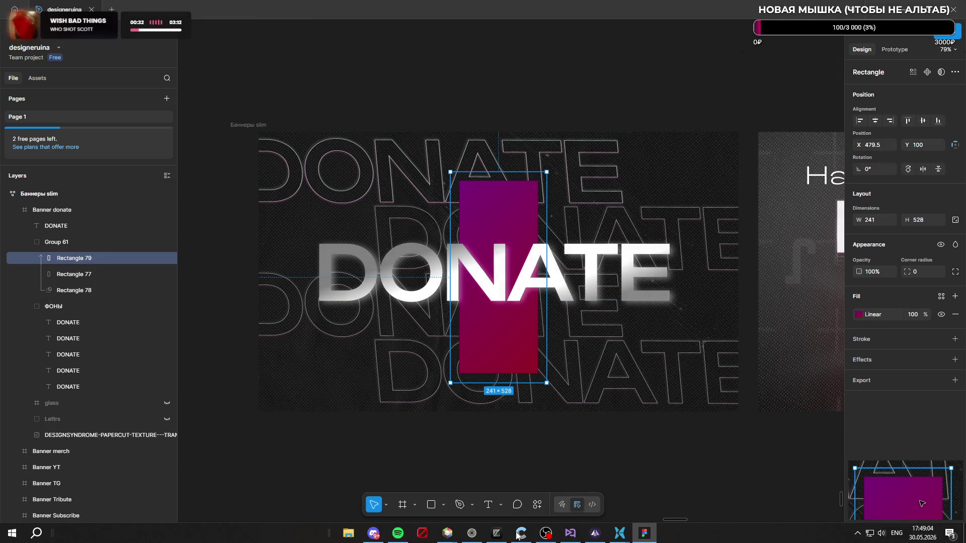
left_click(471, 533)
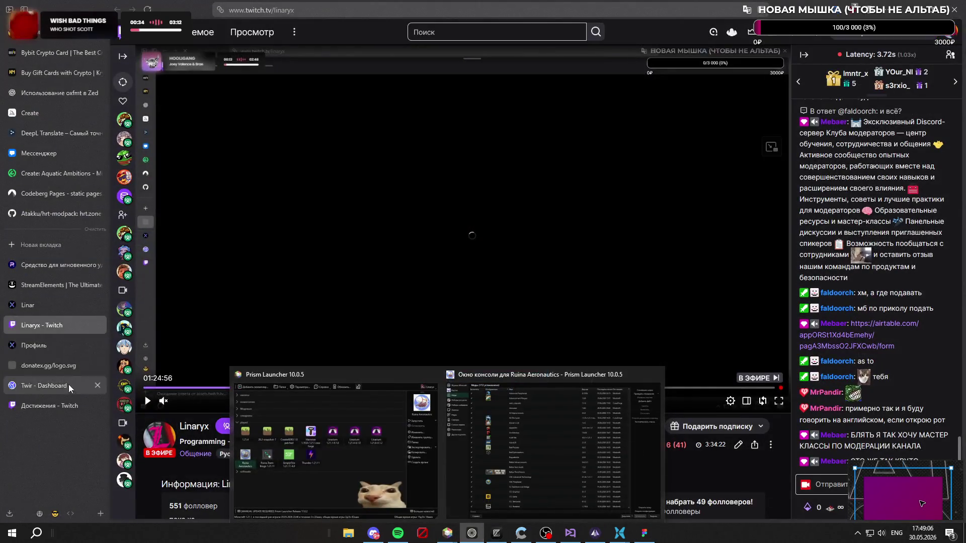
Step: Open ChatGPT in a new tab and start a message in Russian
left_click(41, 244)
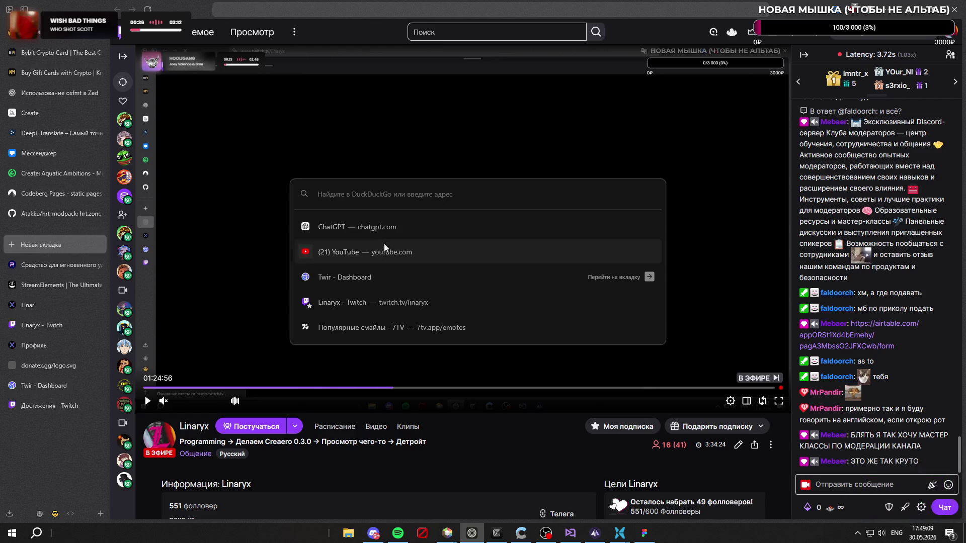
left_click(388, 228)
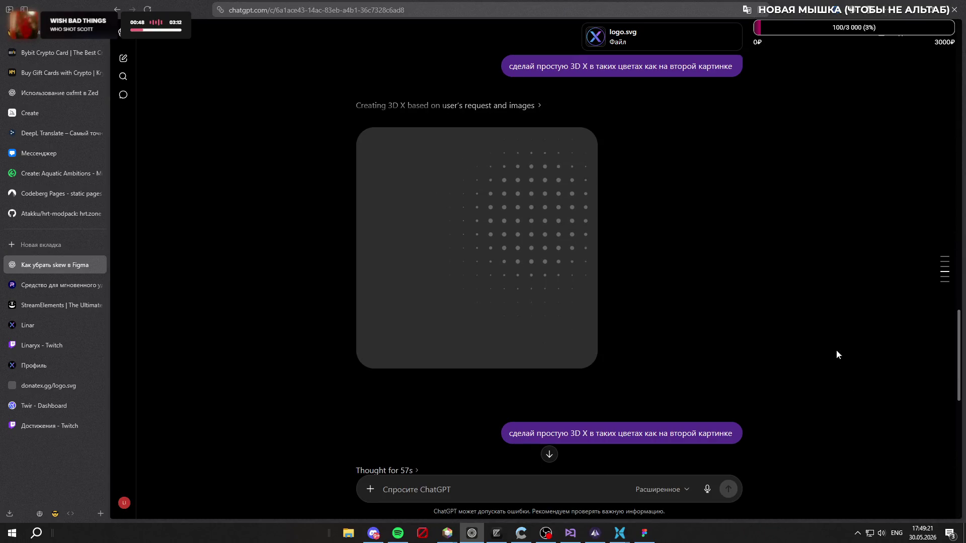
scroll(844, 355, "down", 2)
scroll(769, 316, "down", 5)
left_click(475, 492)
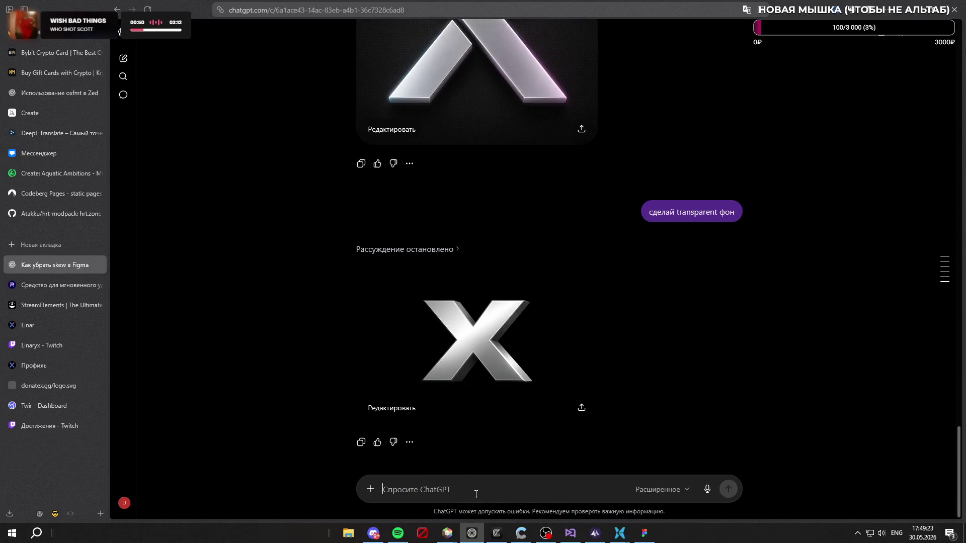
key("alt+shift")
type("как сделать в фигме чтобытипа ")
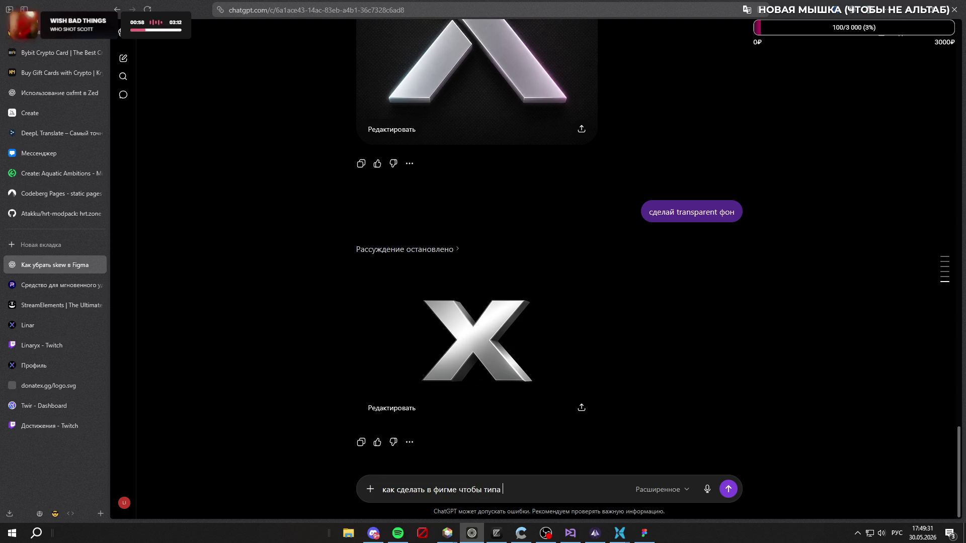
type("внешни")
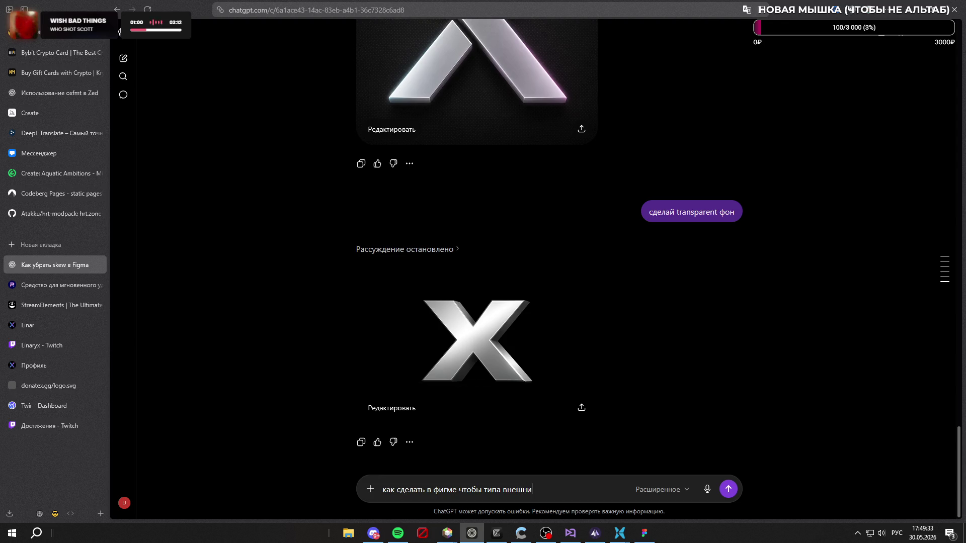
key("BackSpace")
type("яя сторона была видна")
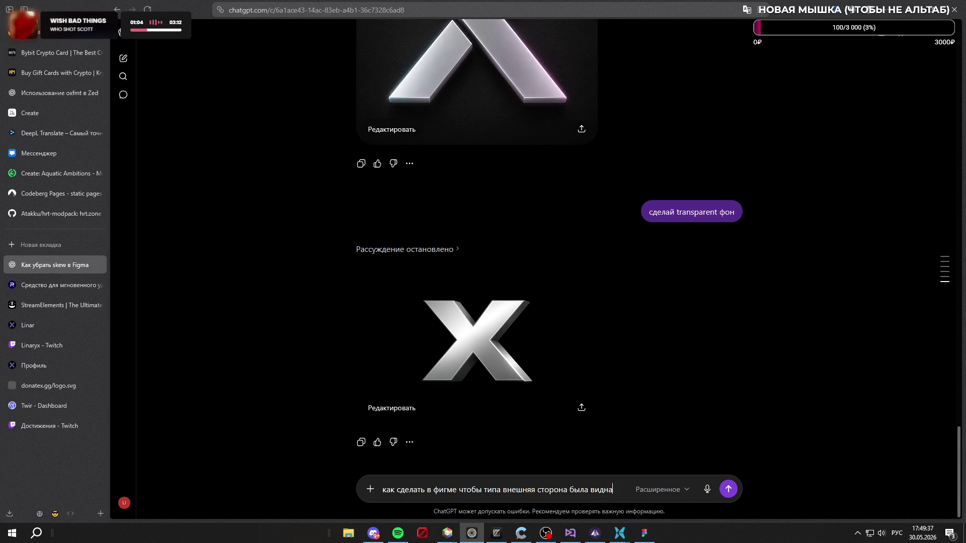
type(" не внутренна")
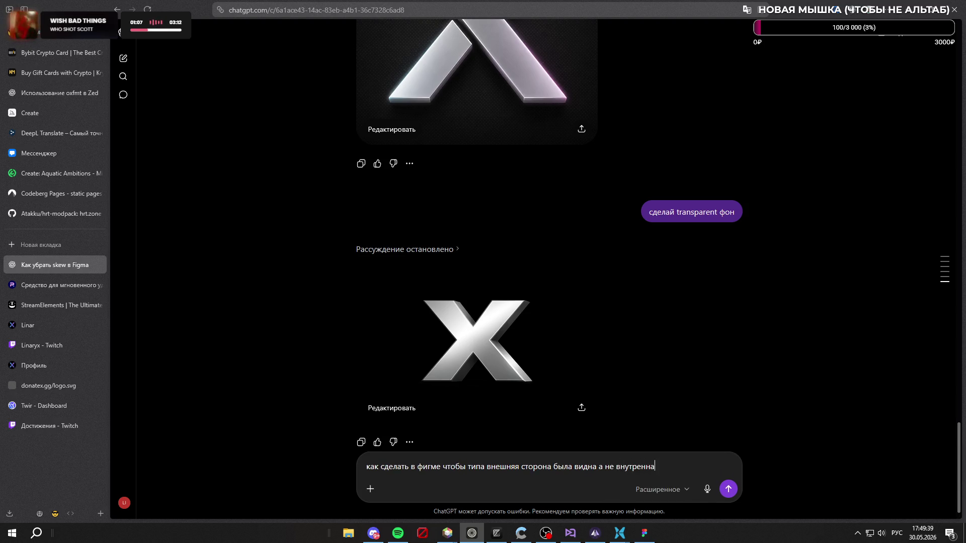
Step: Finish the question about showing the outer side in Figma with masks and attach the strip screenshot
key("BackSpace")
type("яя")
key("shift+Return")
key("shift+Return")
type("маскам наверное")
key("ctrl+v")
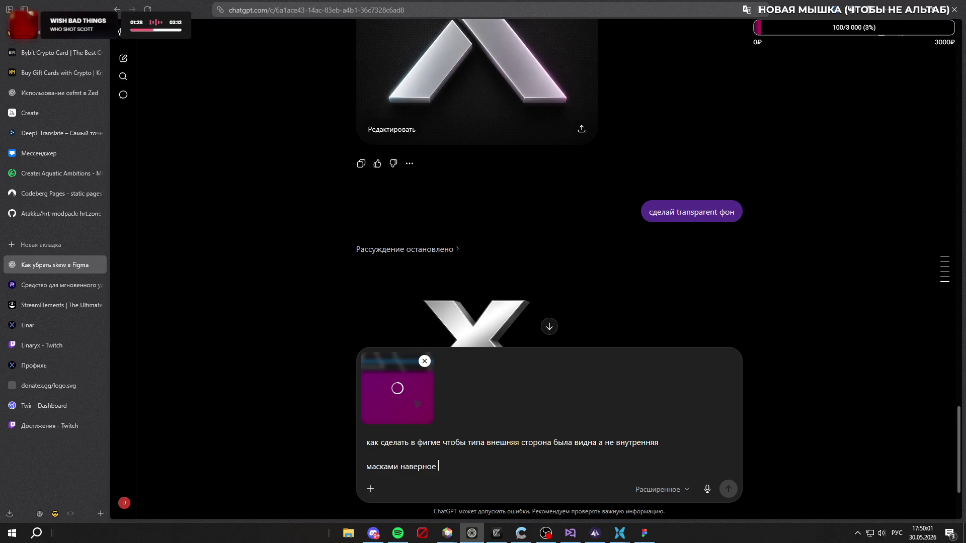
key("alt+Tab")
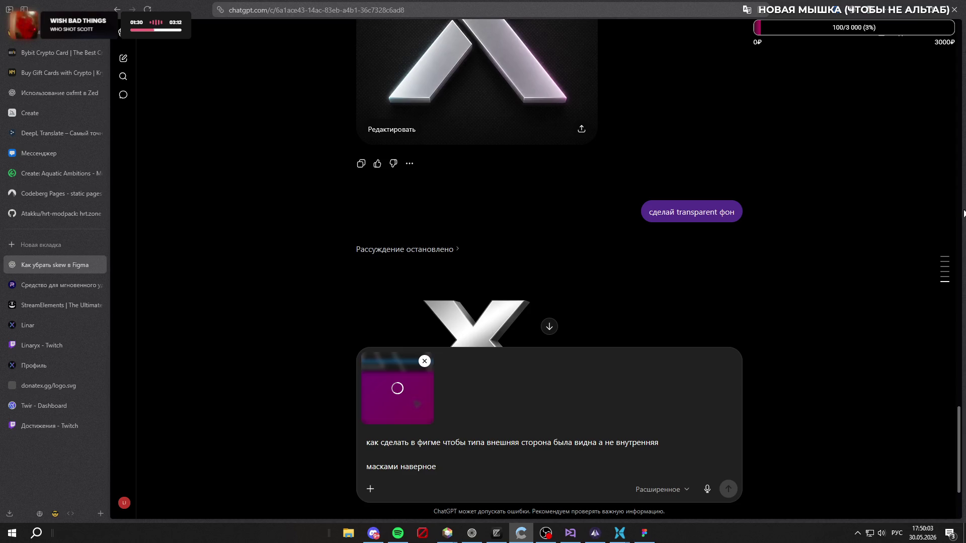
left_click(488, 470)
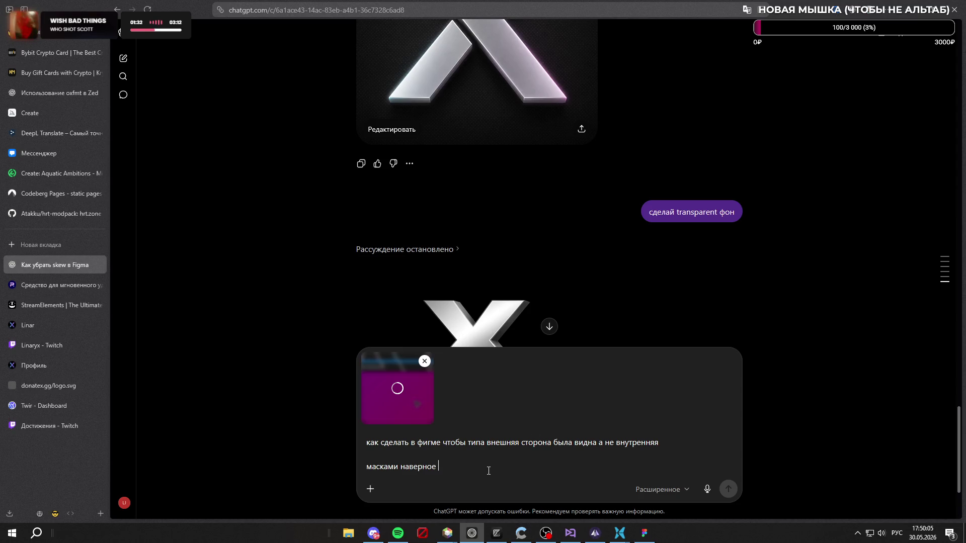
Step: In Figma, try Alpha, Luminance and Vector mask types on Rectangle 78
left_click(644, 533)
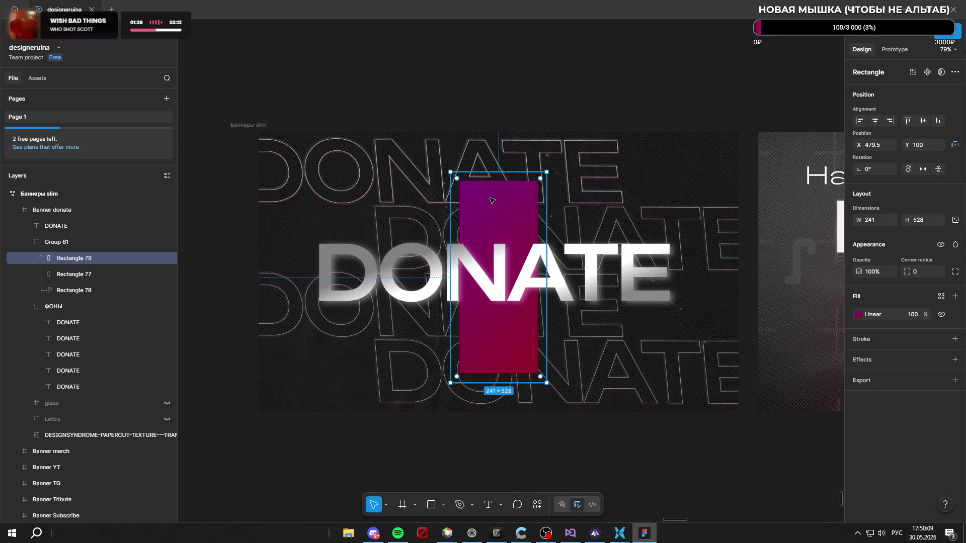
scroll(491, 200, "up", 5, "ctrl")
scroll(392, 198, "up", 2, "ctrl")
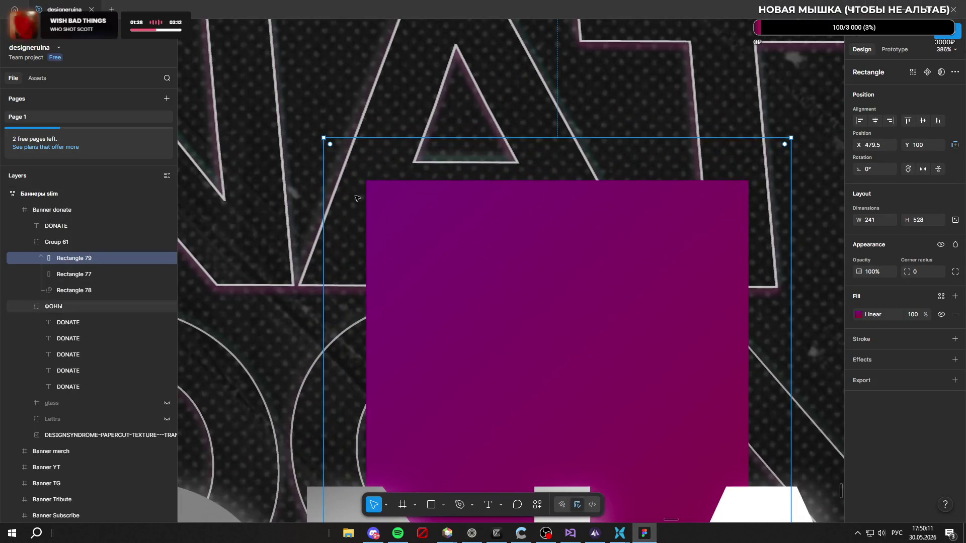
scroll(354, 197, "down", 4, "ctrl")
scroll(347, 190, "down", 4, "ctrl")
scroll(339, 178, "up", 2, "ctrl")
scroll(333, 169, "up", 3, "ctrl")
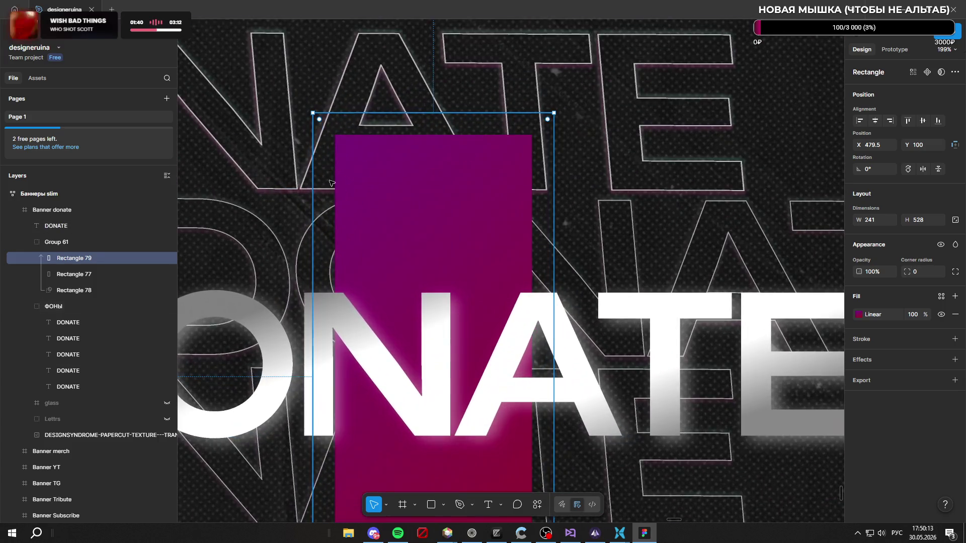
mouse_move(107, 258)
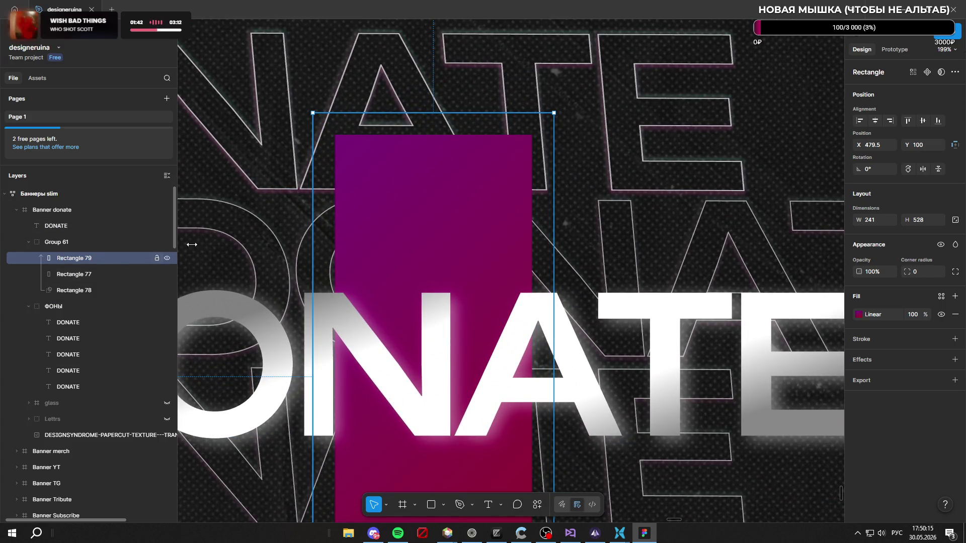
scroll(438, 173, "down", 3, "ctrl")
scroll(433, 172, "down", 1, "ctrl")
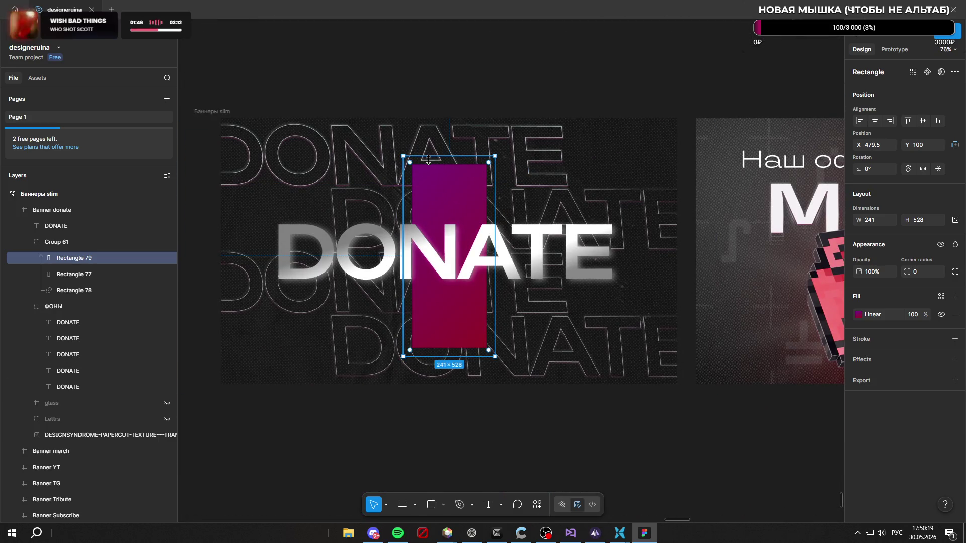
scroll(427, 159, "up", 2, "ctrl")
scroll(445, 174, "down", 2, "ctrl")
left_click(96, 293)
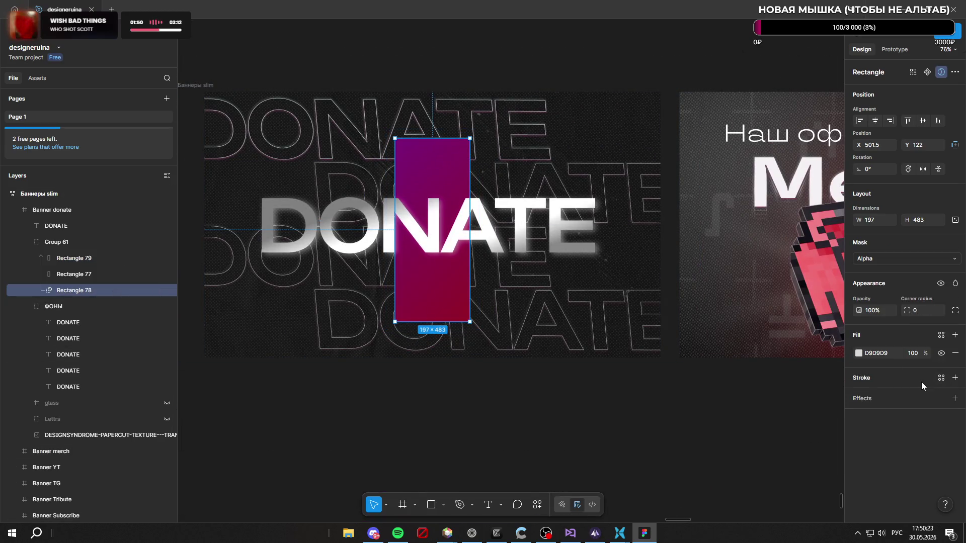
left_click(896, 257)
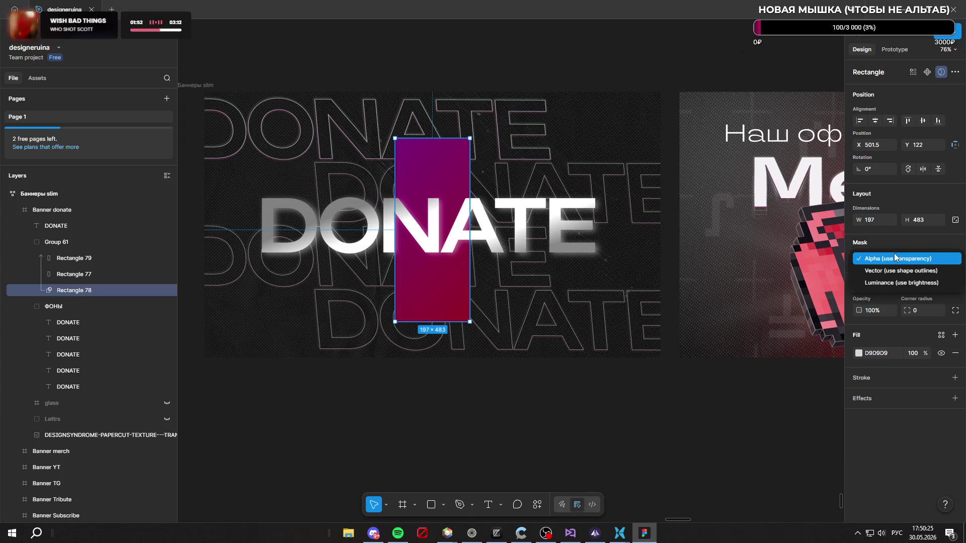
left_click(949, 260)
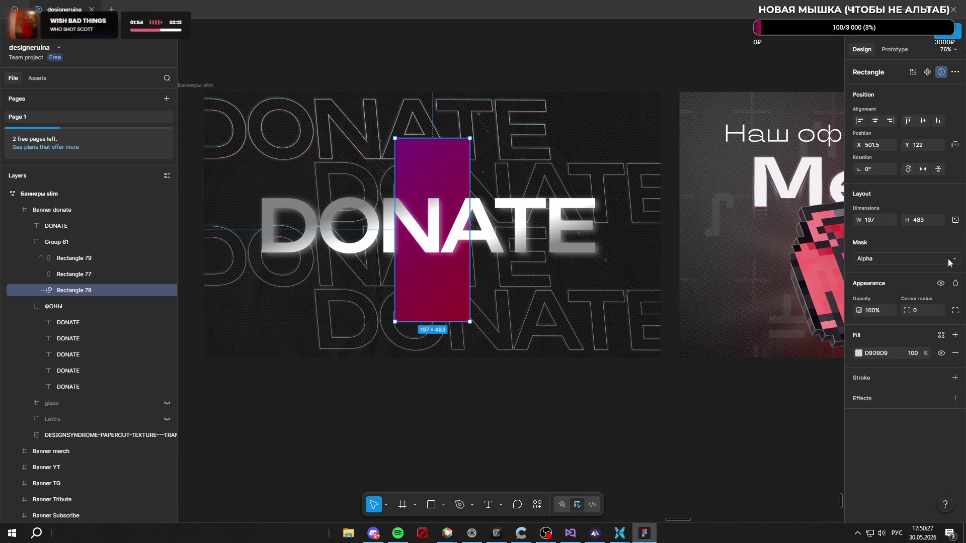
left_click(911, 262)
left_click(894, 273)
left_click(901, 281)
left_click(898, 258)
left_click(909, 254)
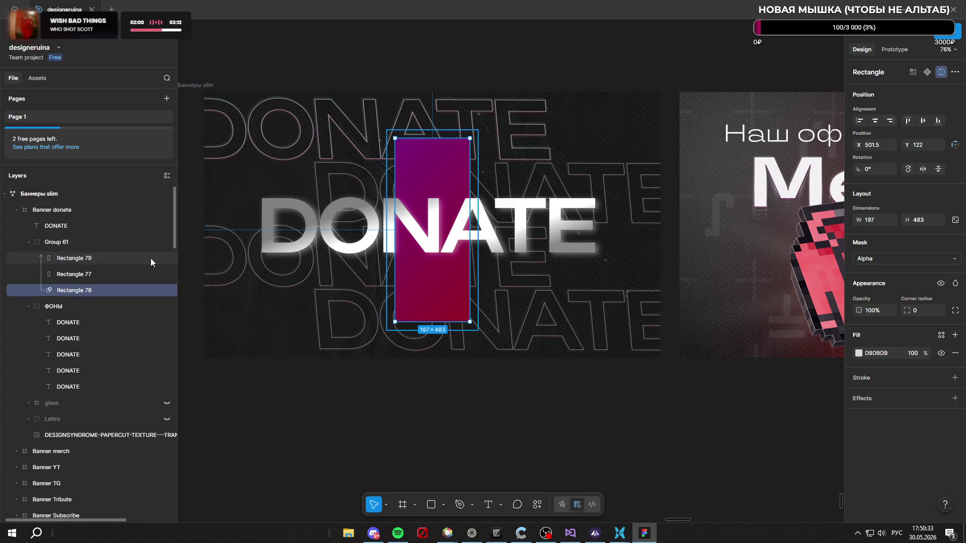
Step: Remove Rectangle 79 from Group 61, leaving Rectangle 77 and Rectangle 78 over the DONATE banner
left_click(116, 269)
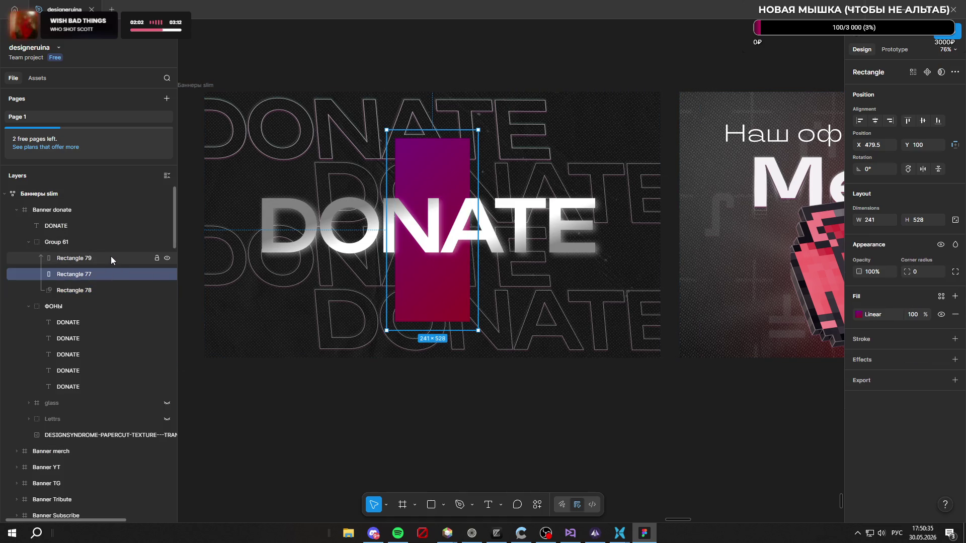
left_click(110, 257)
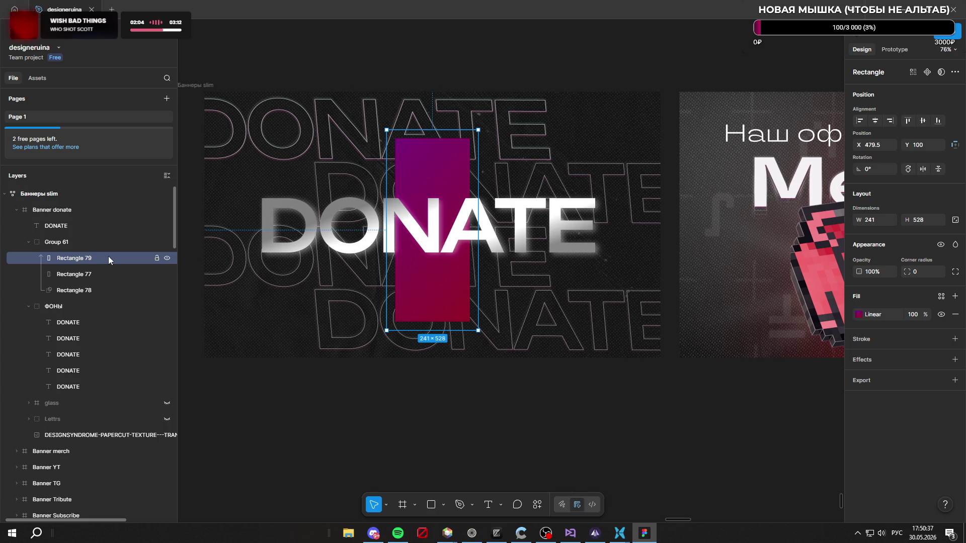
left_click(102, 290)
left_click(456, 451)
double_click(465, 292)
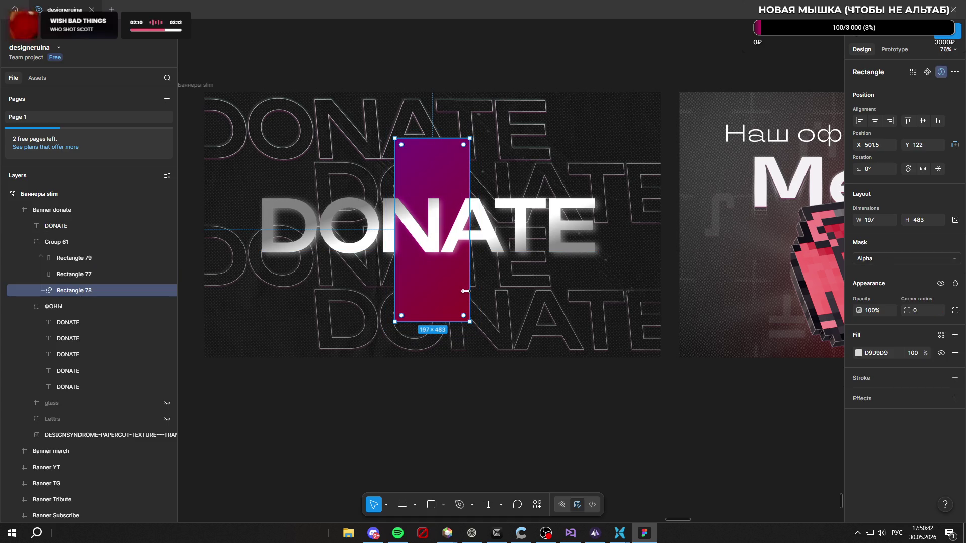
left_click(467, 294)
key("ctrl+z")
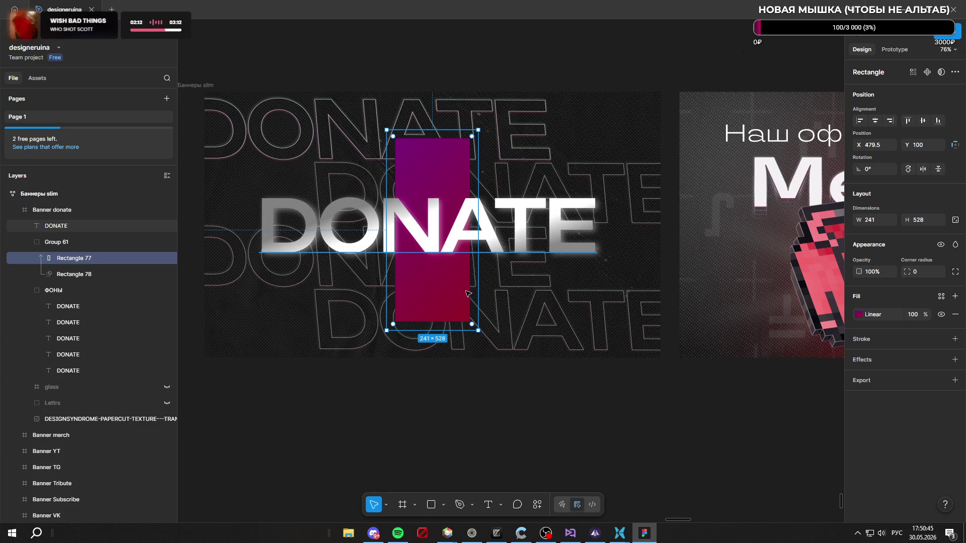
key("ctrl+z")
key("ctrl+z")
key("ctrl+z")
key("ctrl+z")
key("ctrl+z")
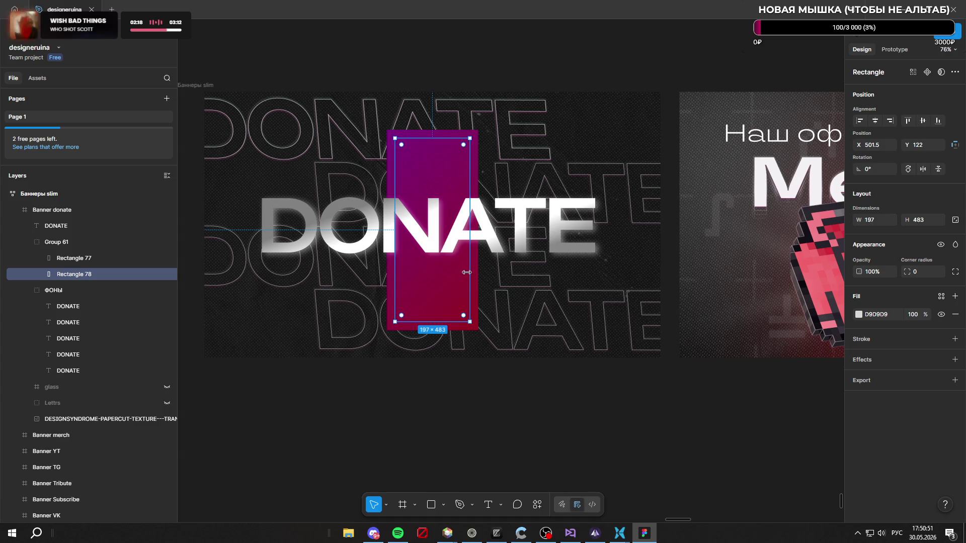
Step: Select Rectangle 77 and toggle its gradient fill visibility to compare the look
left_click(449, 275)
left_click(91, 254)
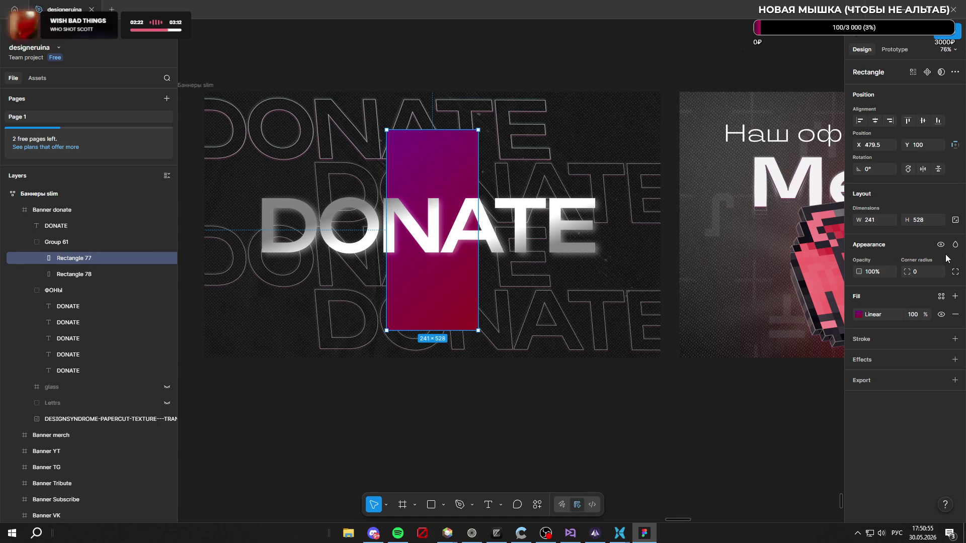
left_click(941, 314)
left_click(944, 314)
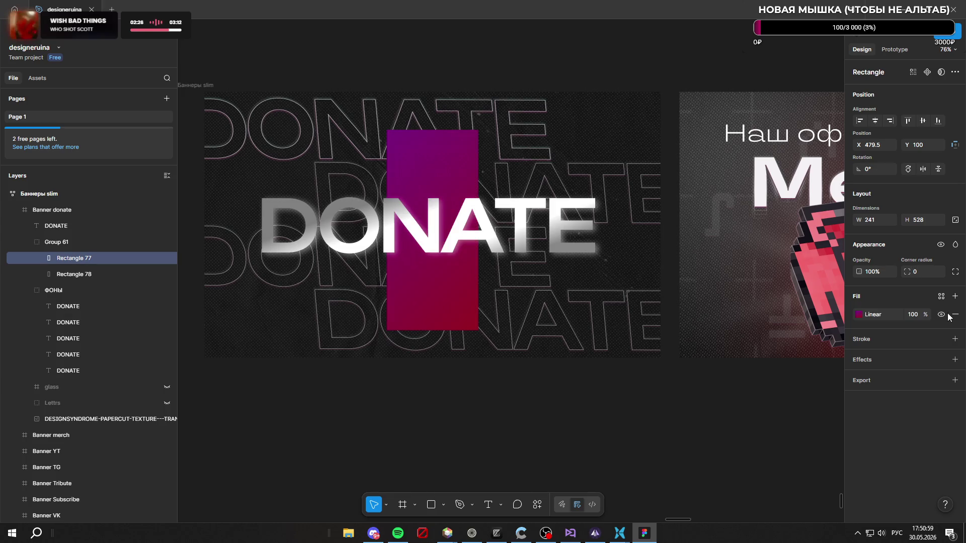
Step: Set Rectangle 77's layer blend mode to Exclusion for a mint strip inside a magenta border
left_click(956, 245)
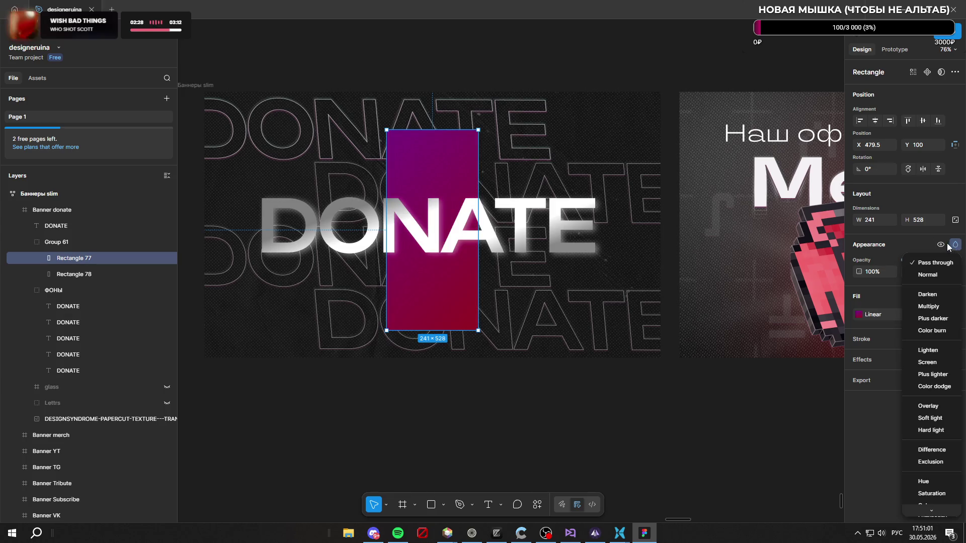
left_click(951, 246)
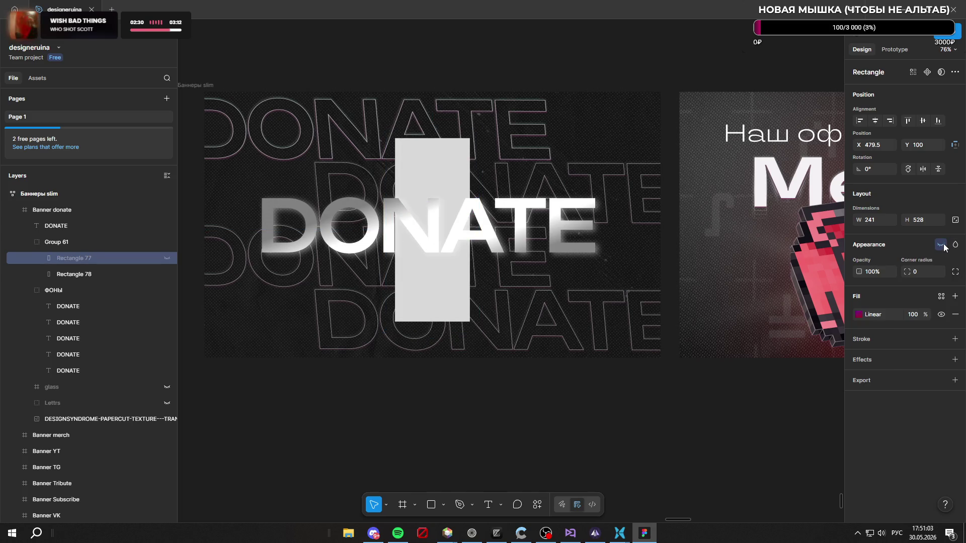
left_click(941, 245)
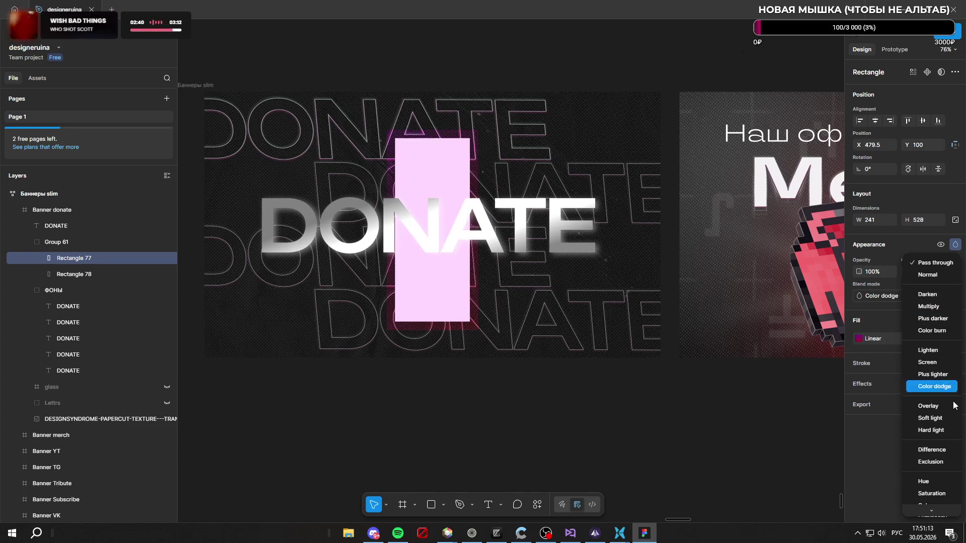
scroll(937, 393, "down", 1)
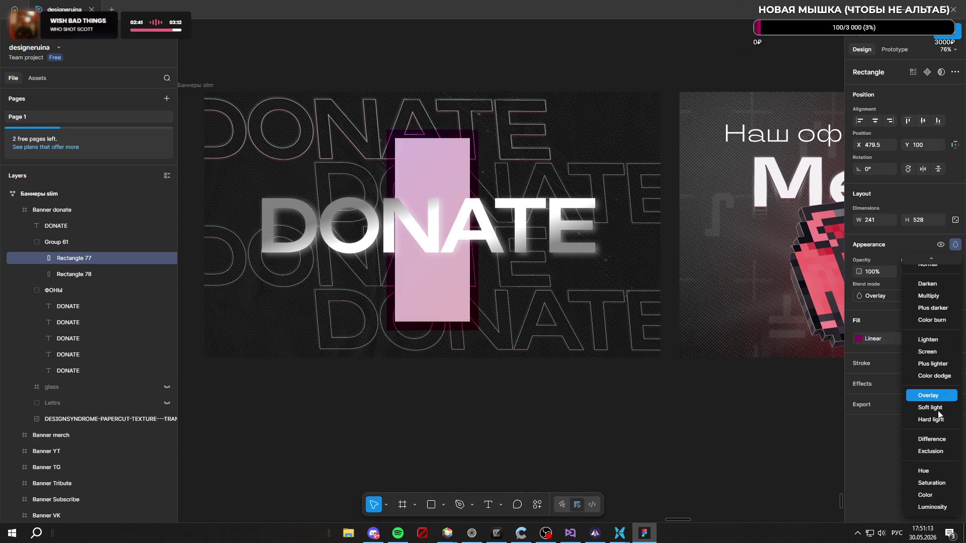
left_click(942, 454)
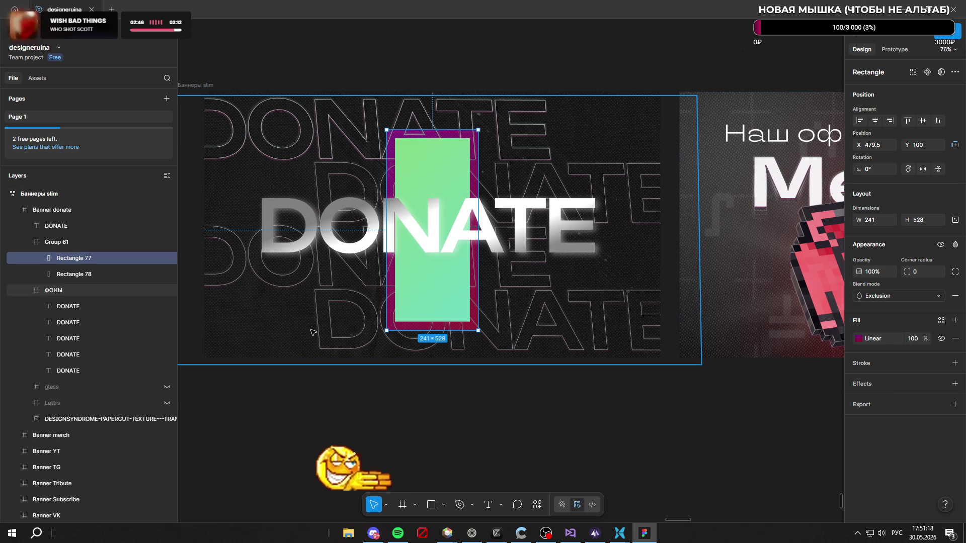
left_click(112, 270)
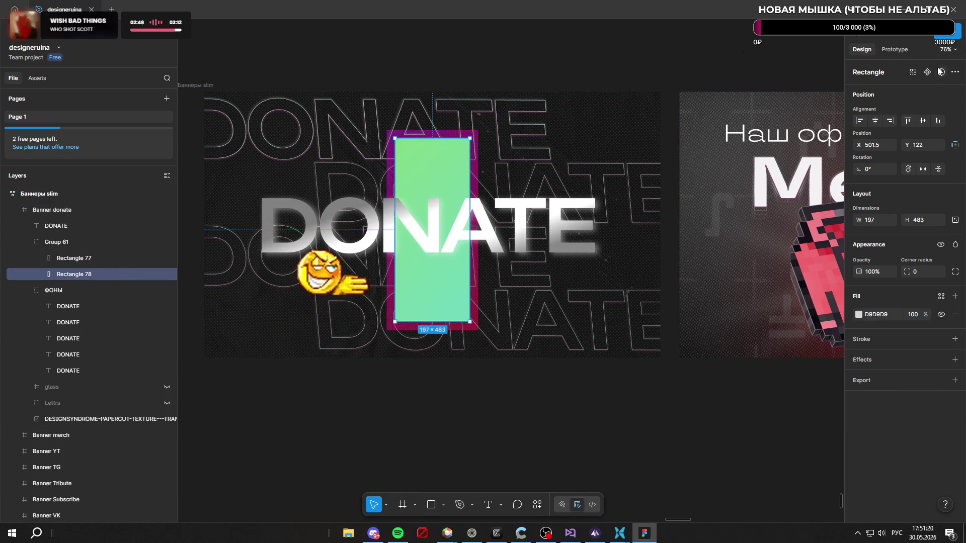
left_click(940, 71)
left_click(94, 258)
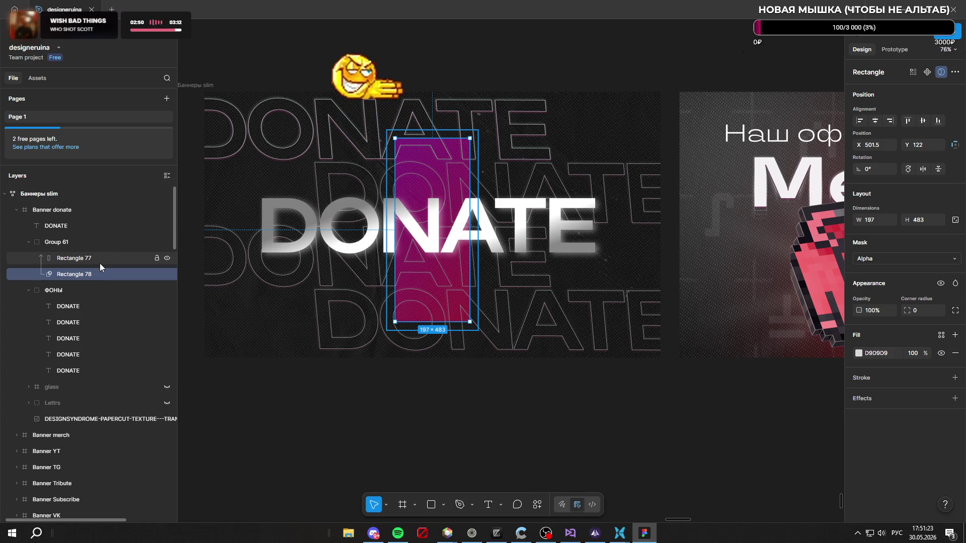
key("ctrl+z")
key("ctrl+z")
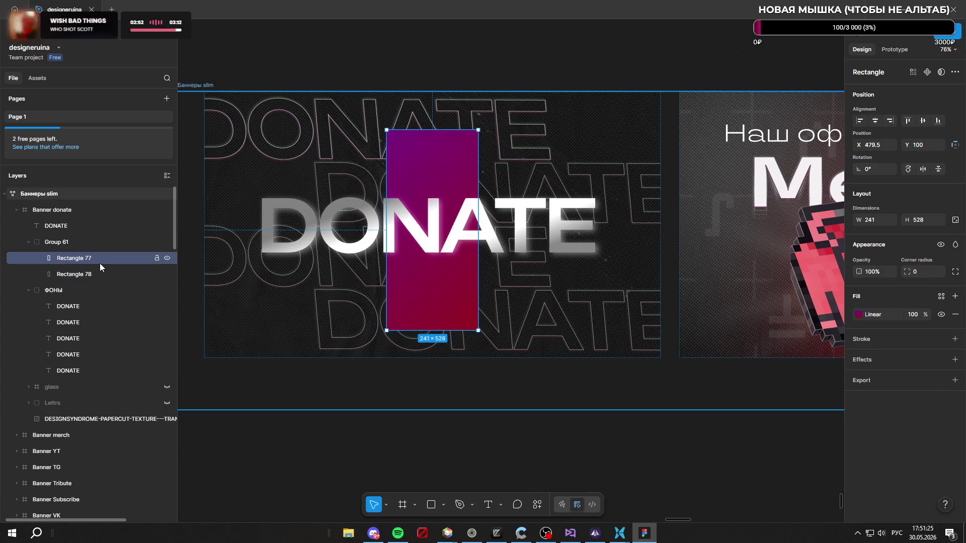
left_click(103, 276)
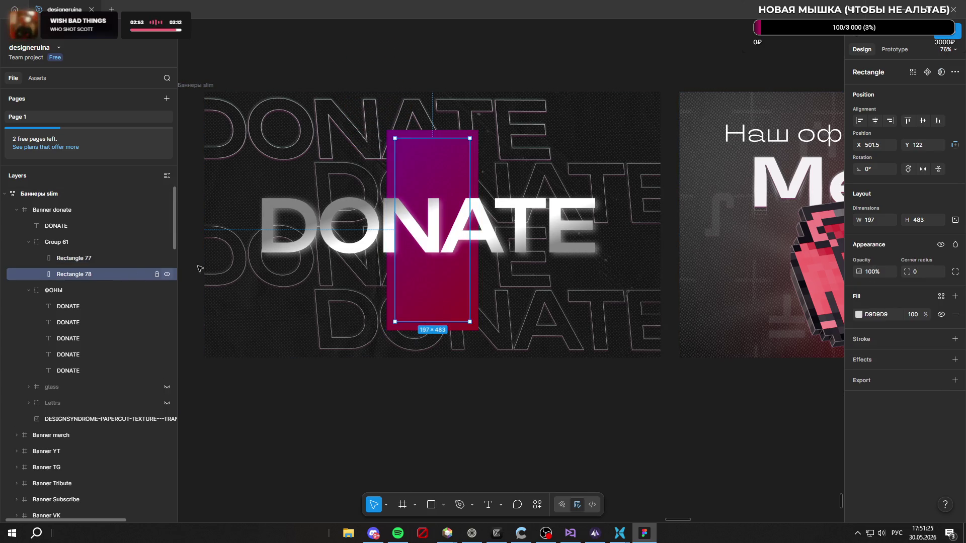
left_click(940, 73)
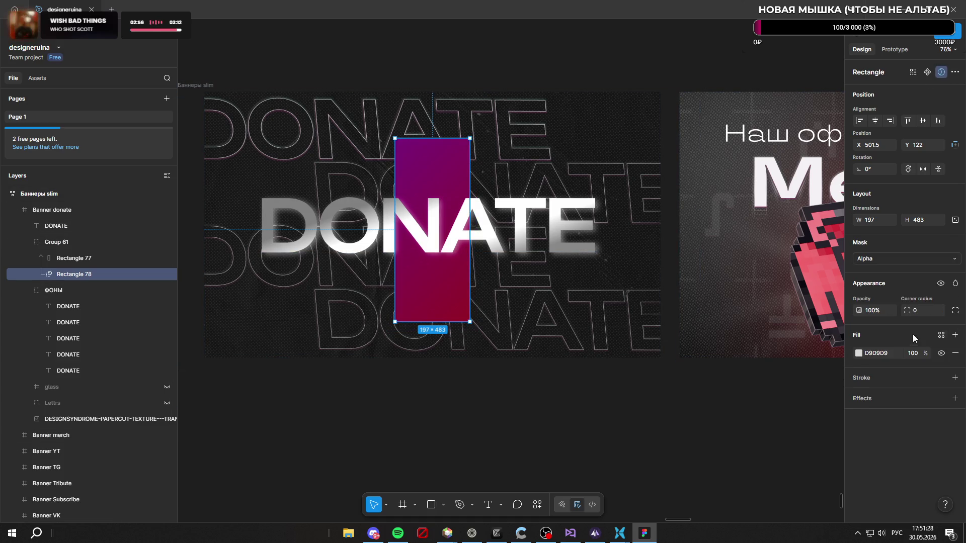
left_click(945, 285)
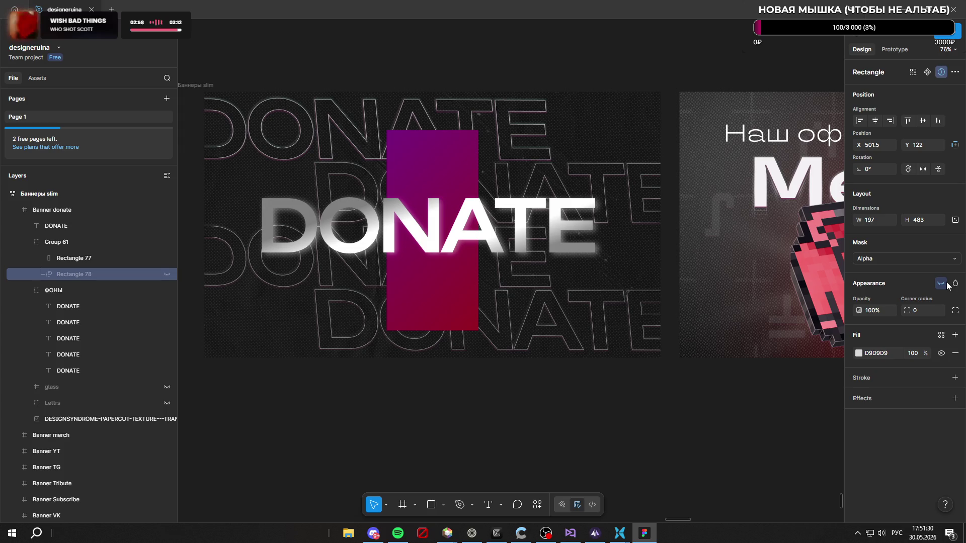
left_click(943, 283)
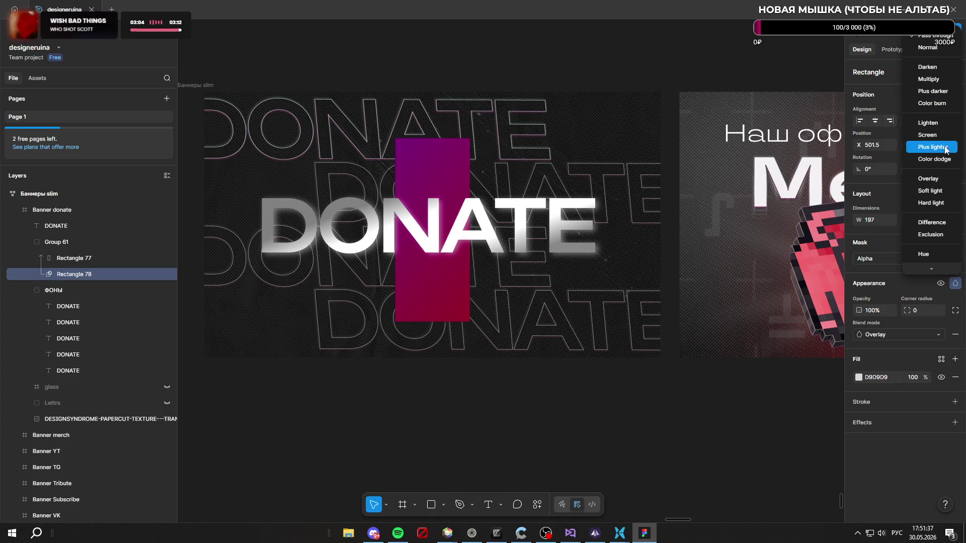
left_click(928, 47)
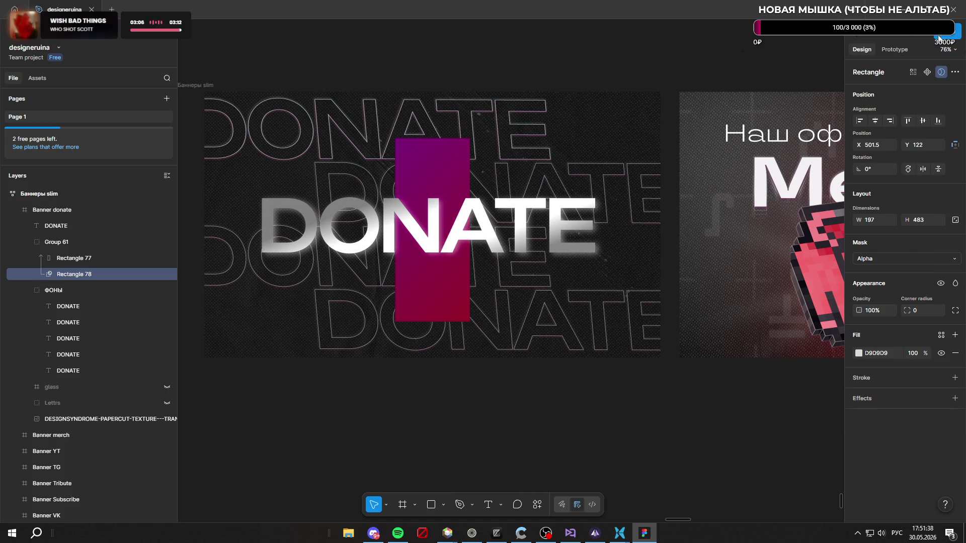
left_click(70, 263)
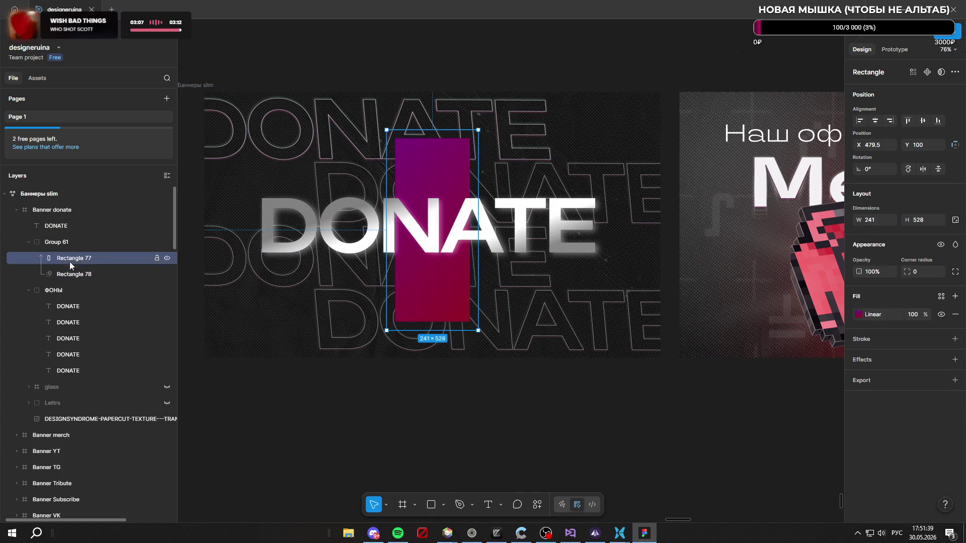
left_click(942, 244)
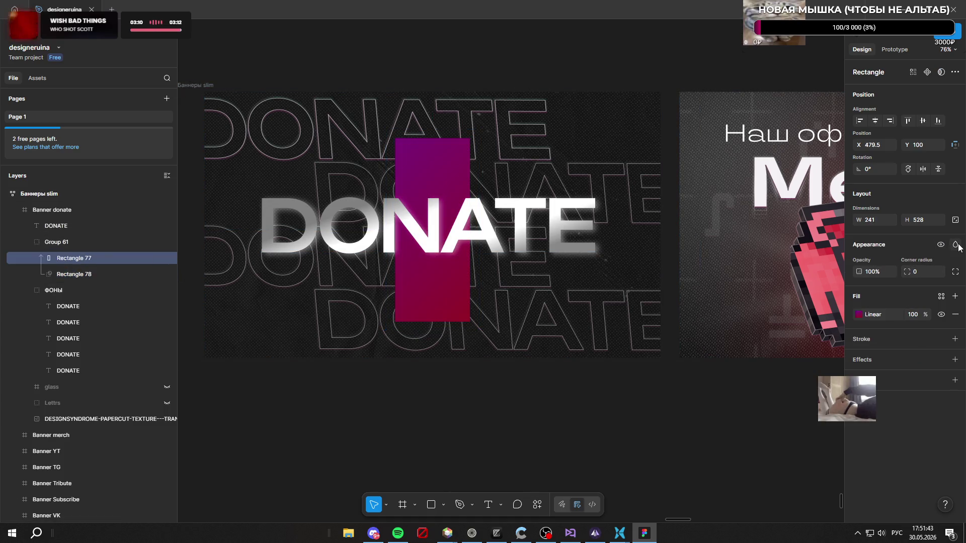
left_click(955, 245)
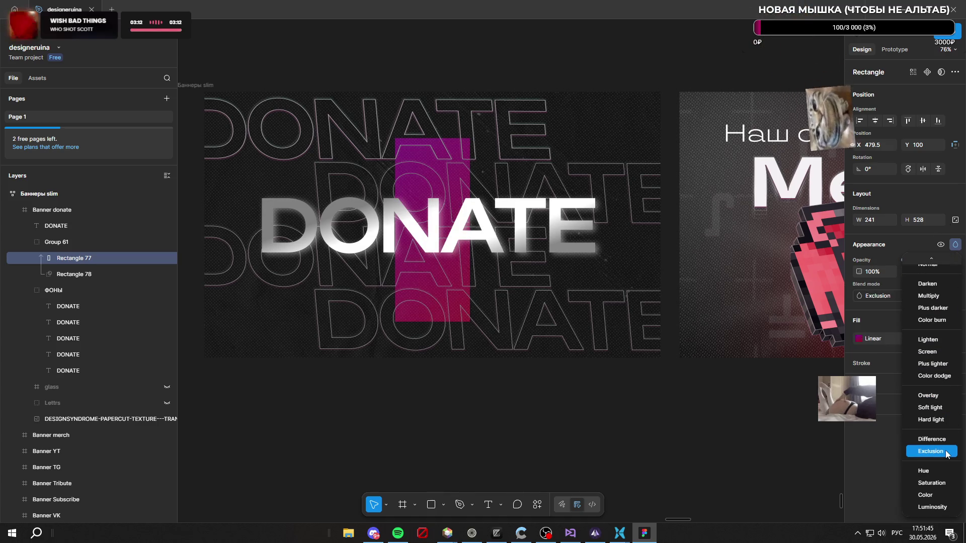
left_click(945, 271)
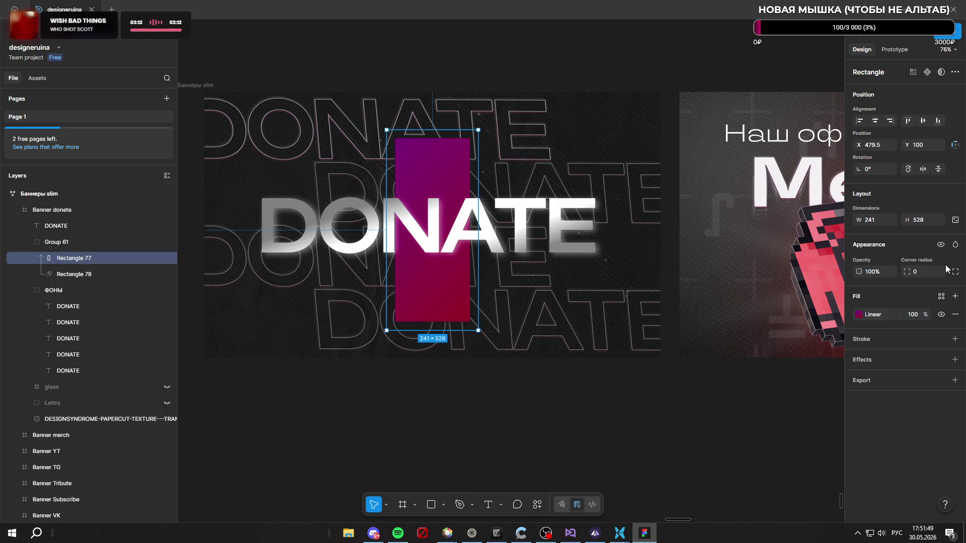
left_click(79, 271)
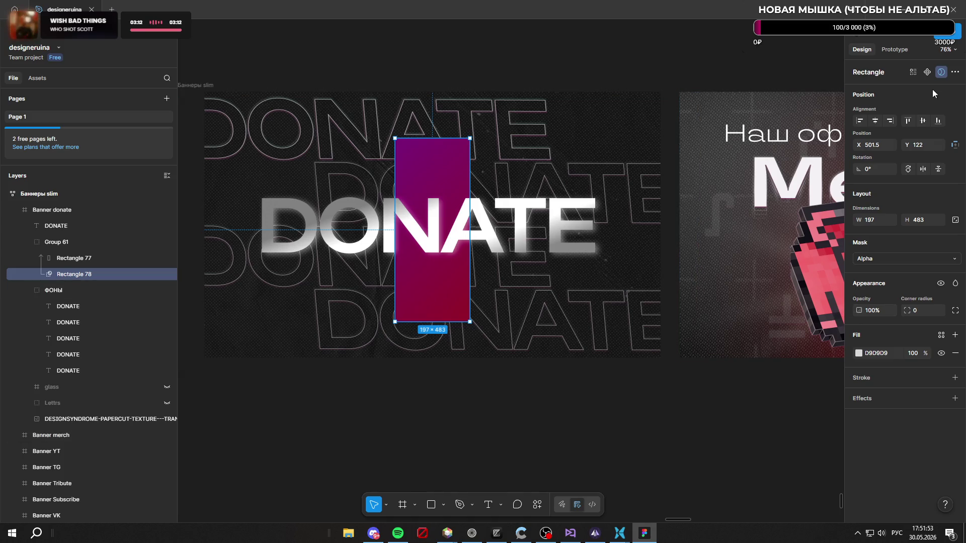
left_click(941, 73)
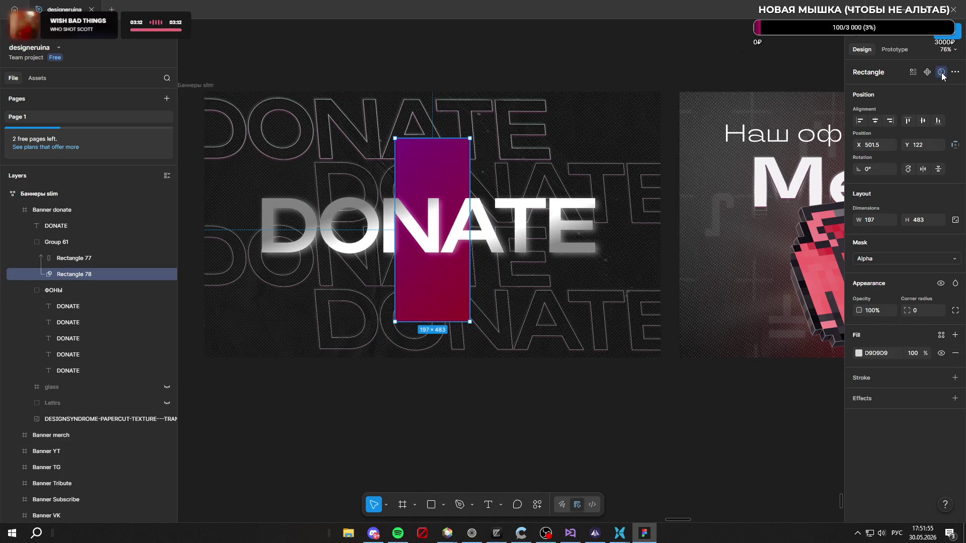
left_click(942, 72)
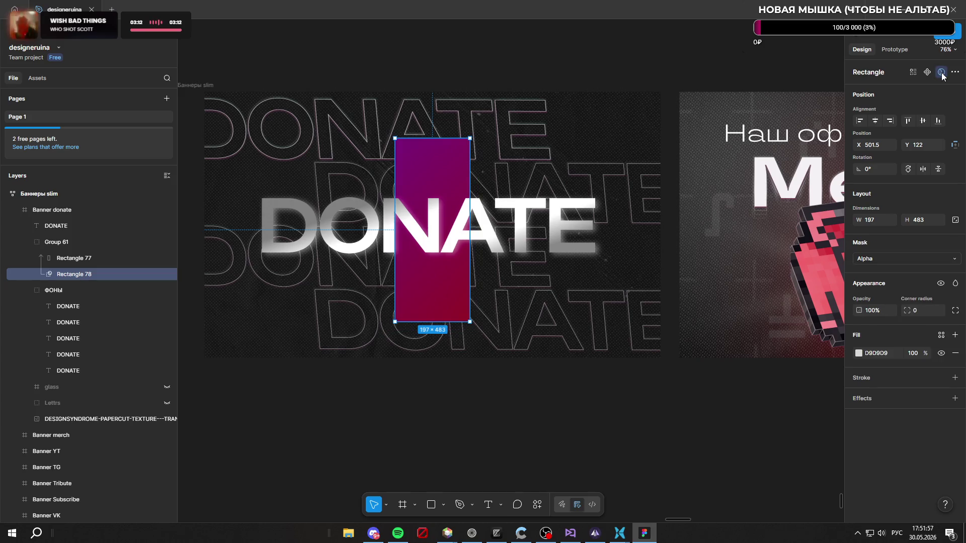
left_click(887, 259)
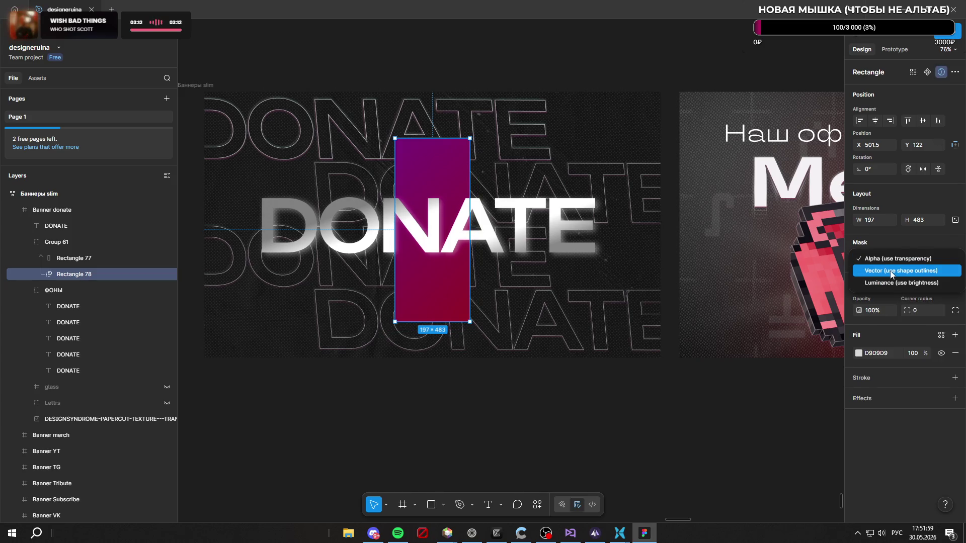
left_click(892, 256)
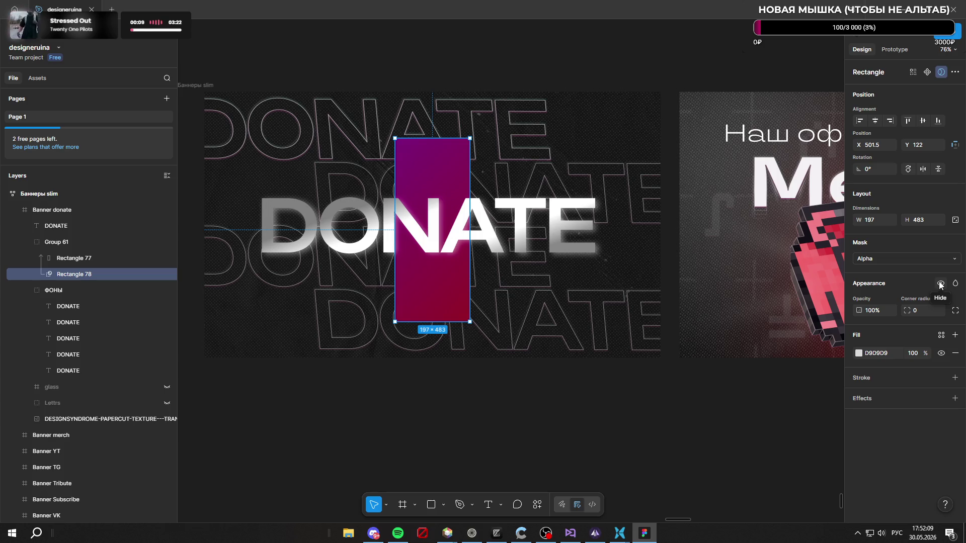
left_click(951, 73)
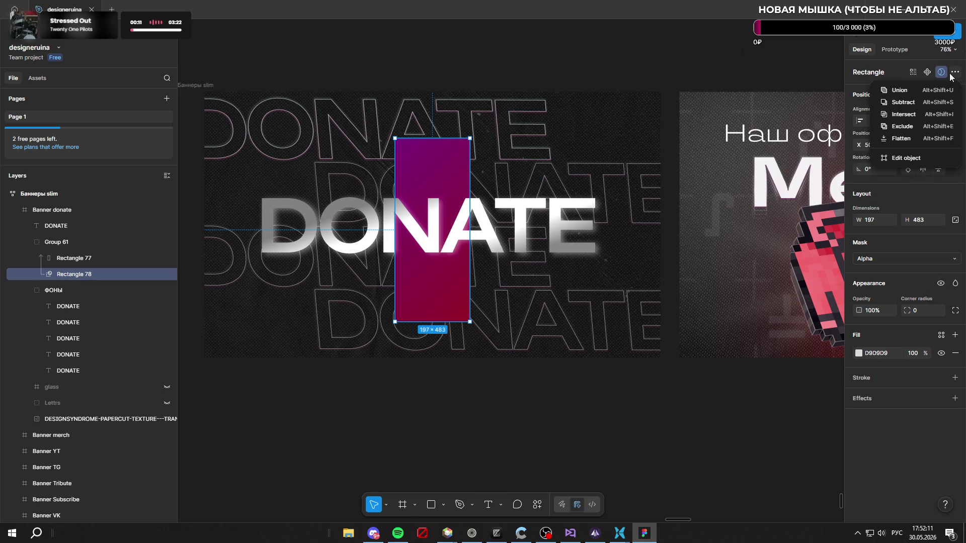
left_click(928, 126)
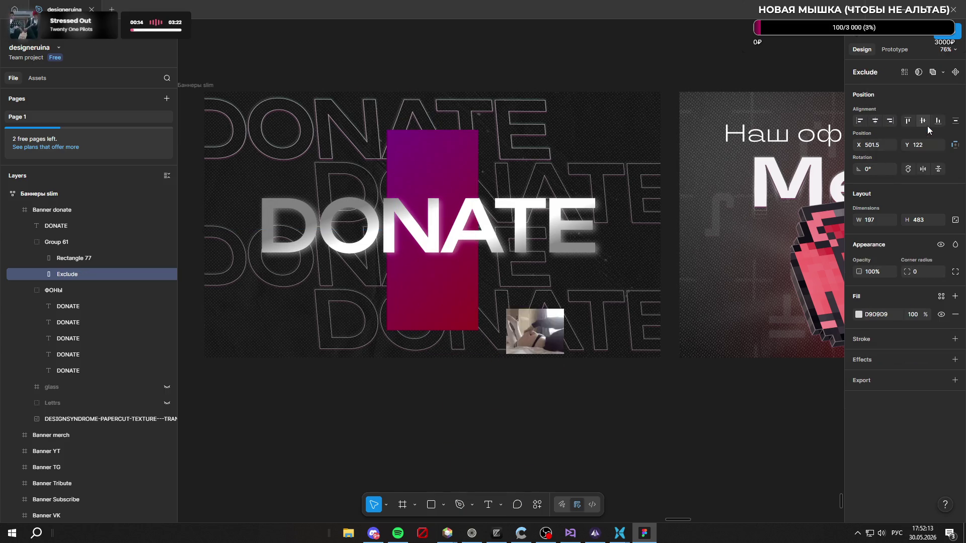
left_click(933, 72)
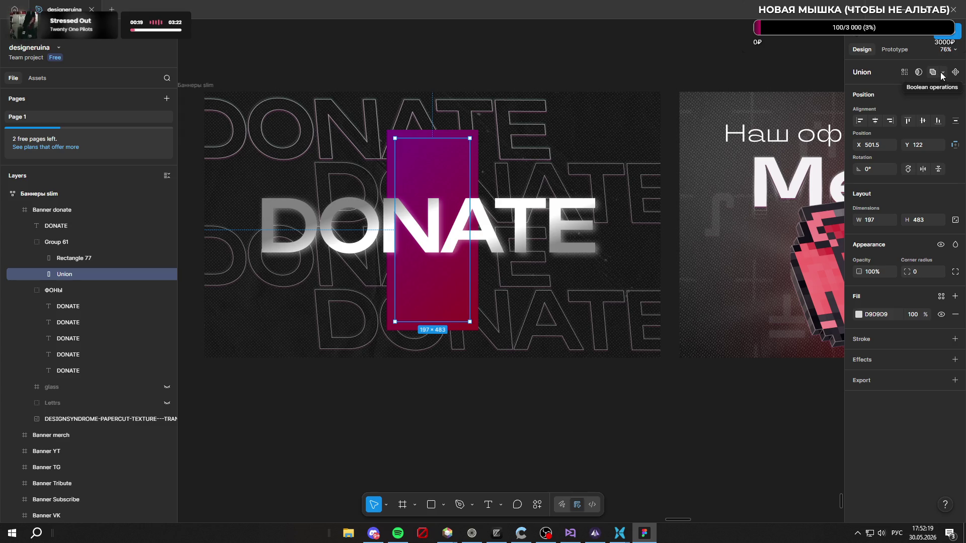
left_click(942, 72)
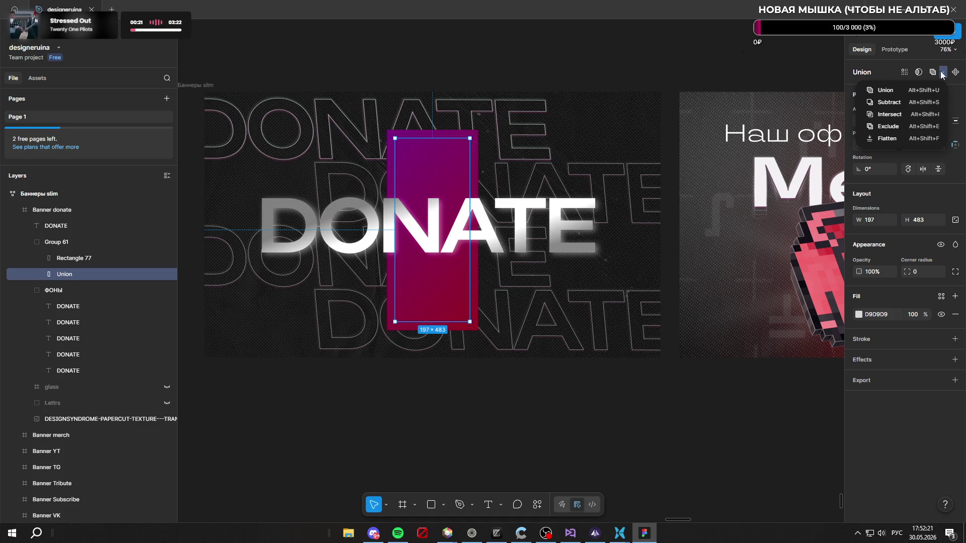
left_click(924, 126)
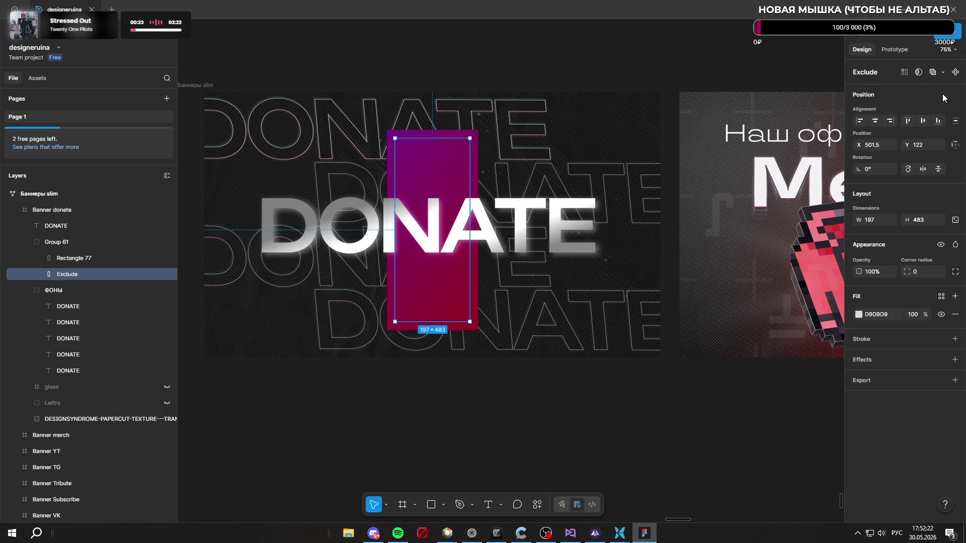
key("ctrl+alt+m")
left_click(942, 73)
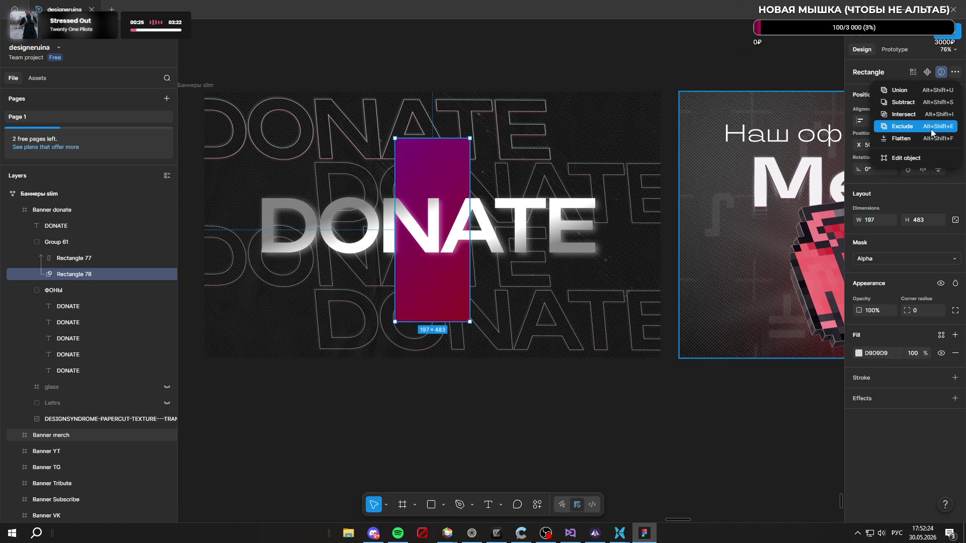
left_click(930, 102)
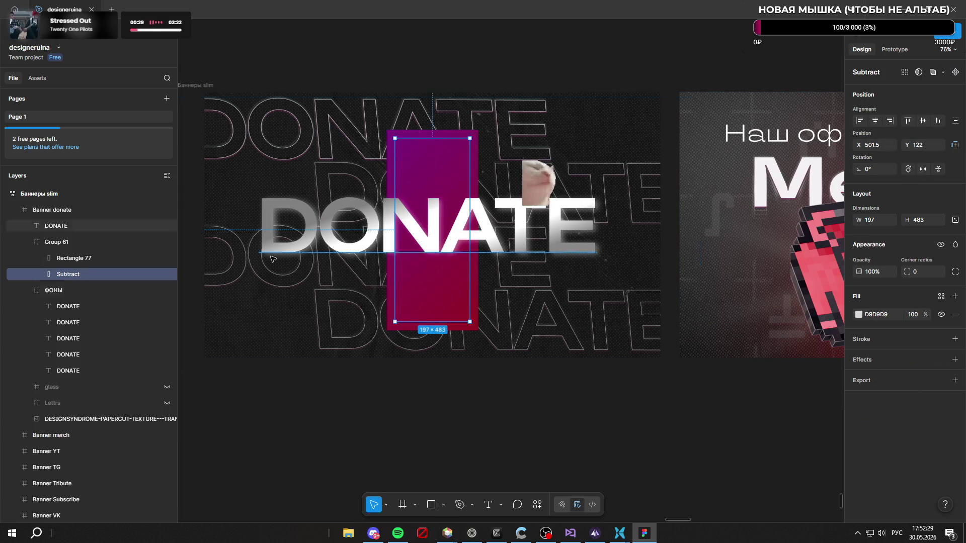
left_click(42, 274)
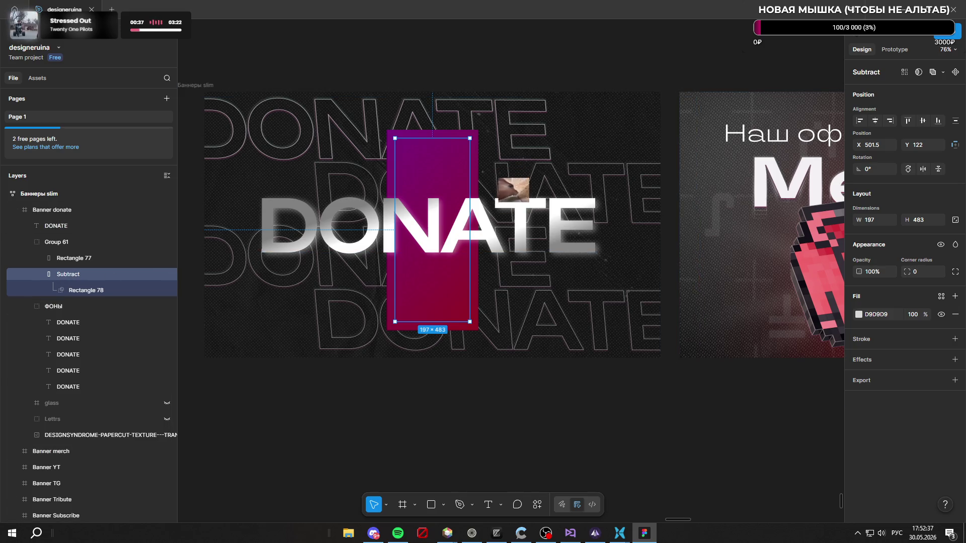
mouse_move(90, 274)
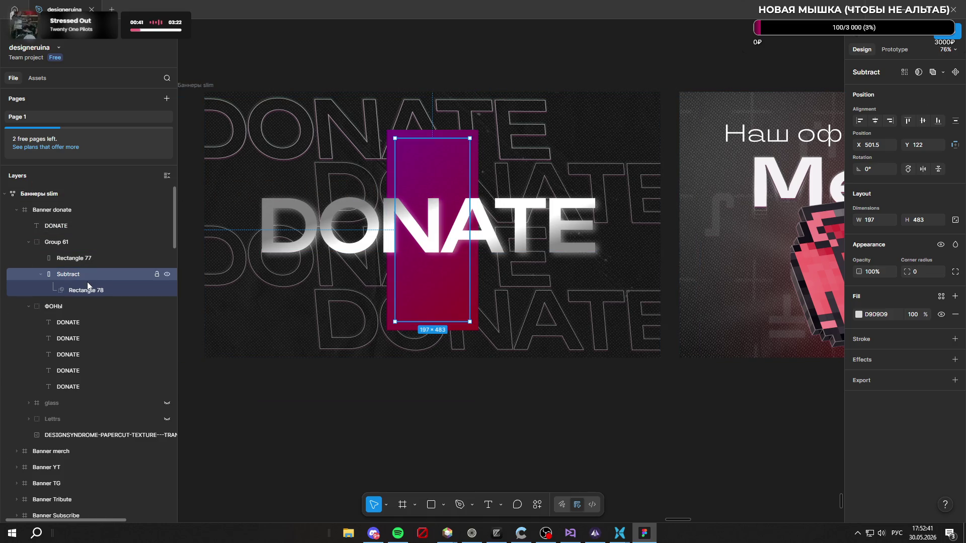
left_click_drag(84, 258, 90, 295)
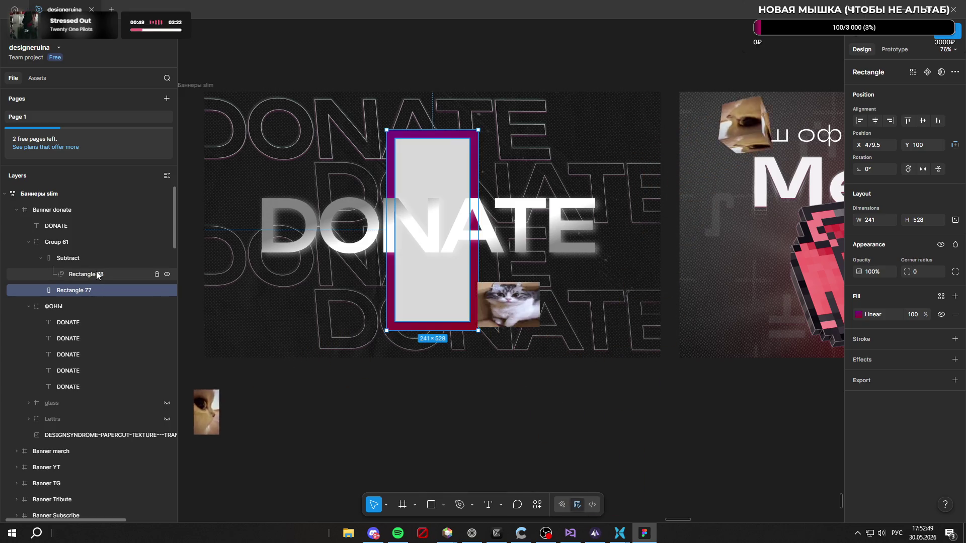
left_click(96, 273)
mouse_move(915, 353)
left_mouse_down()
mouse_move(618, 339)
mouse_move(930, 354)
left_mouse_up()
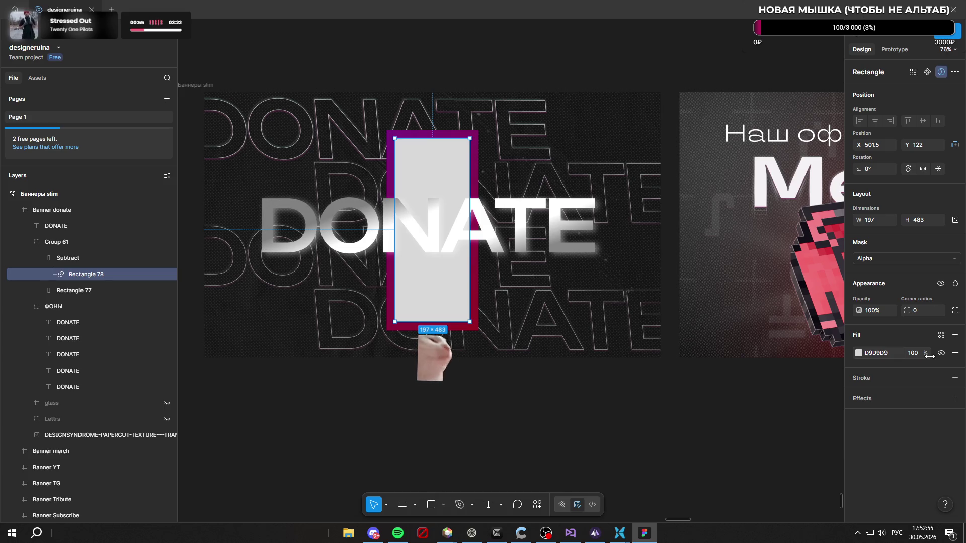
left_click_drag(76, 258, 84, 292)
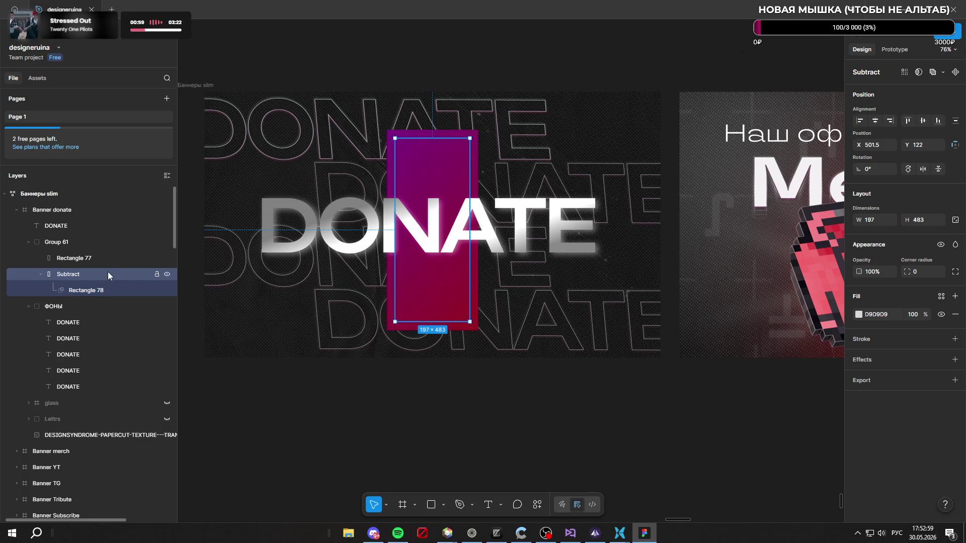
left_click(107, 257)
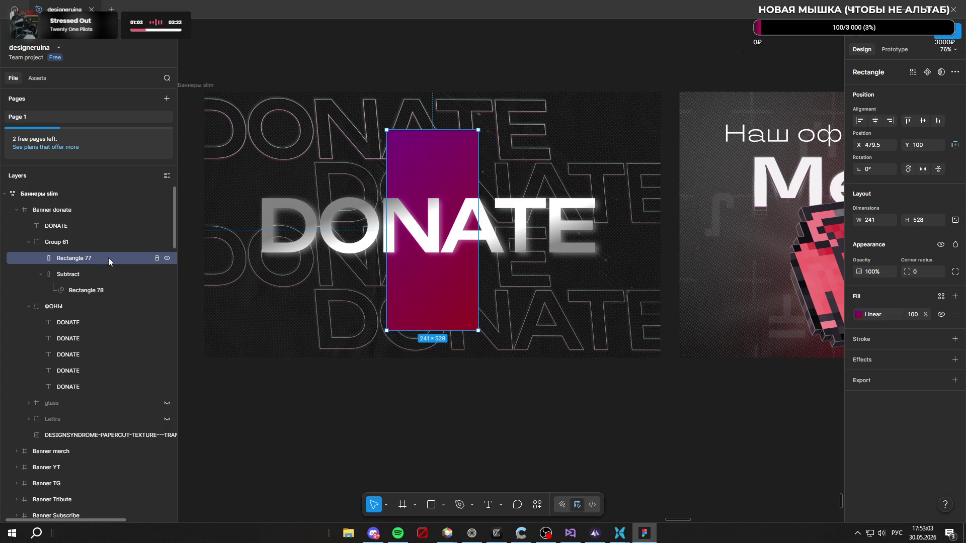
key("ctrl+z")
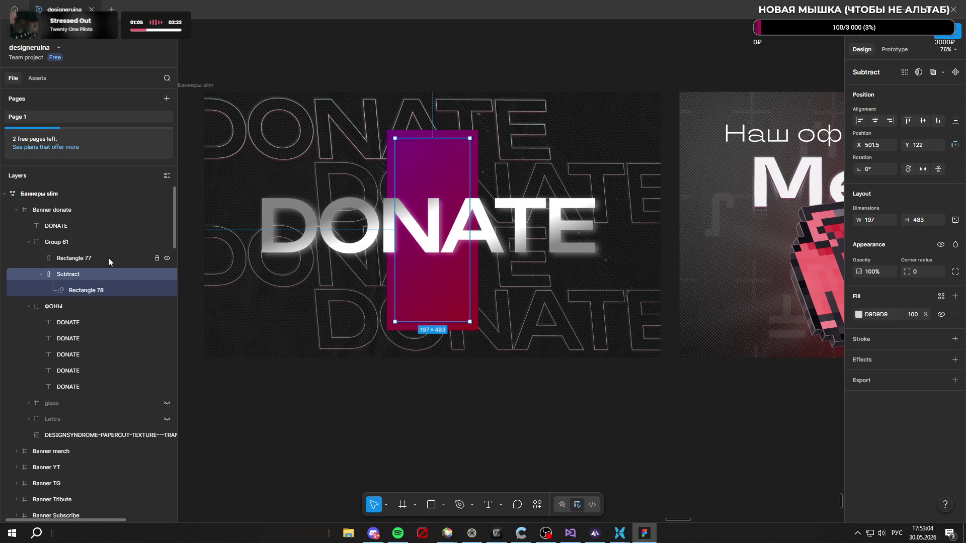
key("ctrl+z")
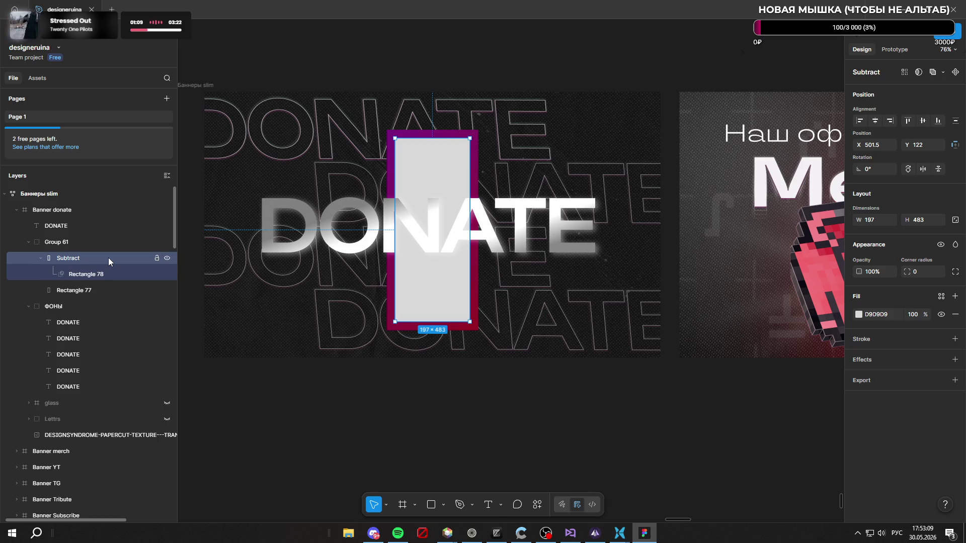
key("ctrl+z")
key("ctrl+z")
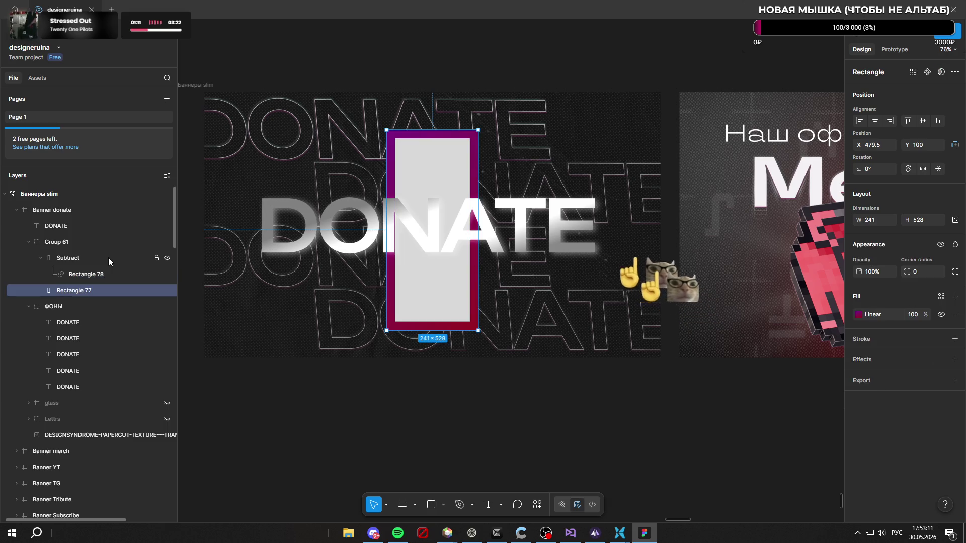
key("ctrl+z")
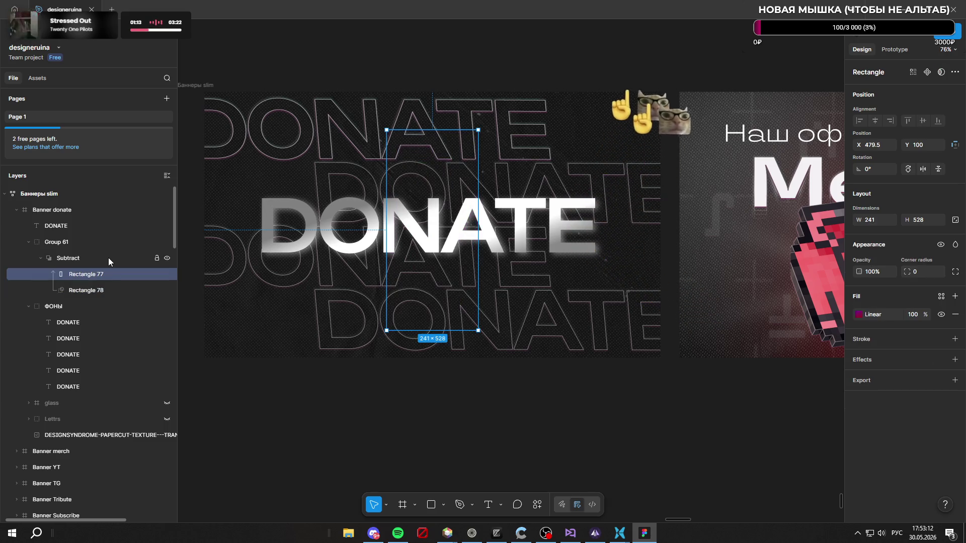
key("ctrl+shift+z")
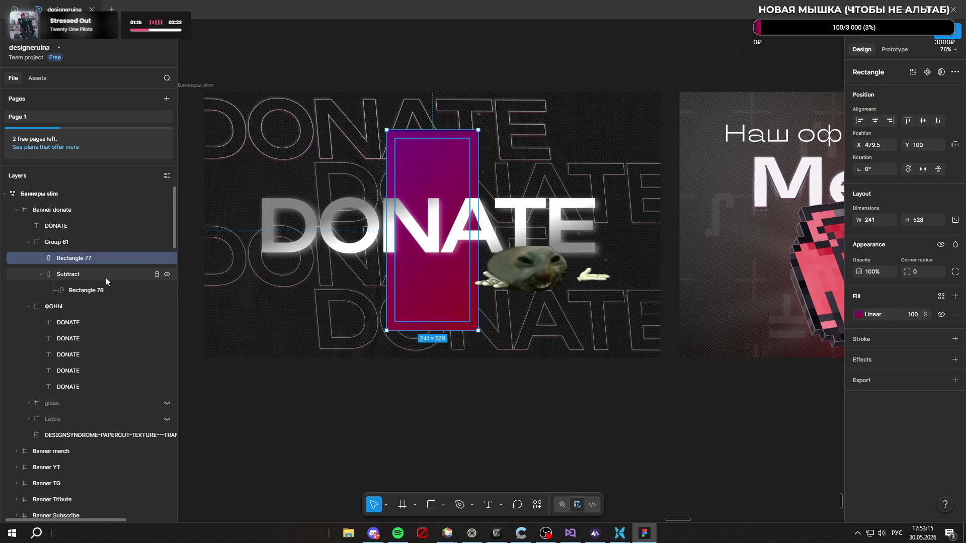
key("ctrl+z")
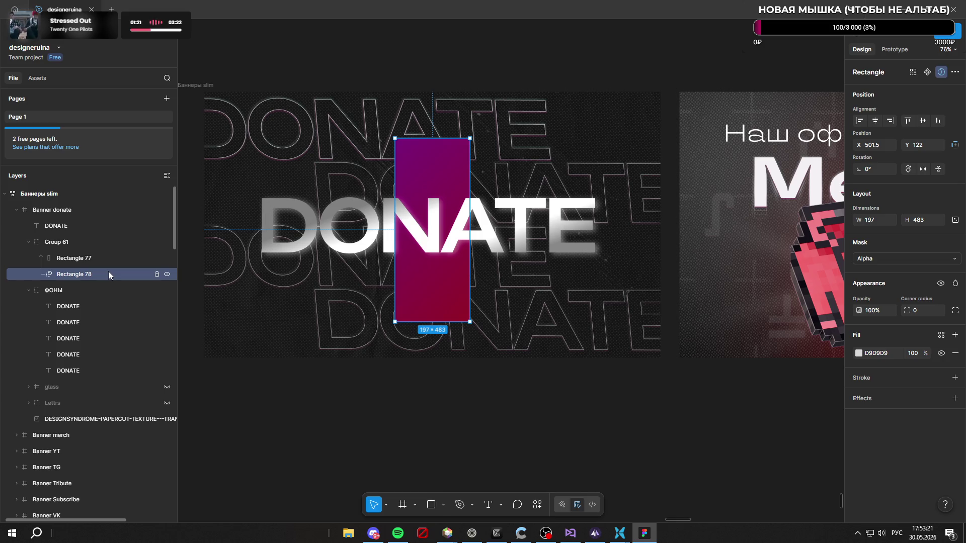
Step: Undo the last change and move grey Rectangle 78 to the right beside the gradient
left_click(98, 256)
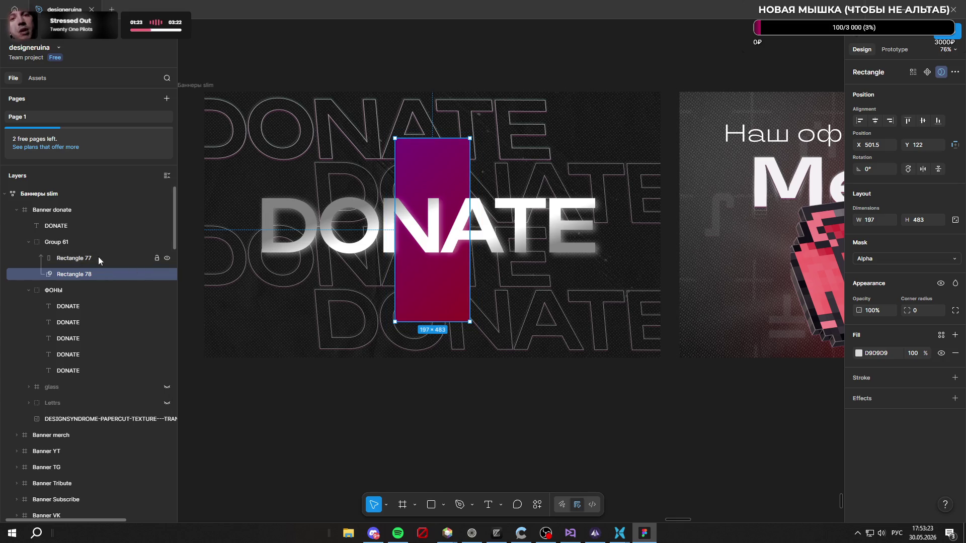
key("ctrl+z")
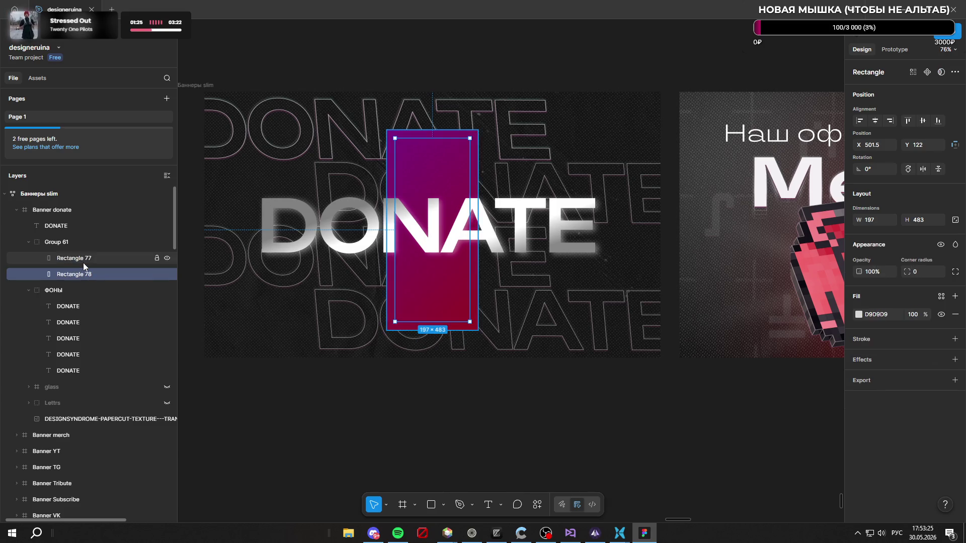
left_click(83, 274)
left_click_drag(432, 297, 536, 297)
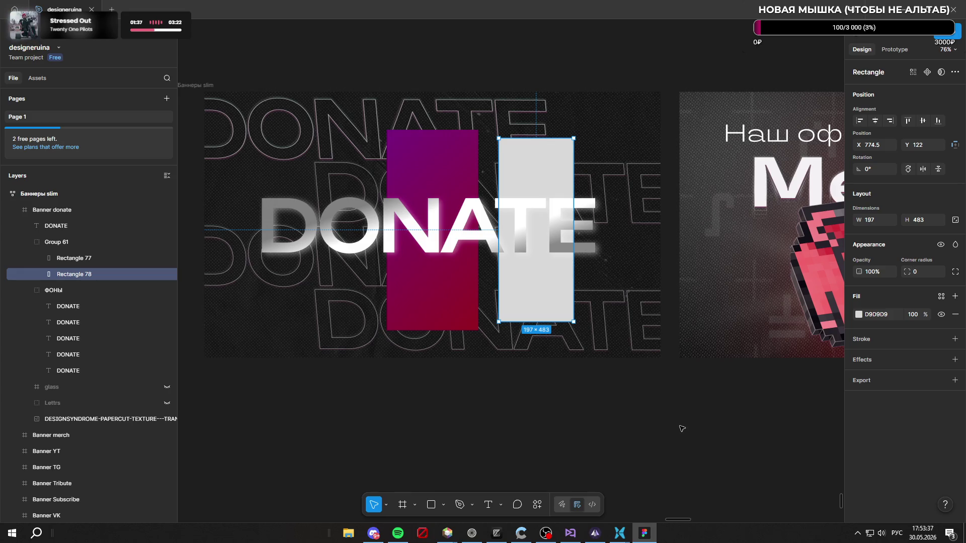
Step: Turn grey Rectangle 78 into a Subtract boolean shape and nudge it slightly left
left_click(955, 72)
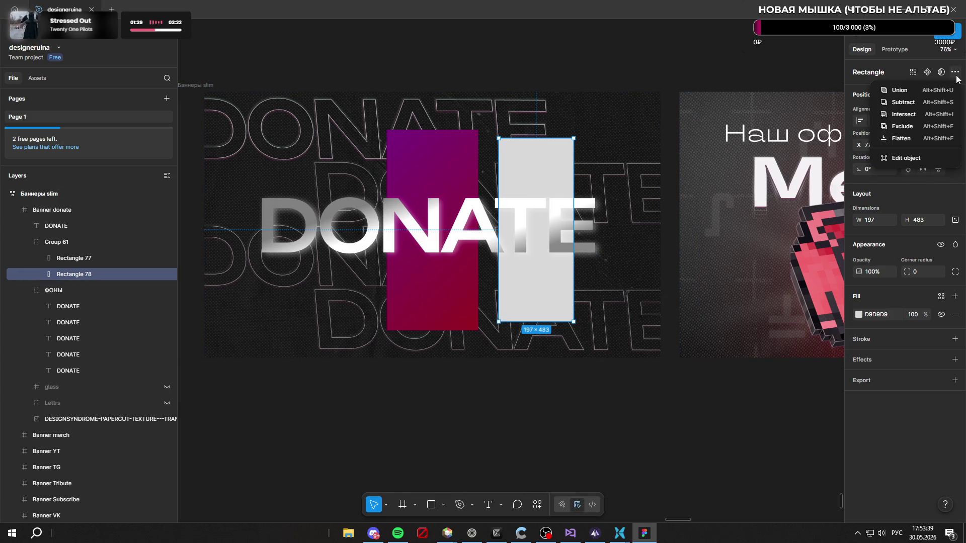
left_click(921, 100)
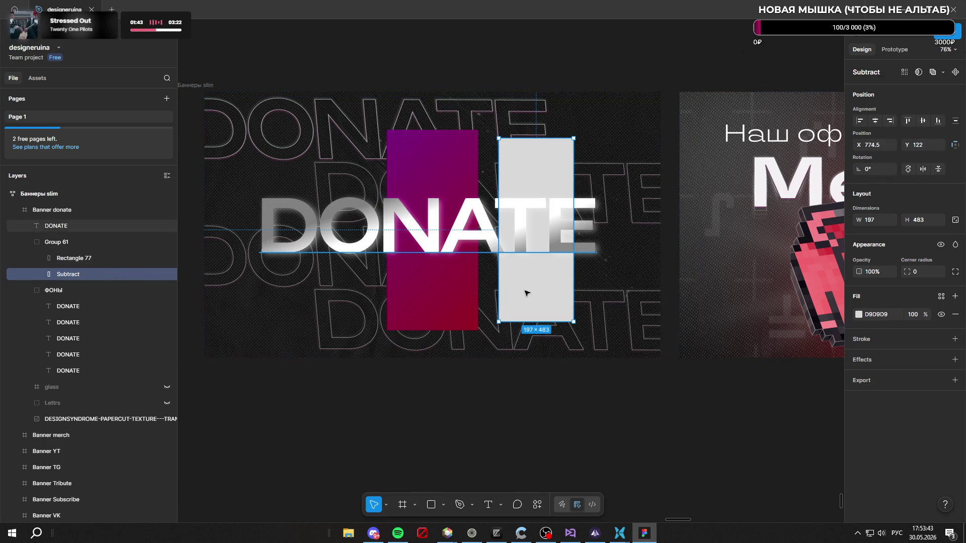
left_click_drag(525, 295, 518, 295)
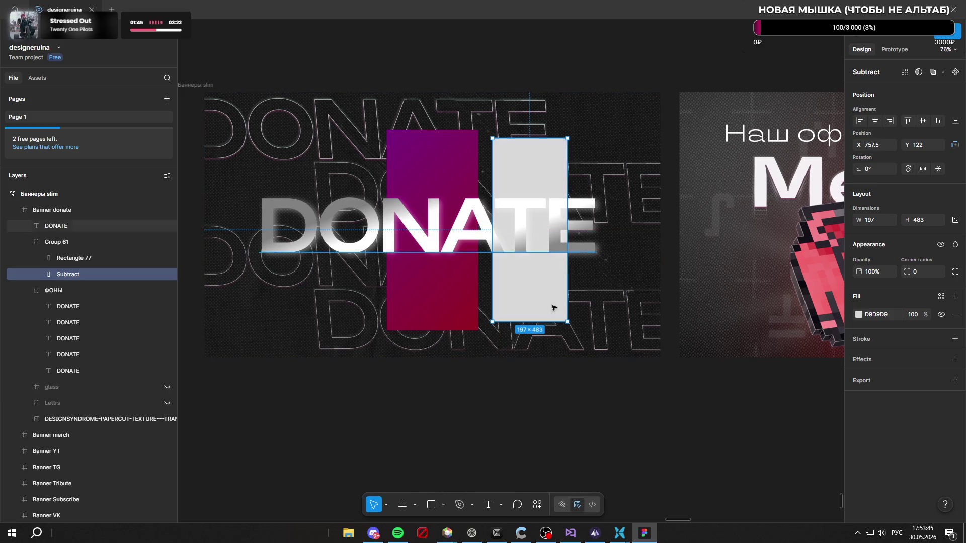
left_click(41, 273)
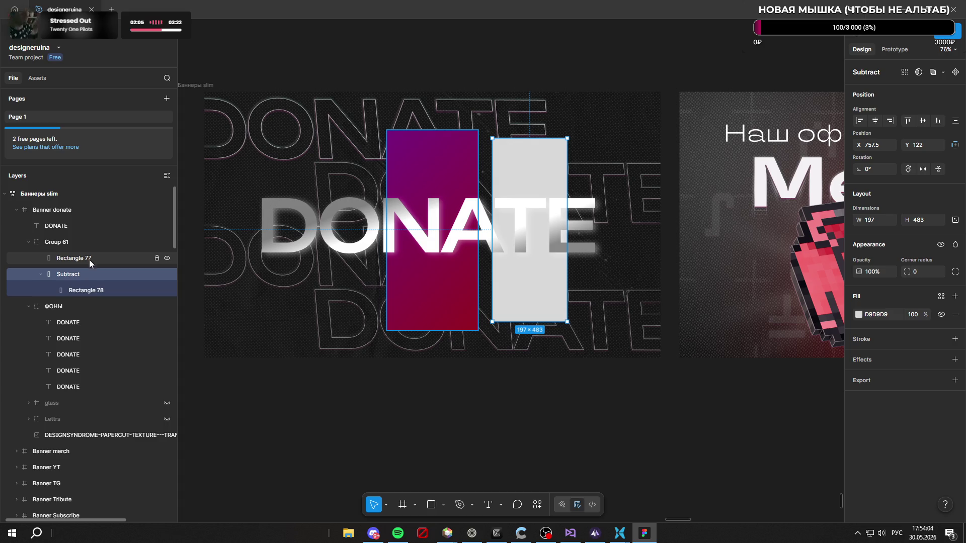
Step: Nest both rectangles in the Subtract shape with Rectangle 78 on top, cutting a hollow frame
left_click_drag(87, 261, 97, 285)
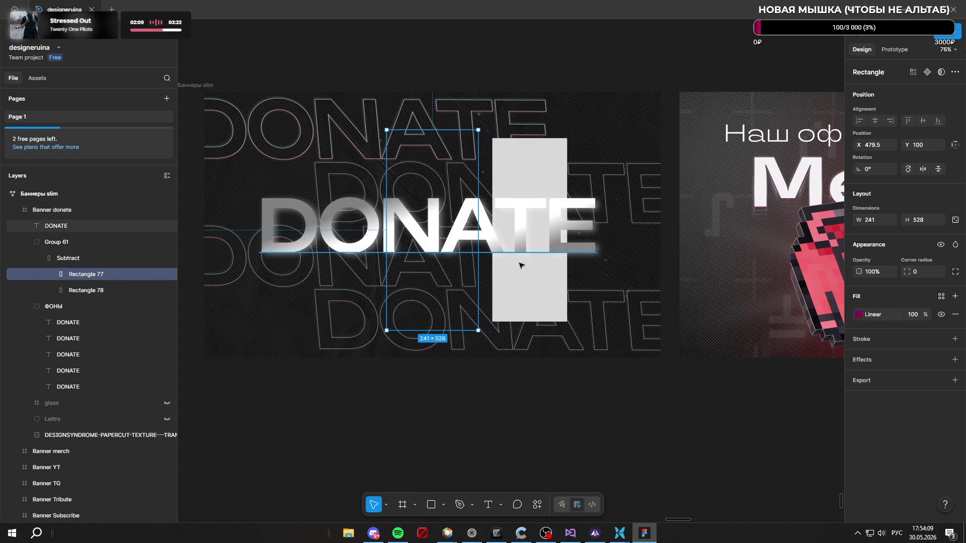
mouse_move(520, 181)
left_mouse_down()
mouse_move(441, 180)
mouse_move(524, 184)
left_mouse_up()
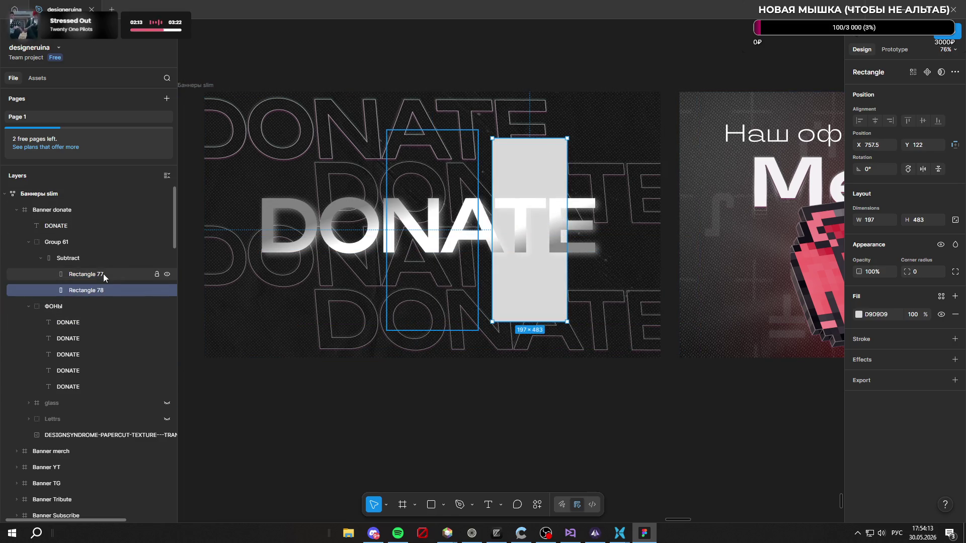
left_click_drag(103, 288, 105, 270)
left_click_drag(523, 189, 425, 189)
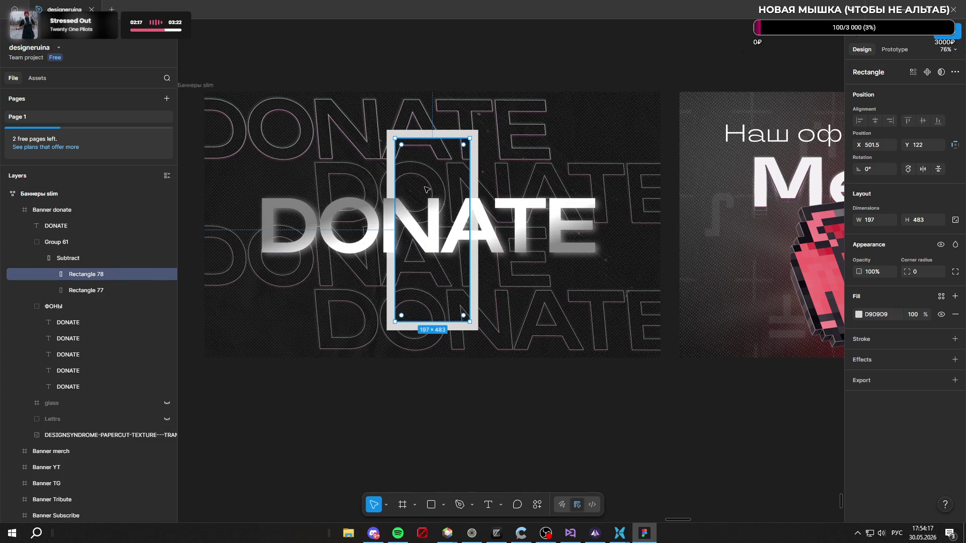
left_click(578, 429)
Step: Inspect the Subtract shape's layers, briefly entering and leaving rename mode
left_click(113, 291)
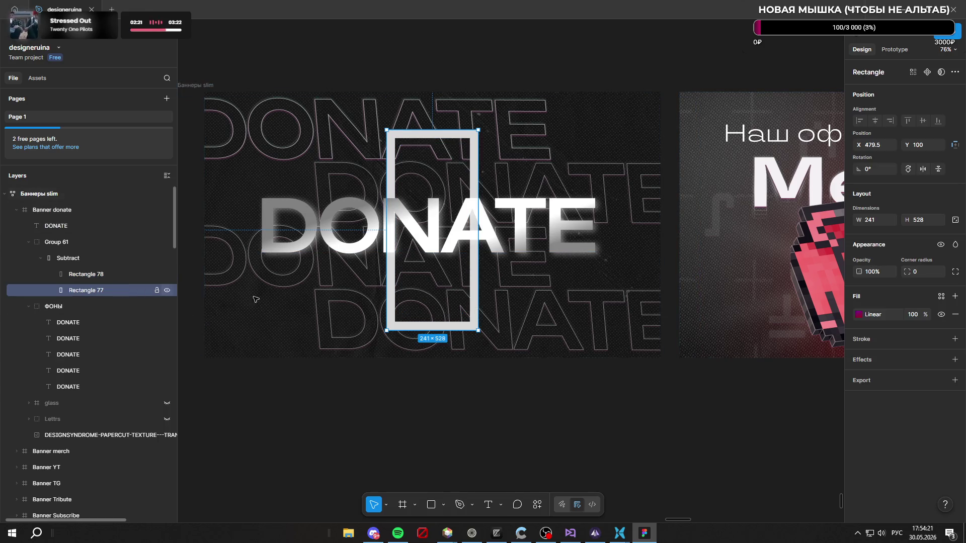
double_click(111, 276)
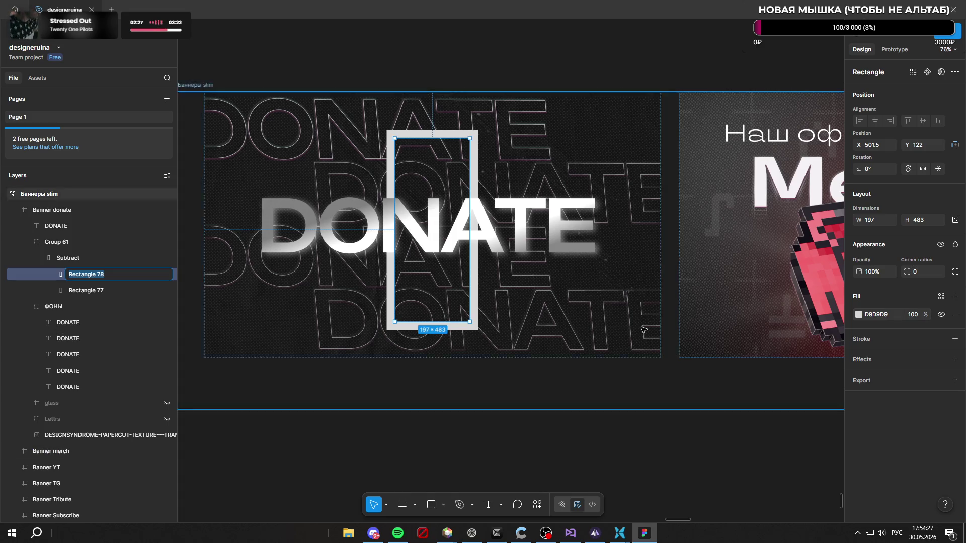
left_click(559, 456)
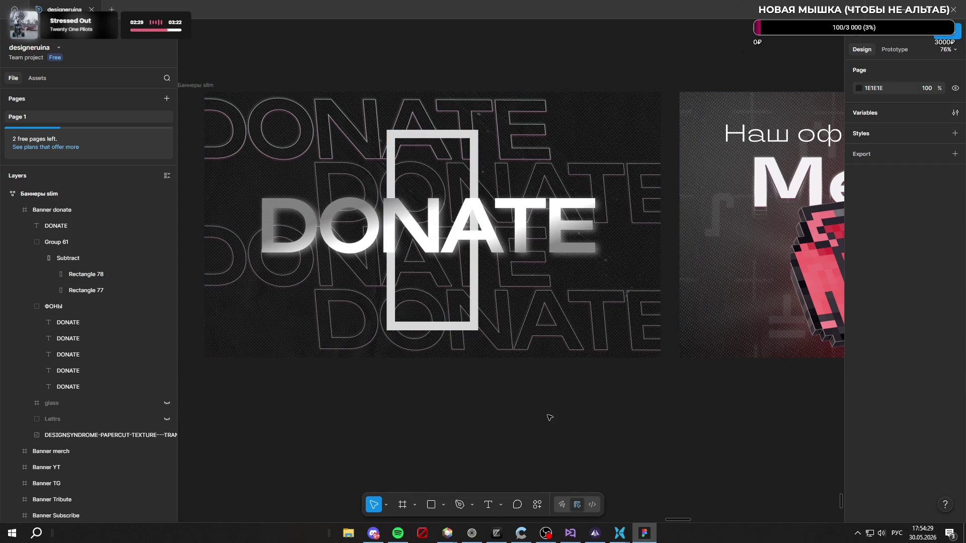
left_click(114, 291)
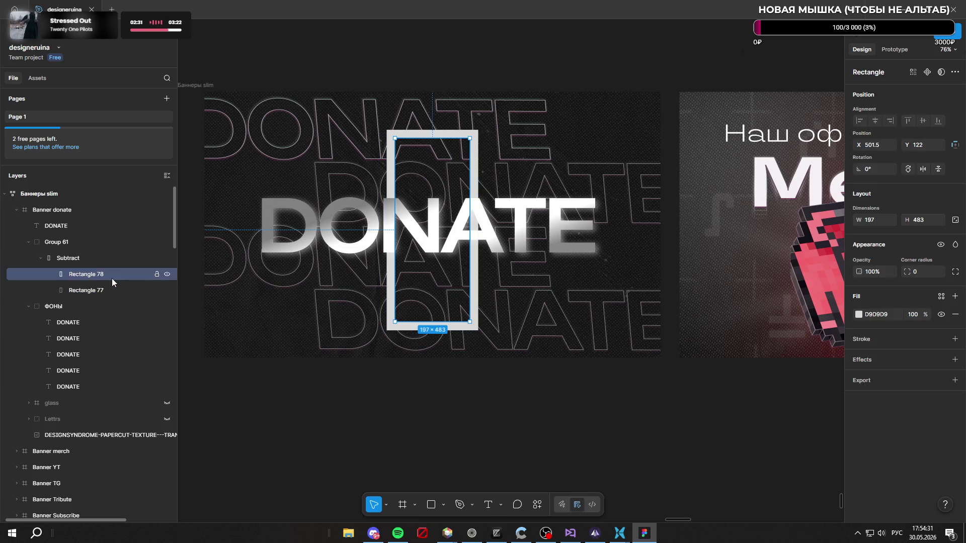
left_click(101, 258)
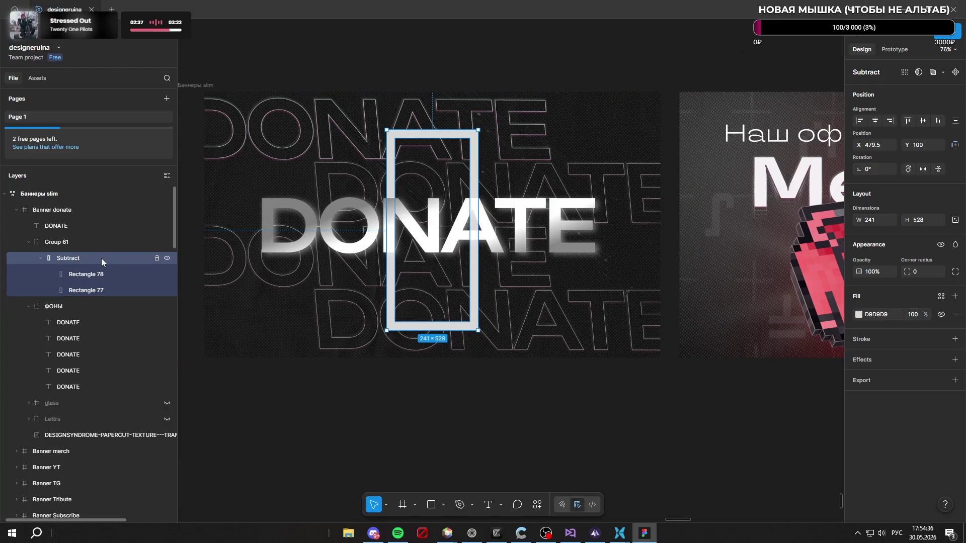
left_click(941, 314)
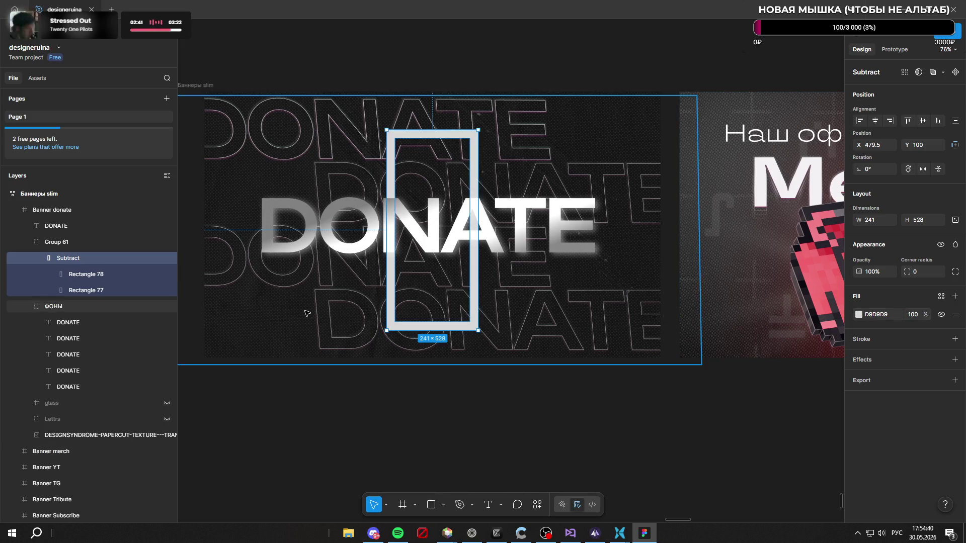
Step: Change Rectangle 77's fill from a gradient to solid white FFFFFF
left_click(118, 290)
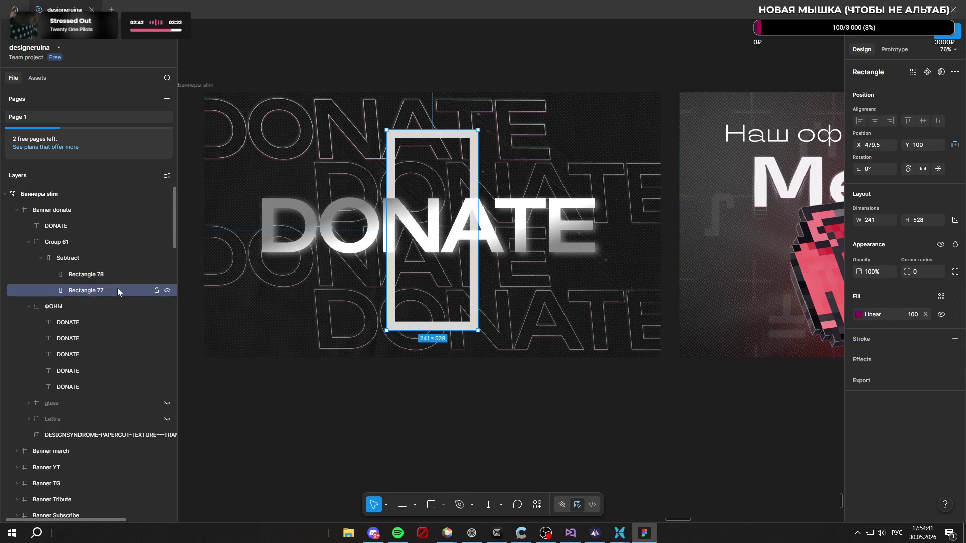
left_click(860, 314)
left_click(733, 337)
type("FFFFFF")
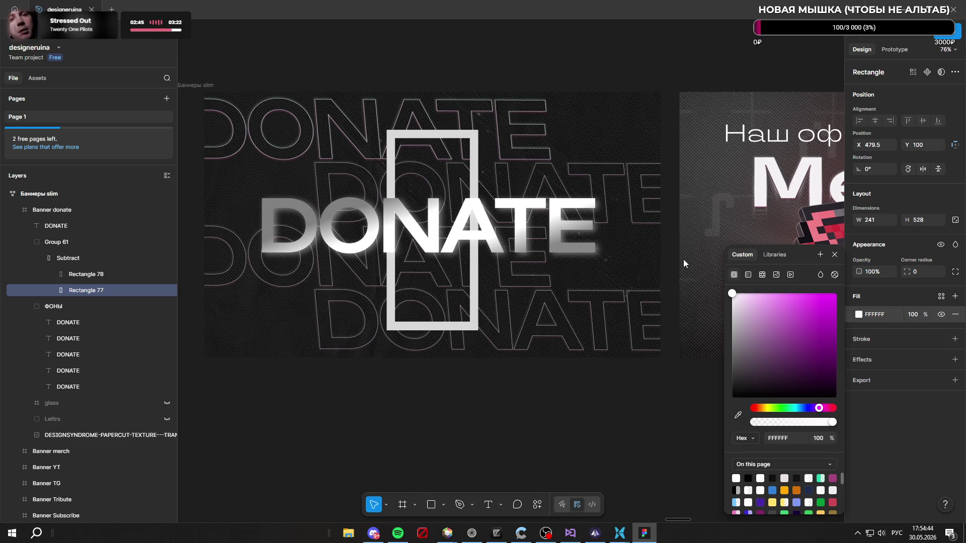
Step: Confirm the white fill, then give the Subtract frame a linear gradient fill
key("Return")
key("Escape")
left_click(101, 258)
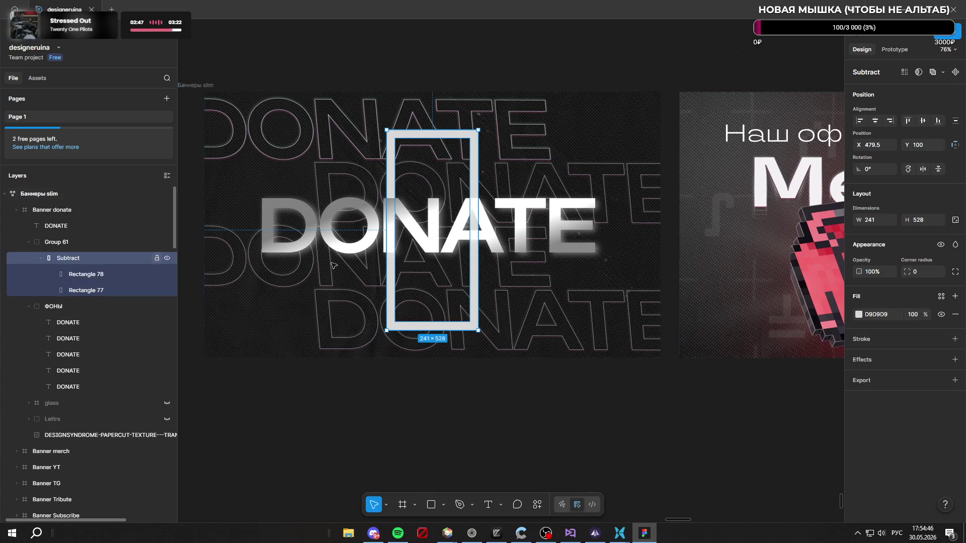
left_click(862, 314)
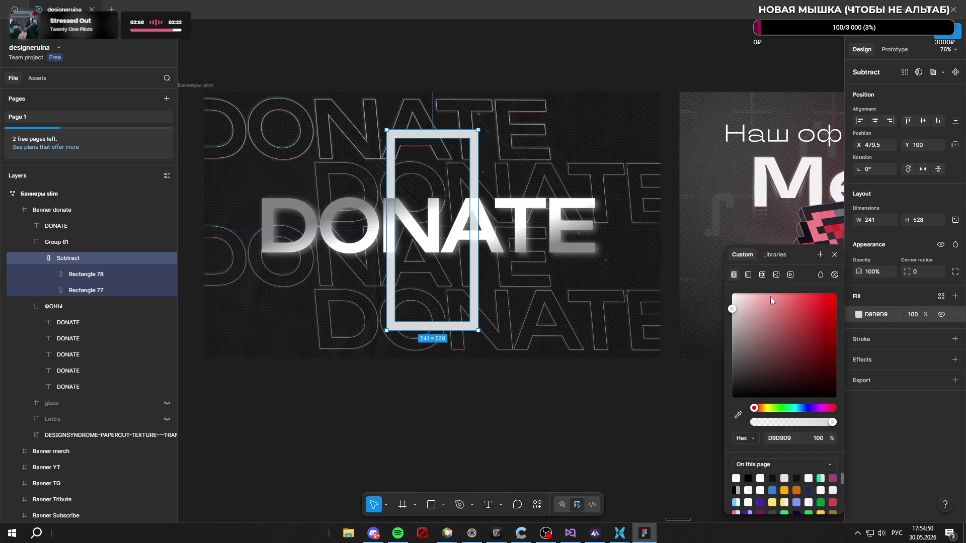
left_click(748, 275)
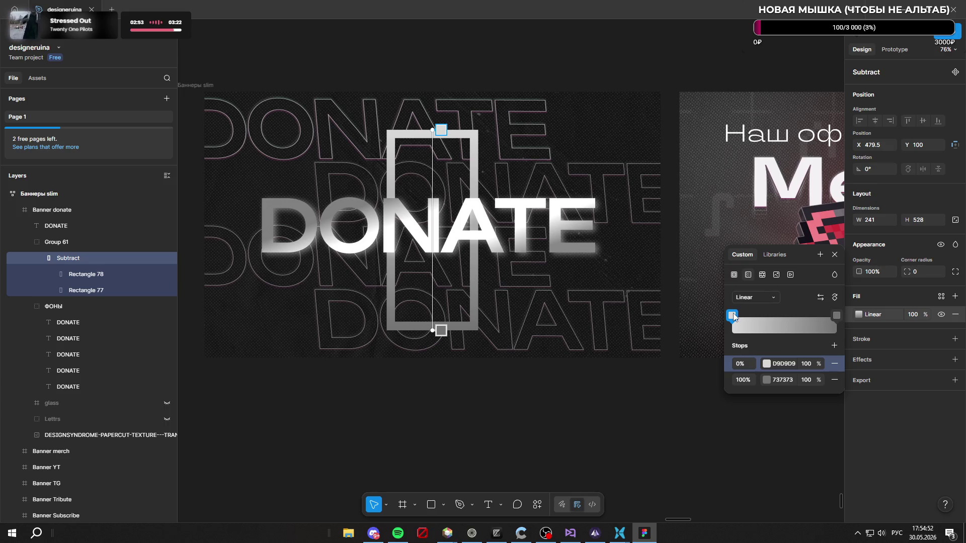
Step: Colour the gradient's 0% stop vivid magenta CE188B, leaving the bottom stop grey
left_click(732, 316)
left_click_drag(694, 408, 705, 411)
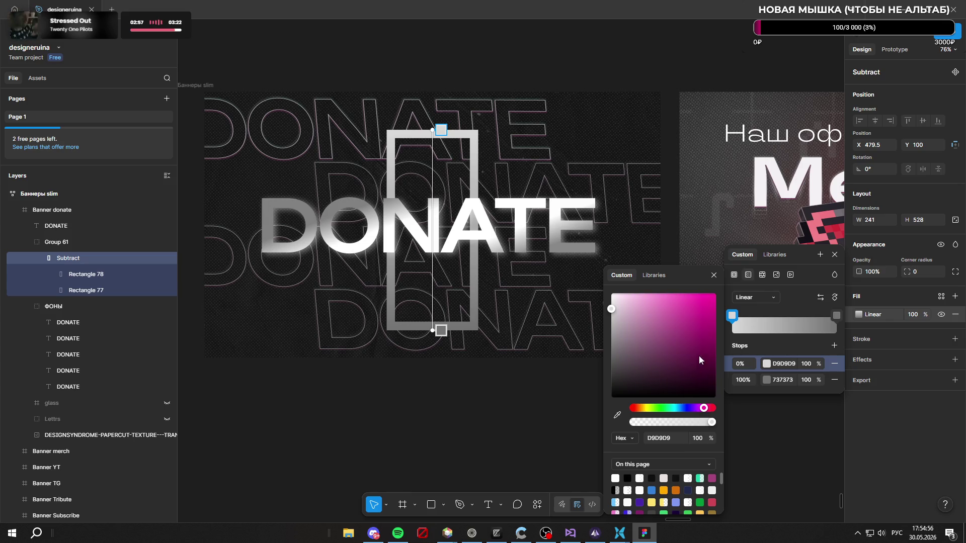
left_click_drag(700, 358, 704, 318)
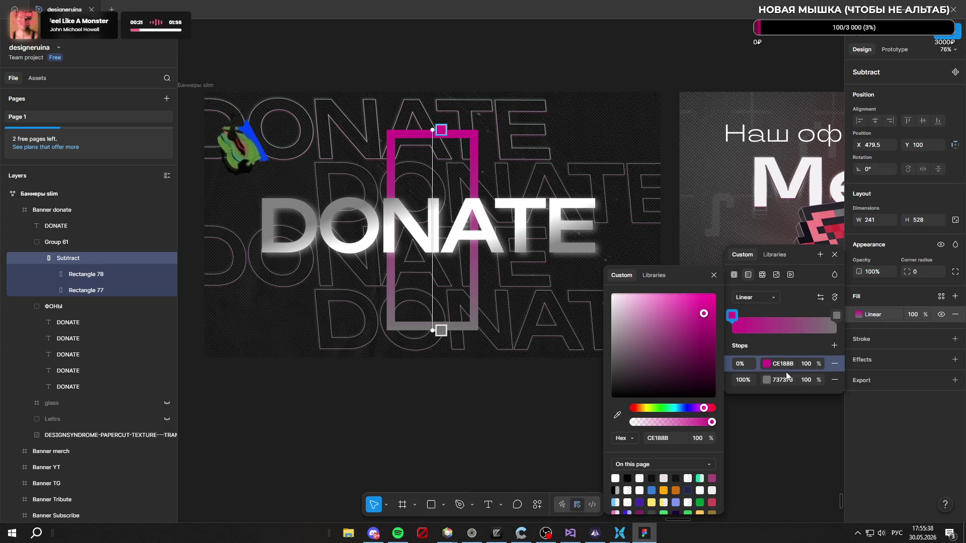
left_click(836, 316)
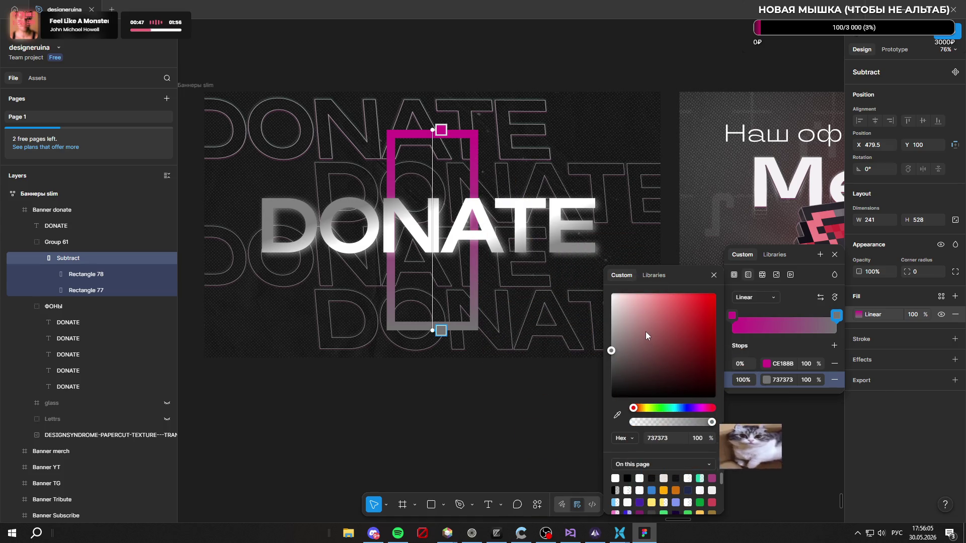
Step: Colour the gradient's 100% stop deep dark magenta 780038
left_click(612, 297)
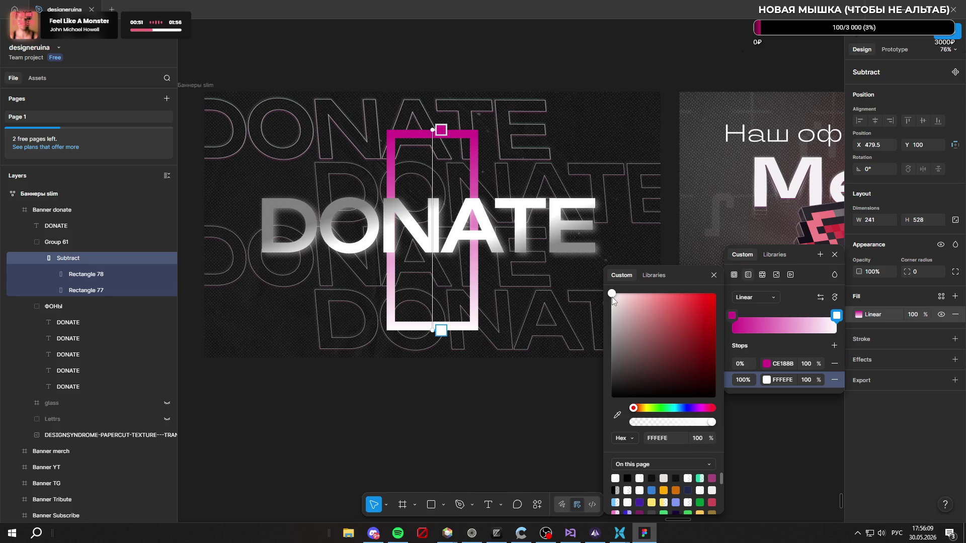
left_click_drag(612, 296, 582, 277)
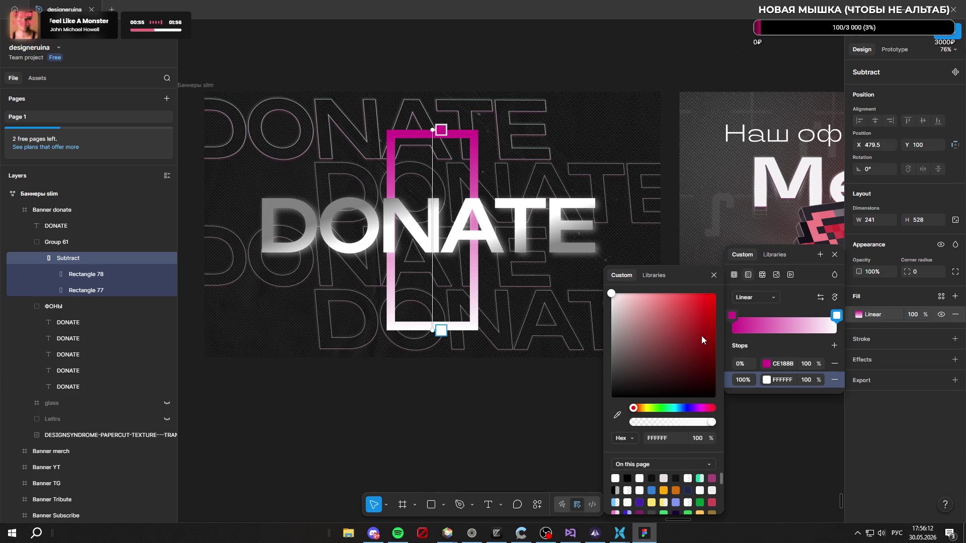
left_click_drag(645, 409, 708, 413)
mouse_move(690, 349)
left_mouse_down()
mouse_move(717, 346)
mouse_move(718, 360)
mouse_move(718, 352)
left_mouse_up()
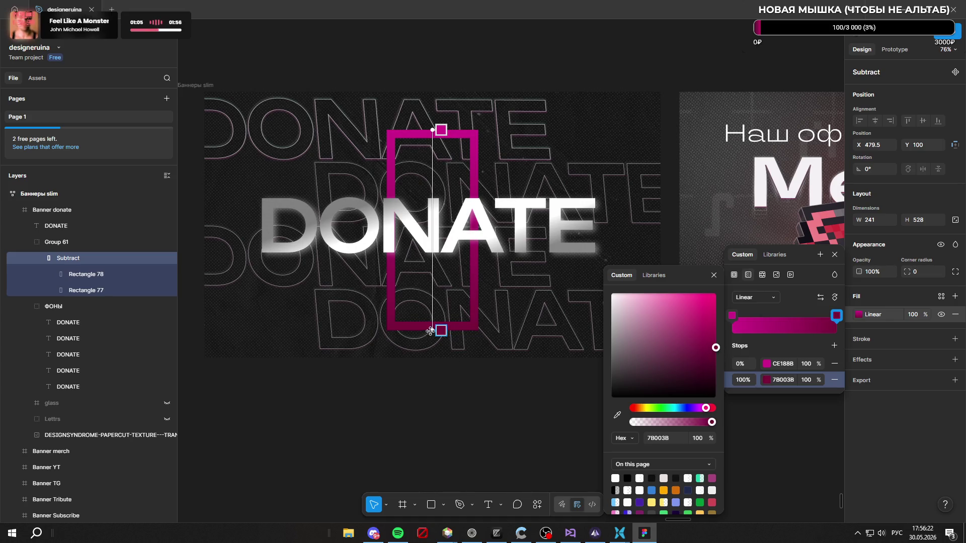
Step: Tilt the frame's gradient diagonally by repositioning its start and end handles
left_click_drag(441, 330, 479, 329)
left_click_drag(432, 130, 385, 127)
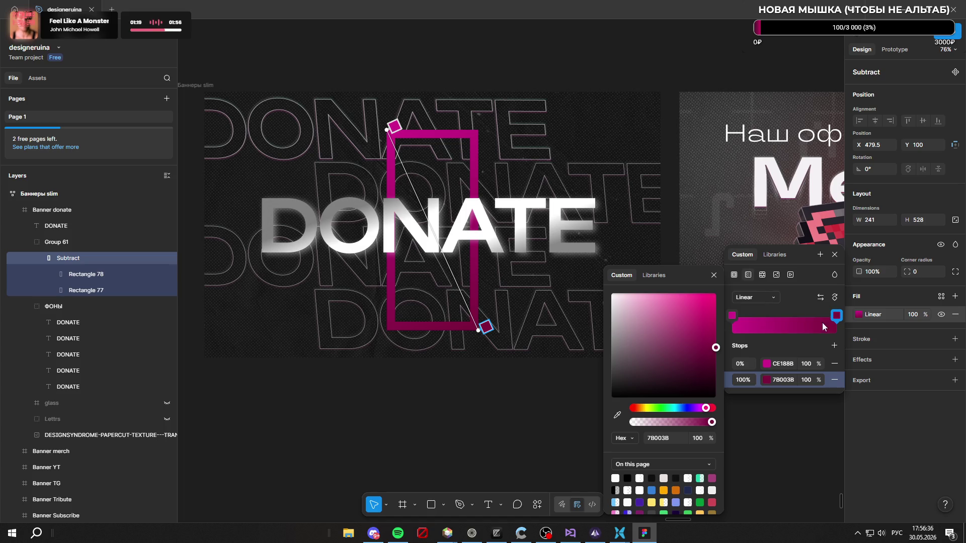
left_click(912, 448)
left_click(623, 452)
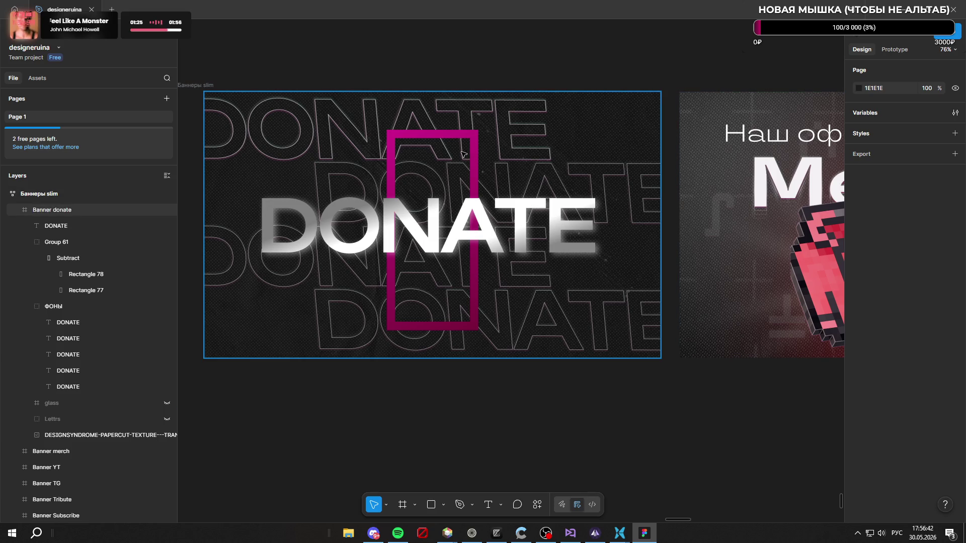
mouse_move(86, 274)
left_click(94, 290)
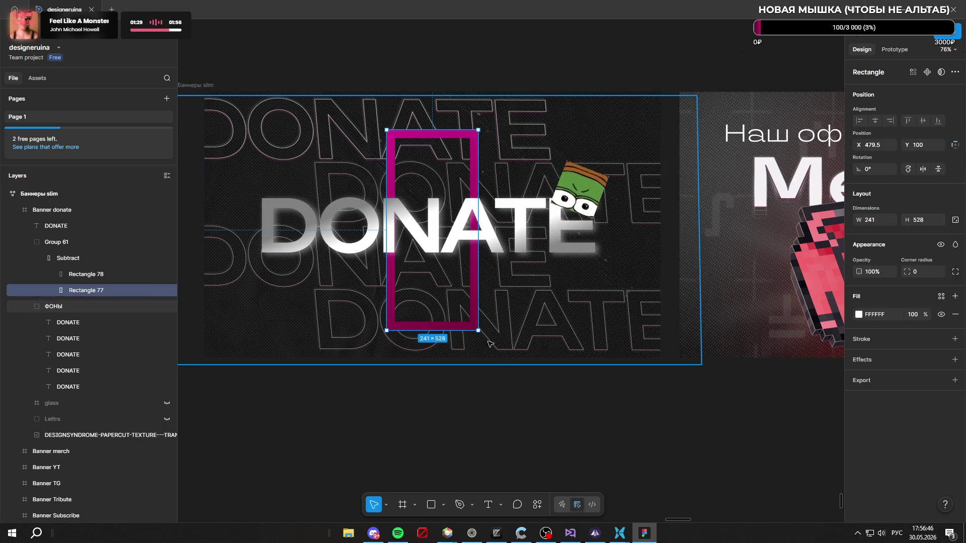
Step: Enlarge the outer Rectangle 77 to about 264×578 and reposition it
mouse_move(476, 332)
left_mouse_down()
mouse_move(487, 349)
mouse_move(441, 281)
left_mouse_up()
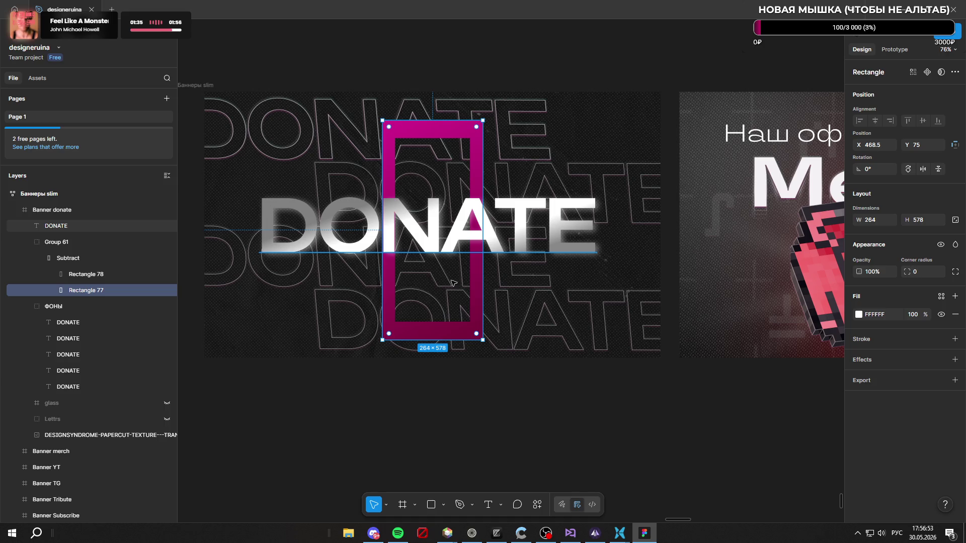
left_click_drag(477, 334, 492, 341)
left_click_drag(453, 285, 444, 284)
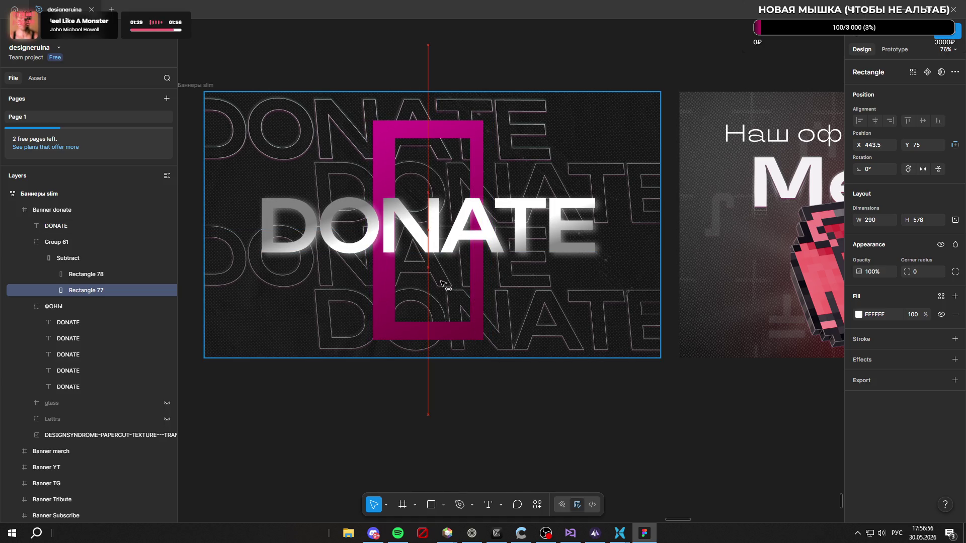
key("ctrl+z")
left_click_drag(443, 295, 436, 279)
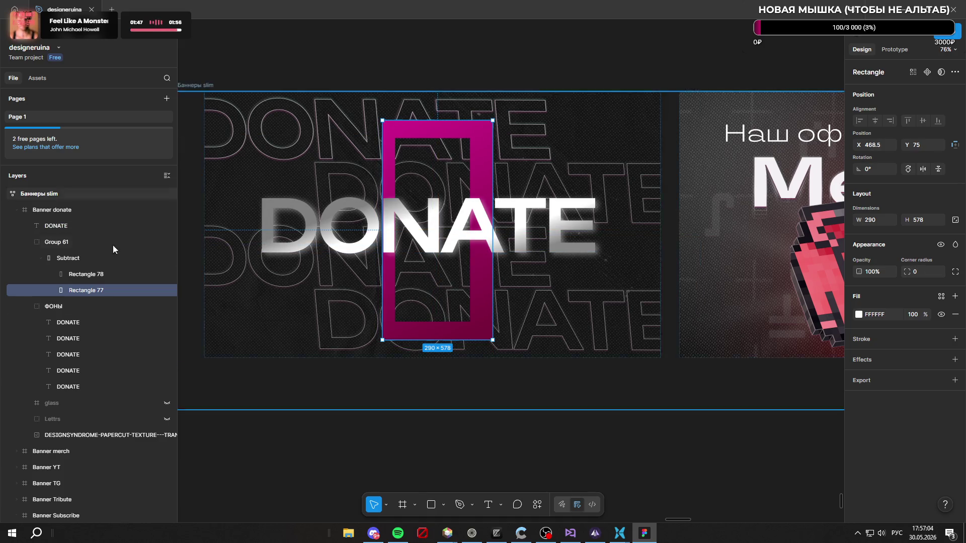
Step: Enlarge the inner cutout Rectangle 78 to 246×536 so the frame's border is thinner
left_click(103, 274)
left_click_drag(433, 287, 435, 285)
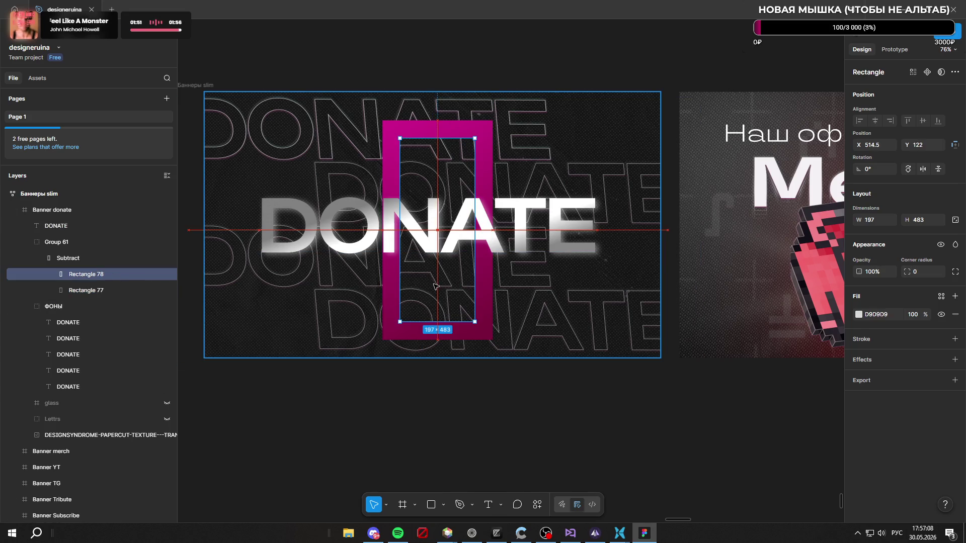
left_click_drag(477, 137, 483, 128)
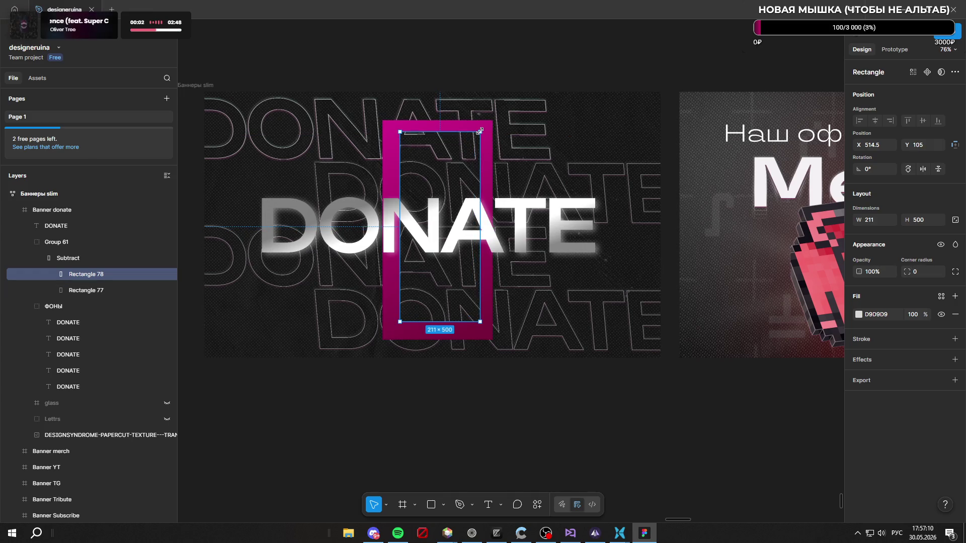
left_click_drag(399, 151, 393, 151)
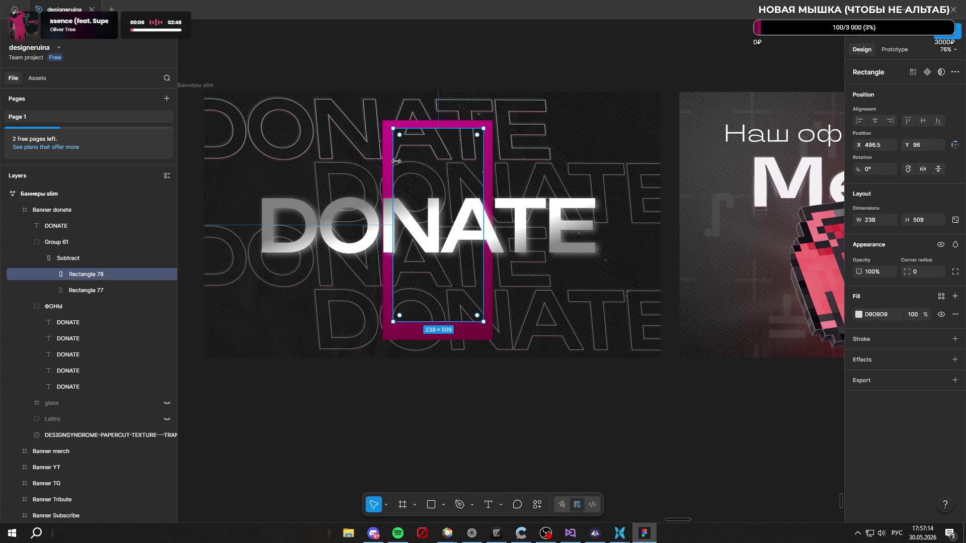
left_click_drag(393, 161, 390, 161)
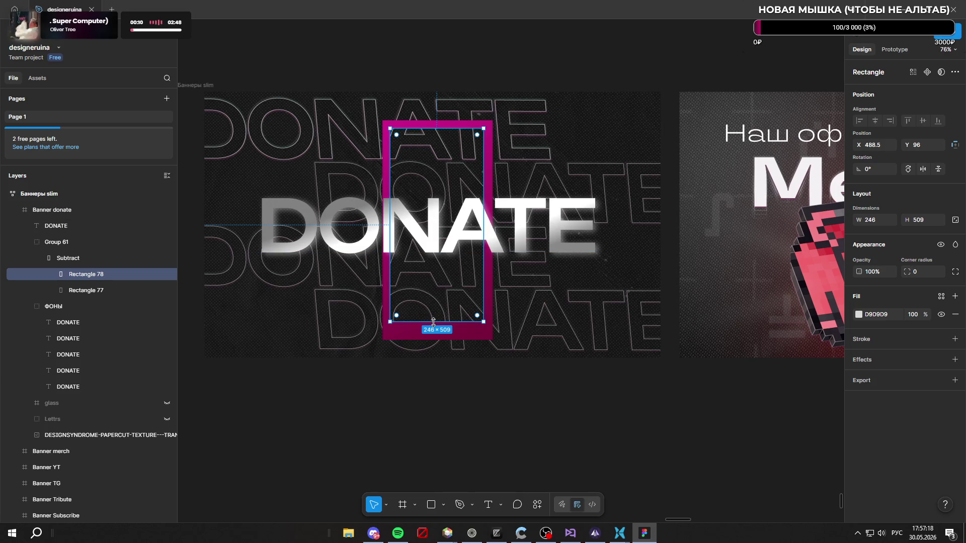
left_click_drag(434, 321, 435, 335)
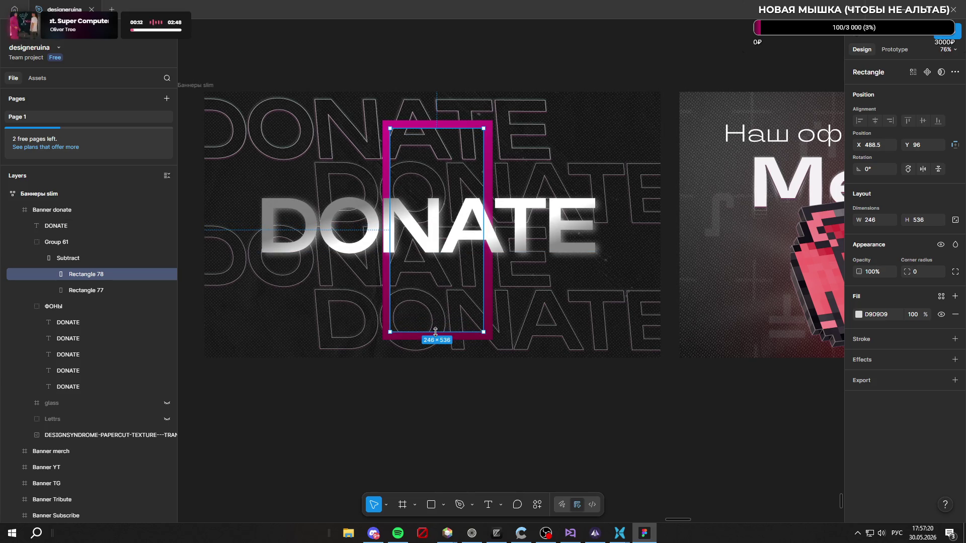
left_click_drag(435, 302, 435, 174)
left_click(566, 455)
scroll(566, 455, "down", 4)
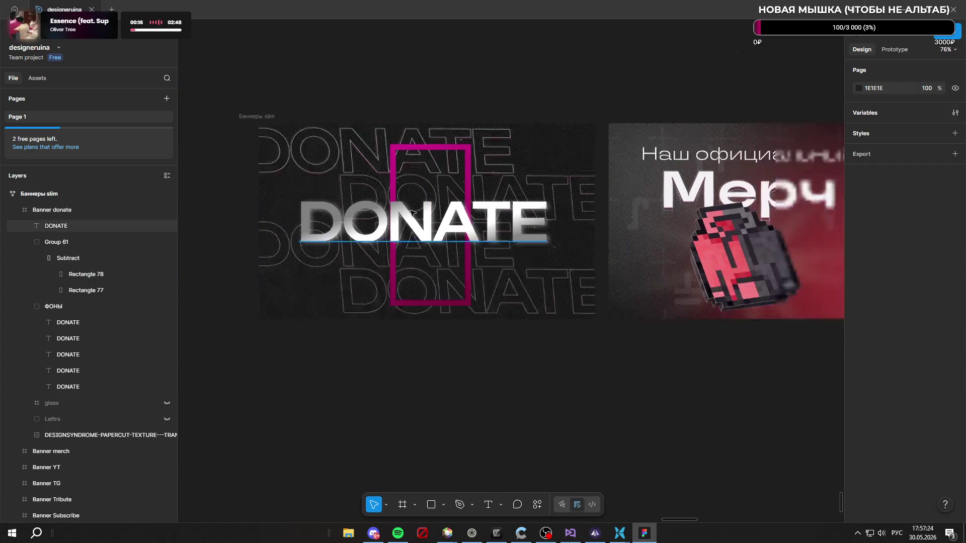
scroll(499, 355, "down", 3)
scroll(443, 265, "down", 3)
scroll(468, 267, "down", 2)
scroll(492, 269, "up", 3)
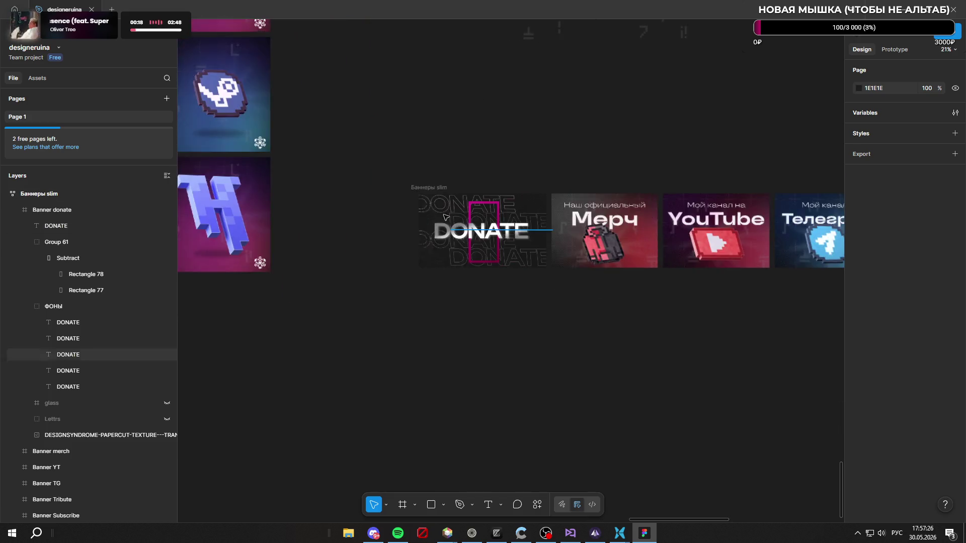
scroll(475, 234, "up", 2)
scroll(520, 242, "up", 2)
scroll(520, 241, "up", 1)
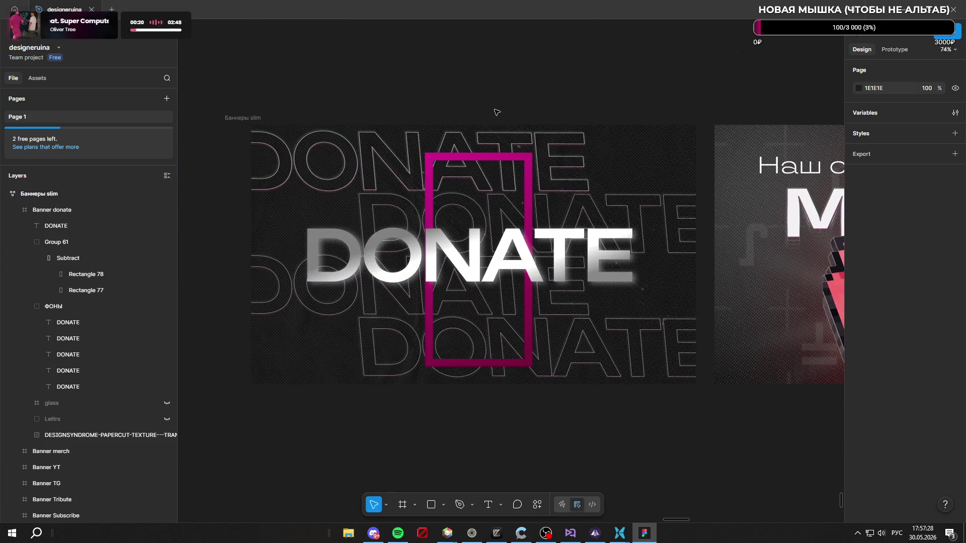
Step: Rotate Group 61 so the pink frame tilts at an angle across the DONATE lettering
left_click(74, 259)
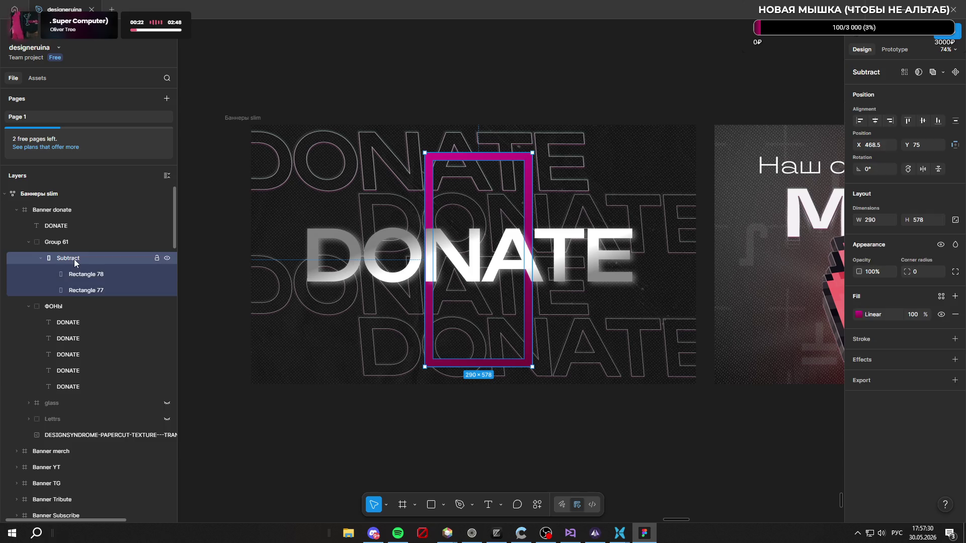
left_click(82, 243)
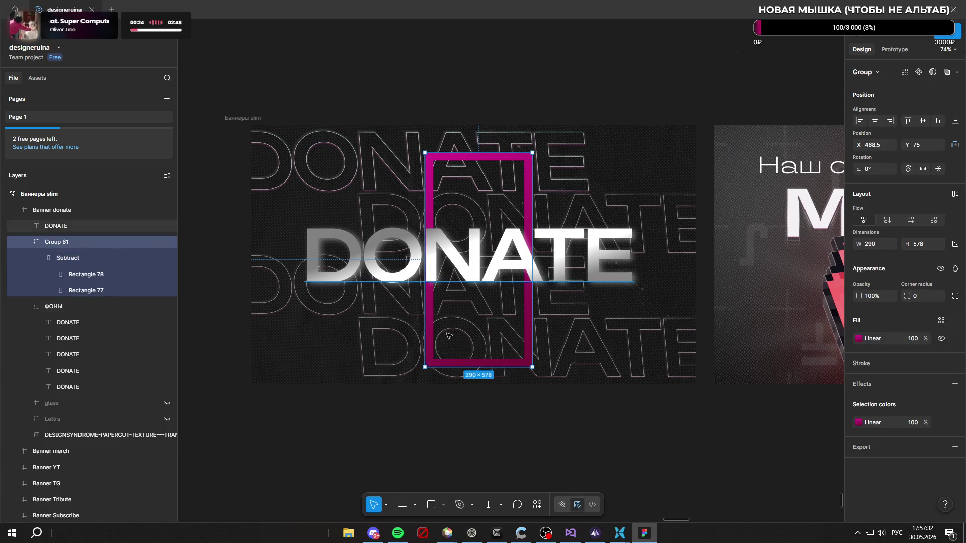
left_click_drag(538, 371, 569, 367)
left_click(628, 471)
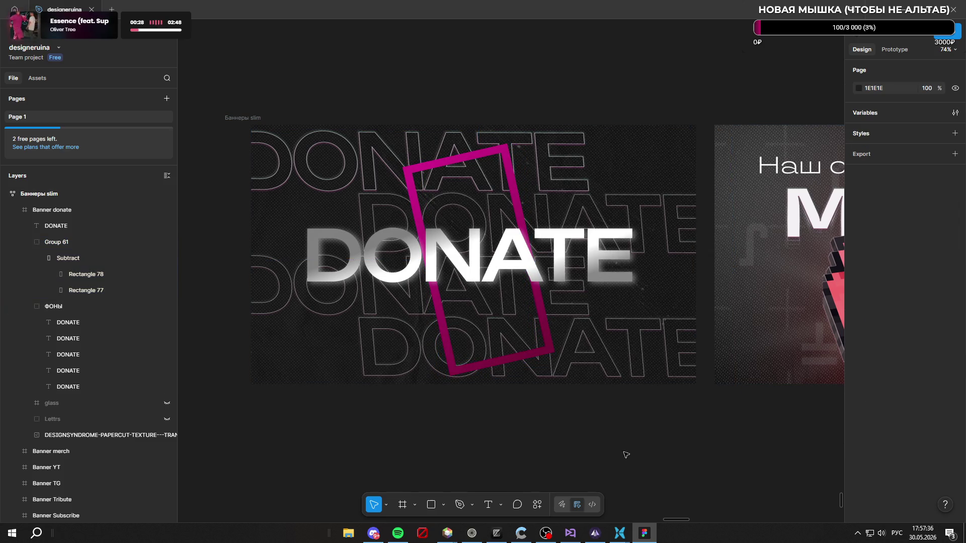
scroll(550, 212, "down", 3)
scroll(497, 152, "down", 5)
scroll(493, 122, "up", 3)
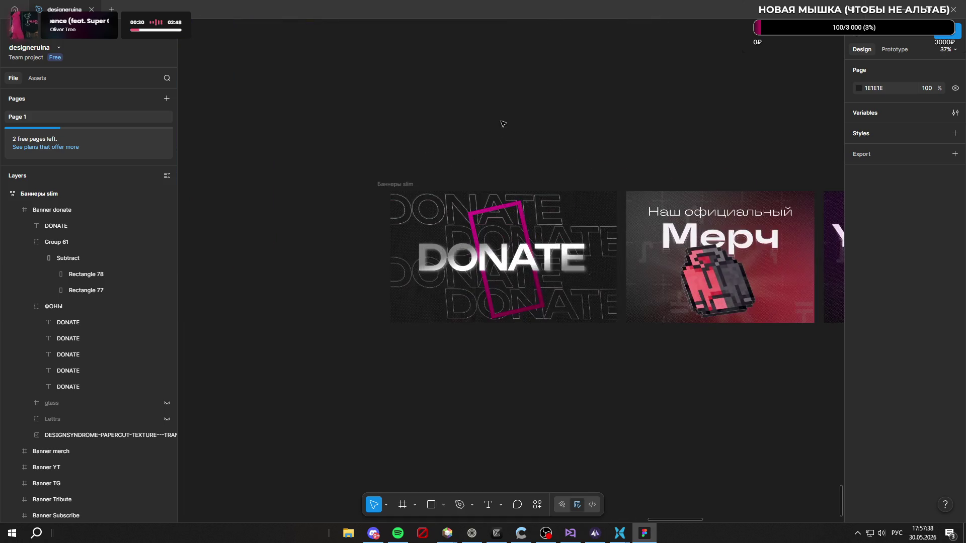
scroll(495, 127, "up", 2)
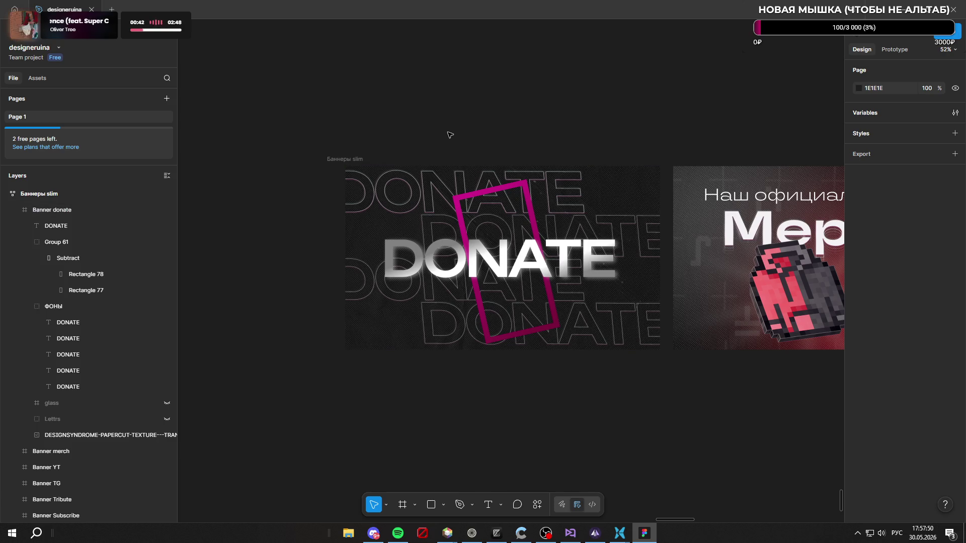
scroll(533, 284, "up", 5)
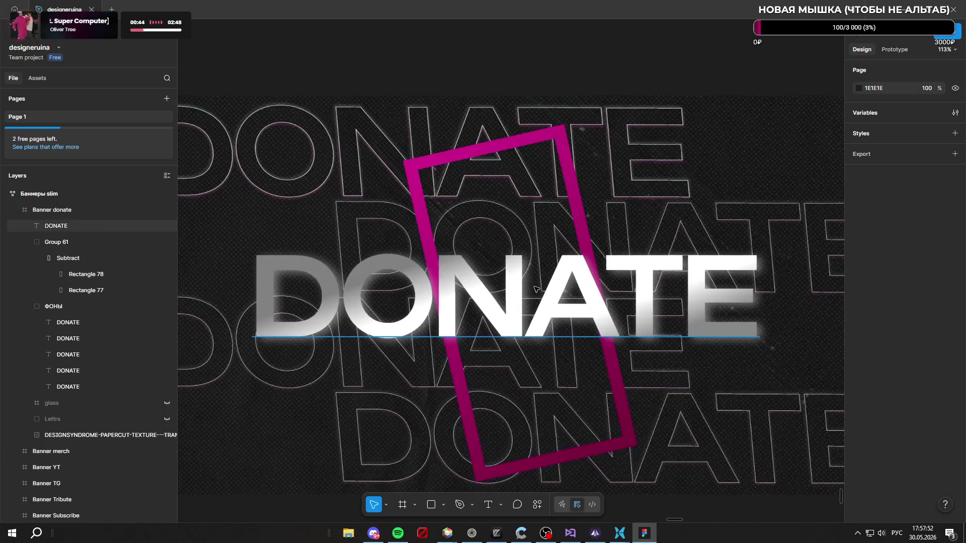
scroll(532, 285, "up", 3)
scroll(531, 285, "up", 3)
scroll(543, 272, "up", 3)
scroll(563, 243, "up", 3)
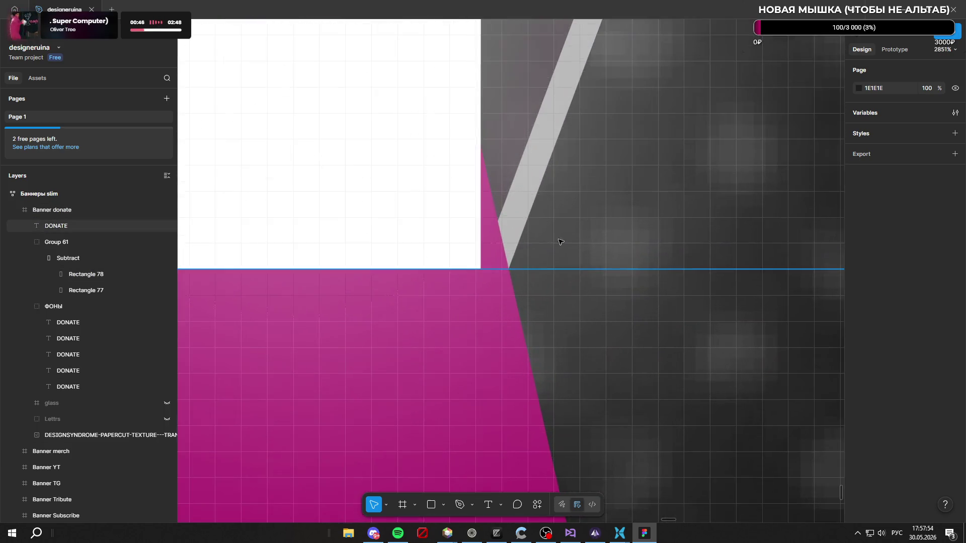
scroll(491, 227, "up", 2)
scroll(490, 201, "up", 2)
scroll(466, 244, "down", 3)
scroll(465, 245, "down", 3)
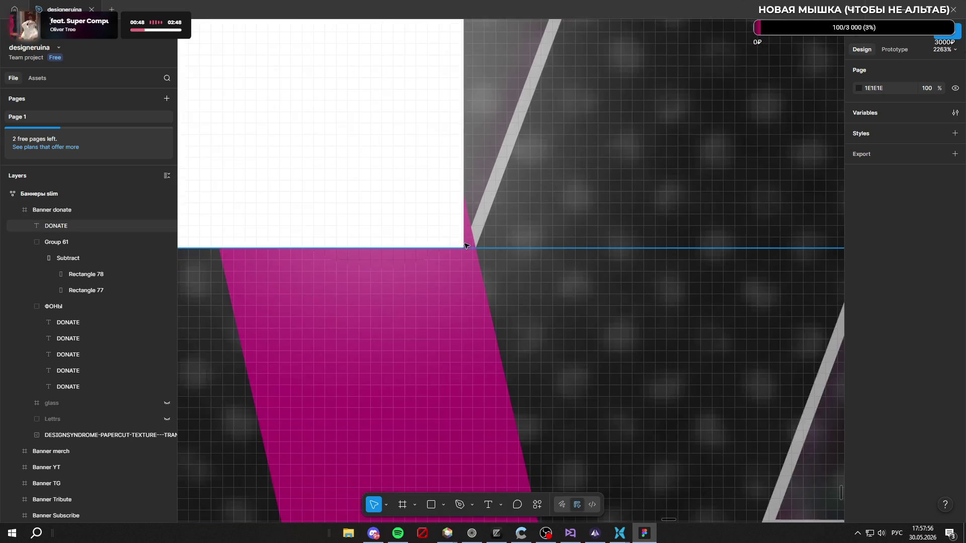
scroll(465, 245, "down", 5)
scroll(468, 253, "down", 3)
scroll(484, 271, "up", 2)
scroll(480, 283, "up", 2)
scroll(480, 283, "up", 3)
scroll(546, 276, "up", 3)
scroll(509, 278, "down", 2)
scroll(454, 248, "down", 2)
scroll(424, 257, "down", 5)
scroll(423, 253, "down", 2)
scroll(423, 249, "down", 2)
scroll(423, 244, "up", 2)
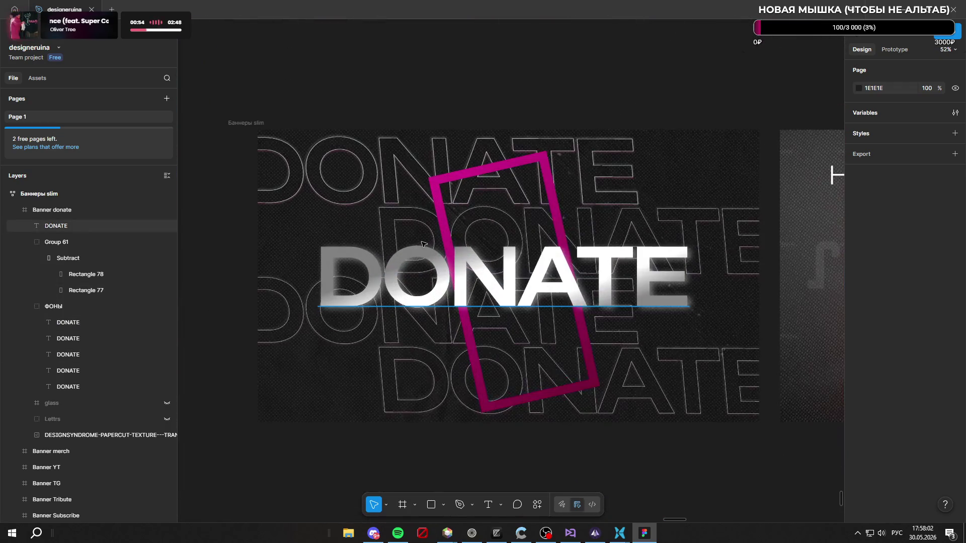
Step: Delete the duplicate fourth outline DONATE layer from the ФОНЫ group
left_click(383, 179)
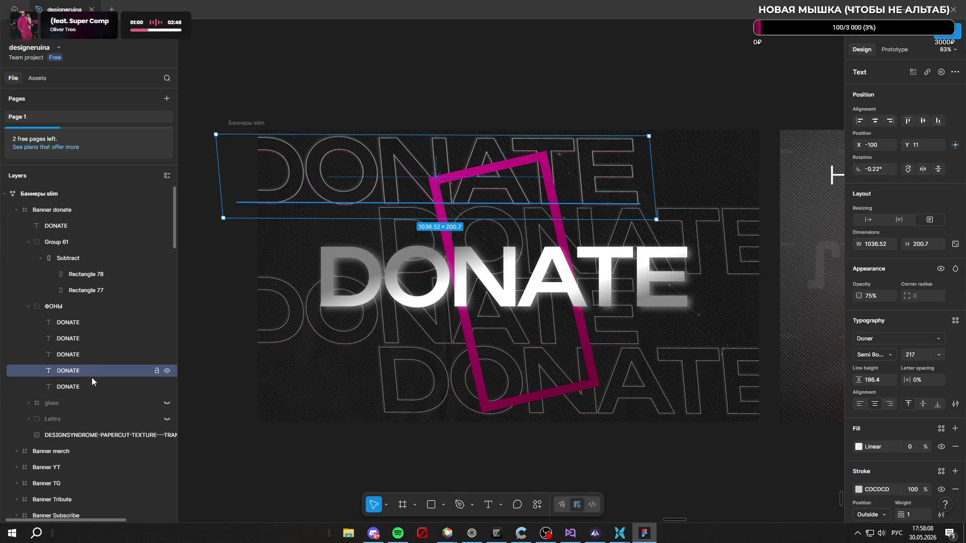
left_click(93, 320)
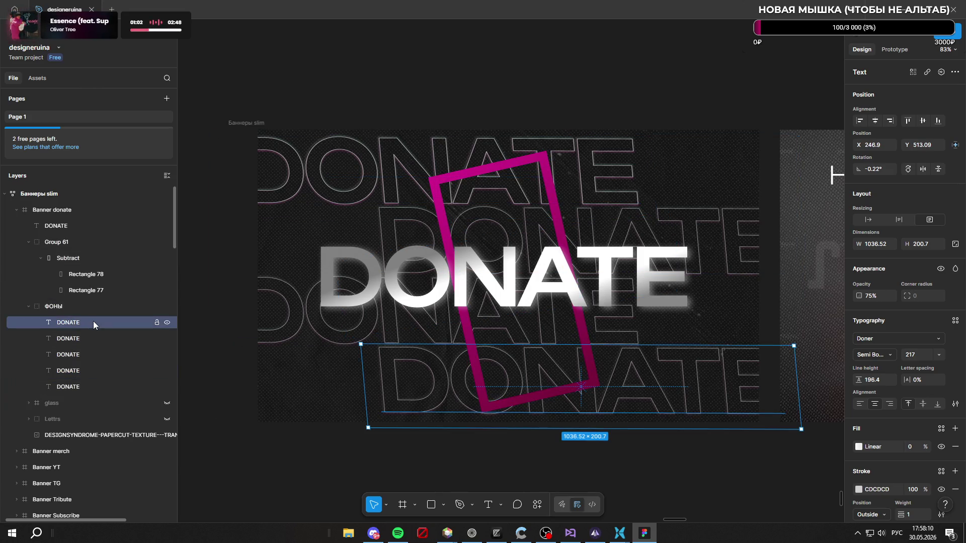
left_click(86, 385)
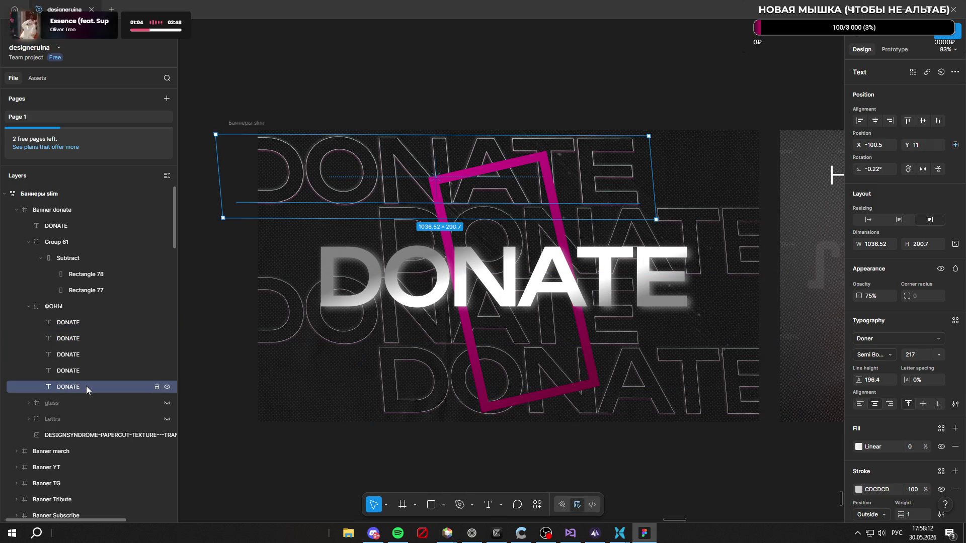
left_click(90, 373)
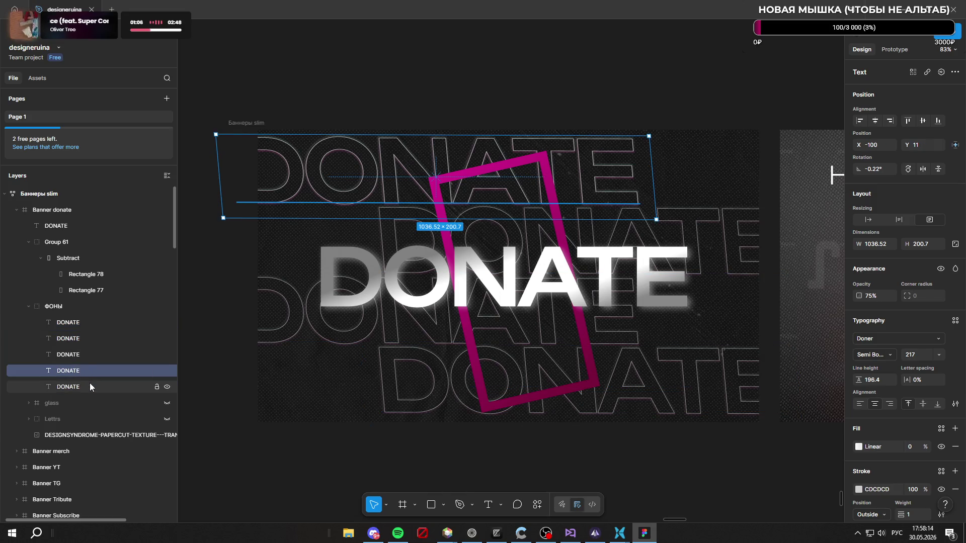
key("Delete")
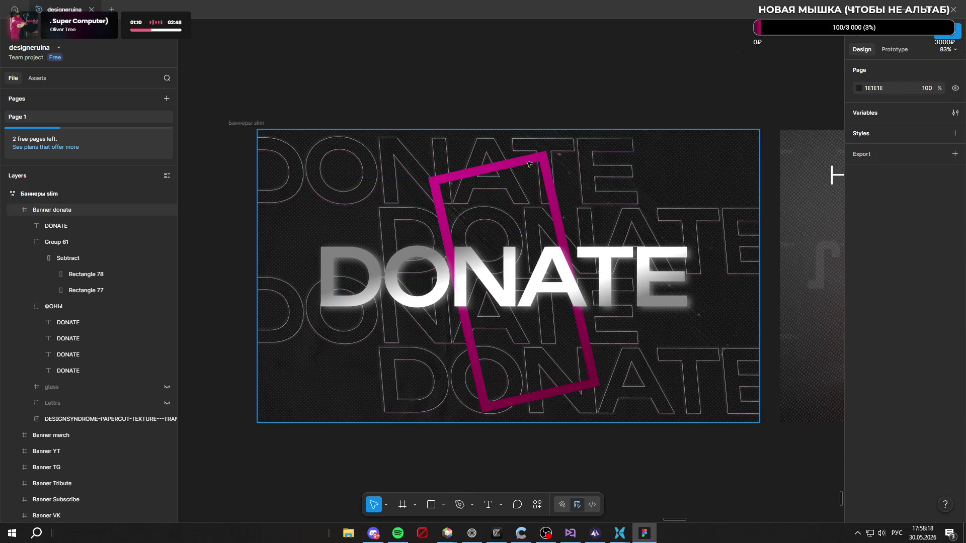
scroll(464, 131, "down", 5)
scroll(446, 160, "up", 4)
left_click(467, 161)
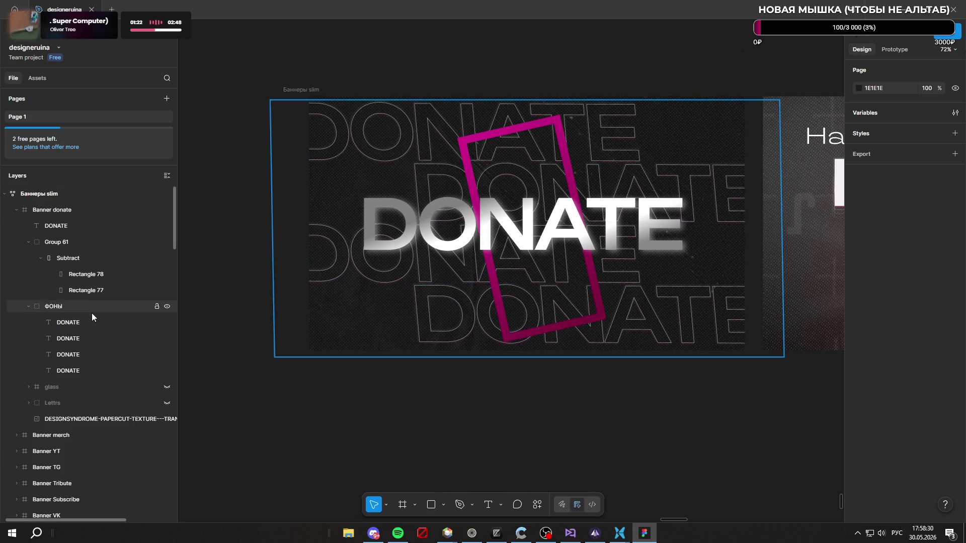
left_click(102, 244)
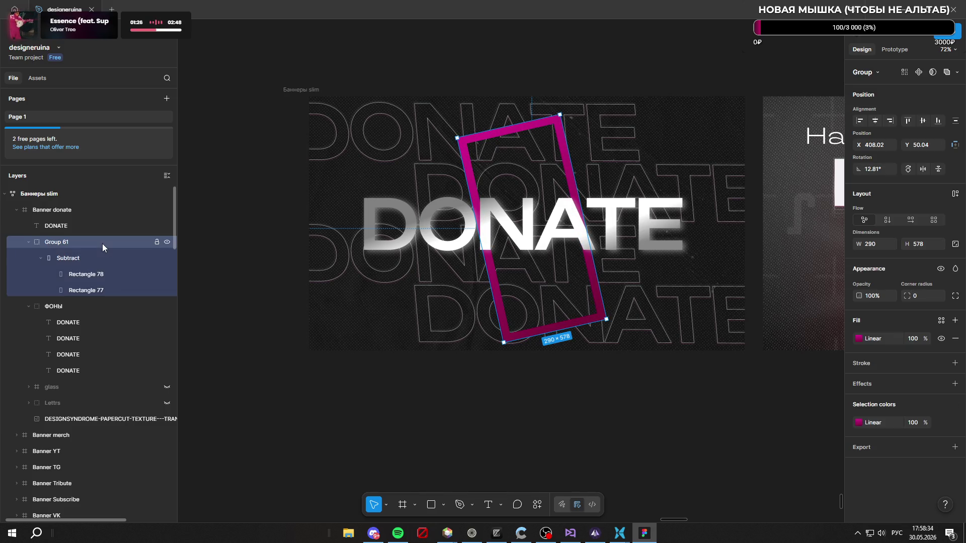
Step: Draw a new 206×343 rectangle over the D of the DONATE banner
right_click(102, 243)
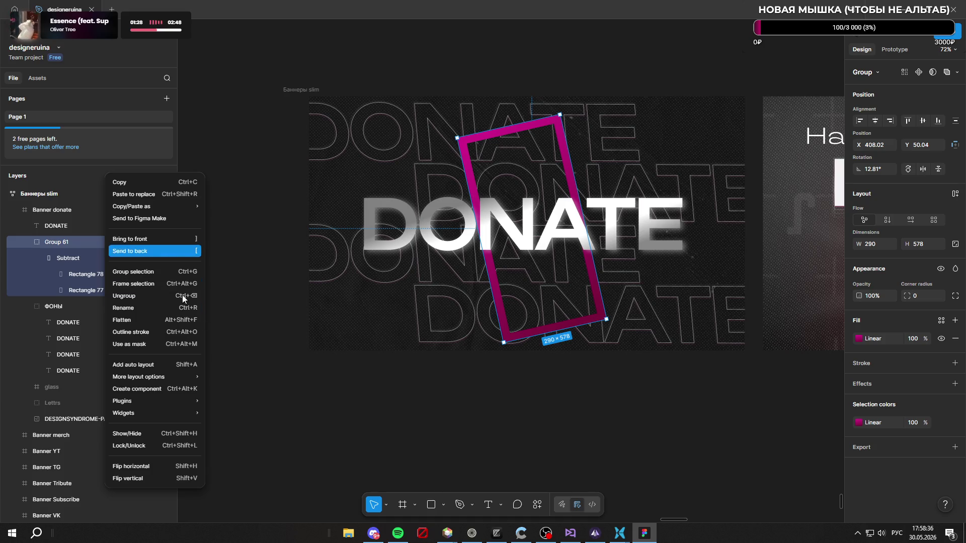
left_click(441, 467)
left_click(434, 509)
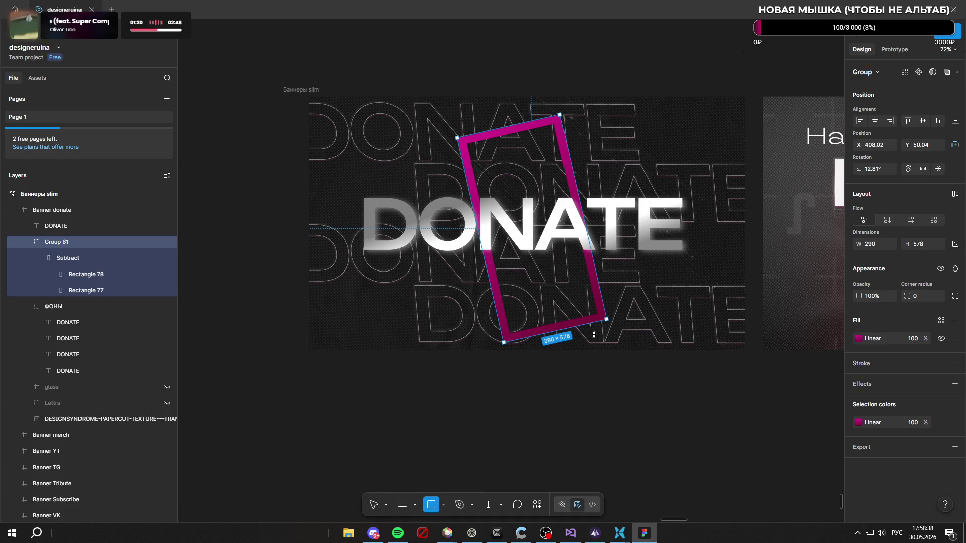
left_click_drag(366, 153, 442, 277)
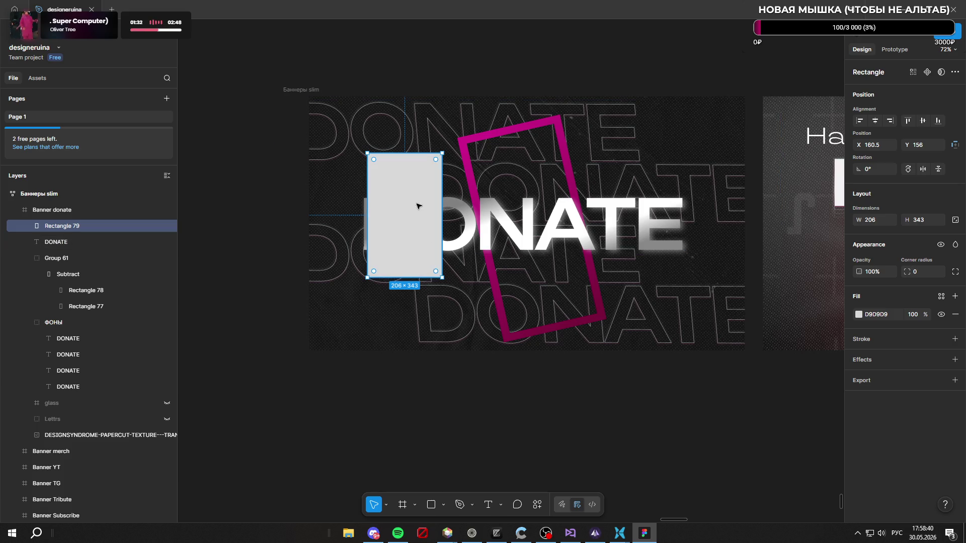
Step: Give the new rectangle a stroke set to a linear gradient
left_click(889, 340)
left_click(858, 357)
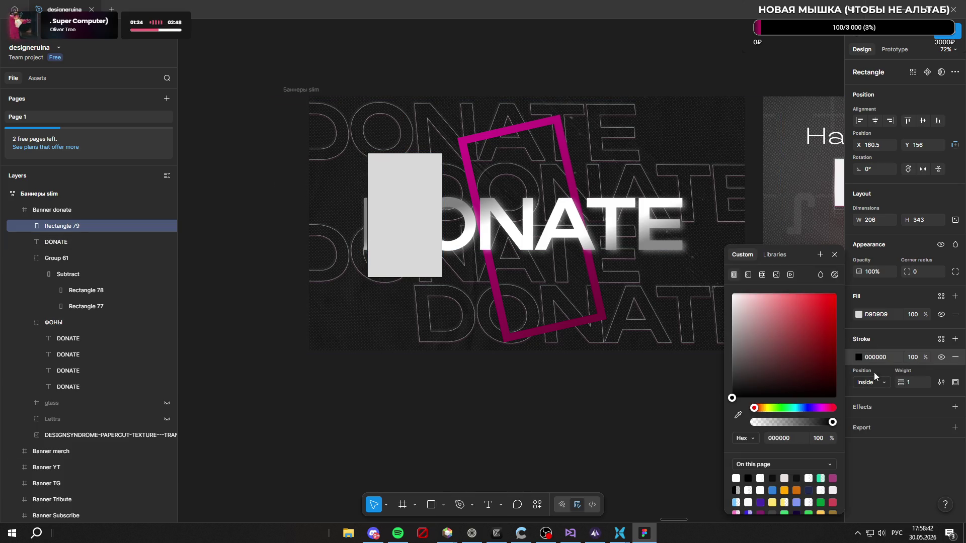
left_click(750, 277)
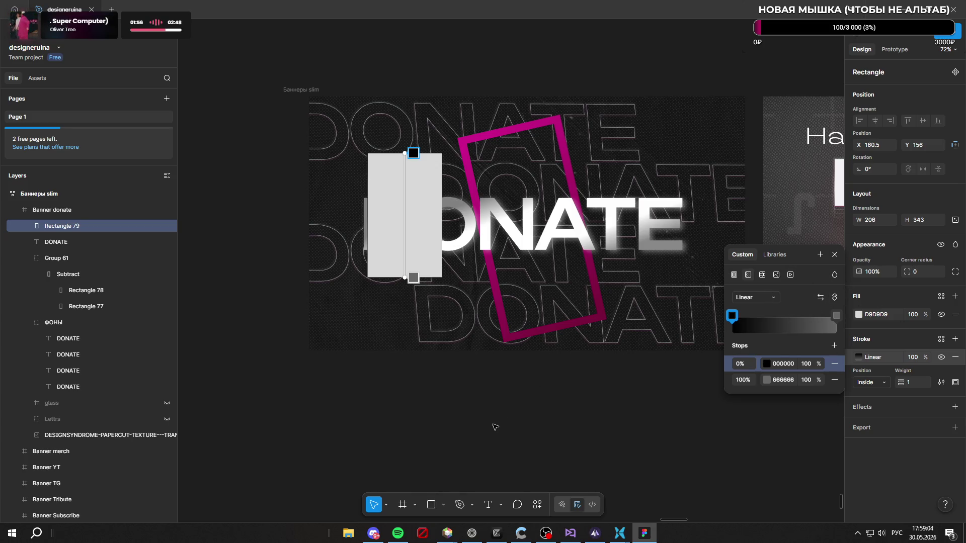
key("Escape")
key("ctrl+z")
key("ctrl+z")
left_click(554, 433)
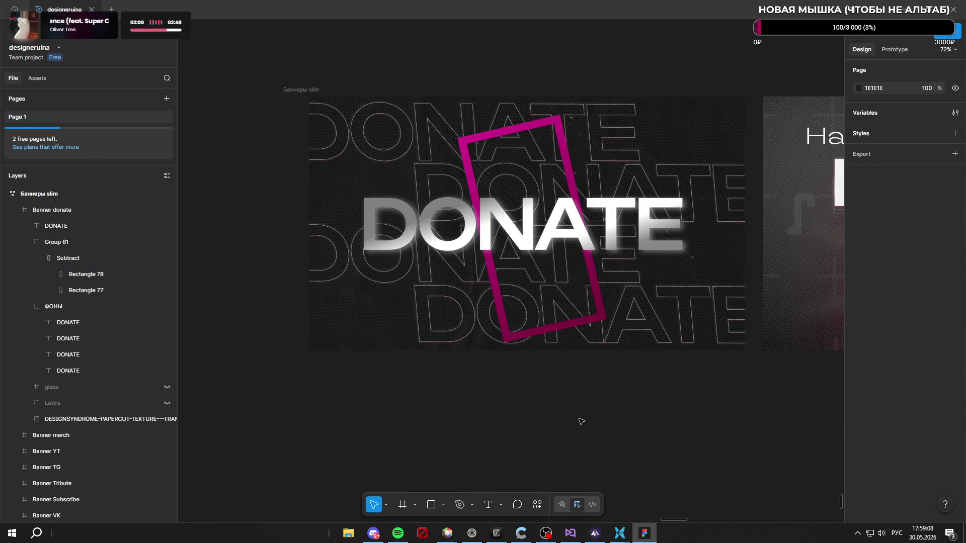
scroll(596, 389, "down", 3)
scroll(544, 317, "up", 2)
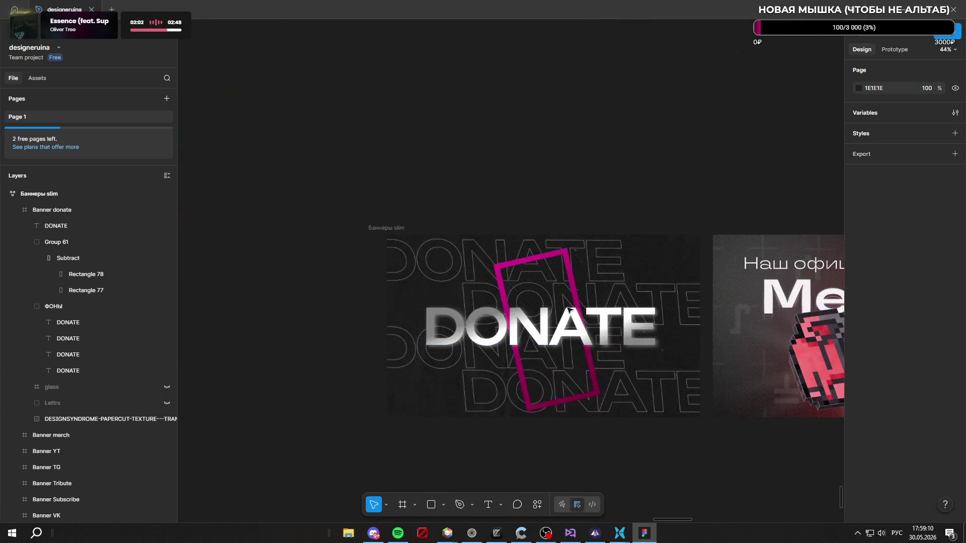
scroll(518, 259, "up", 2)
scroll(502, 393, "up", 4)
scroll(604, 423, "down", 5)
scroll(604, 425, "up", 3)
scroll(603, 425, "up", 3)
scroll(626, 406, "up", 2)
scroll(649, 410, "down", 2)
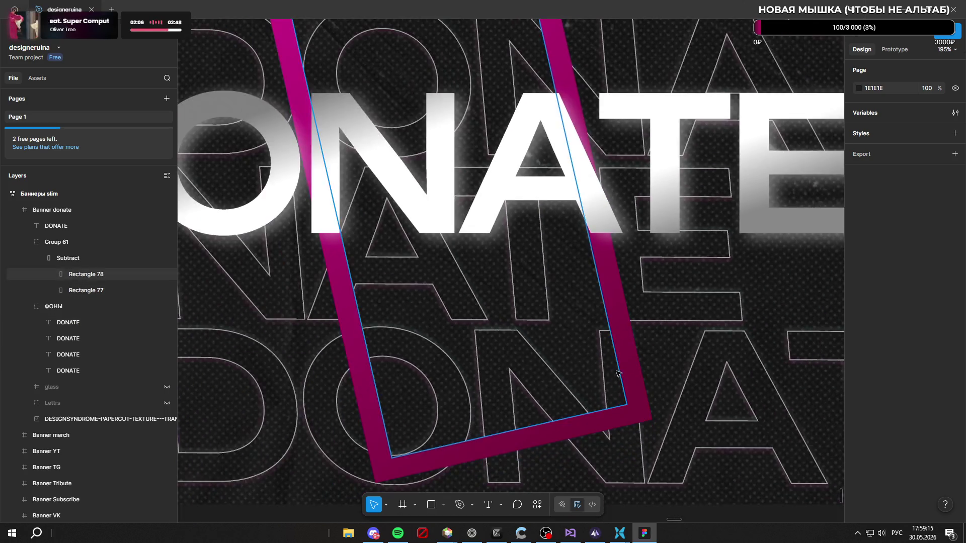
scroll(641, 408, "down", 3)
scroll(562, 316, "down", 2)
scroll(559, 302, "up", 3)
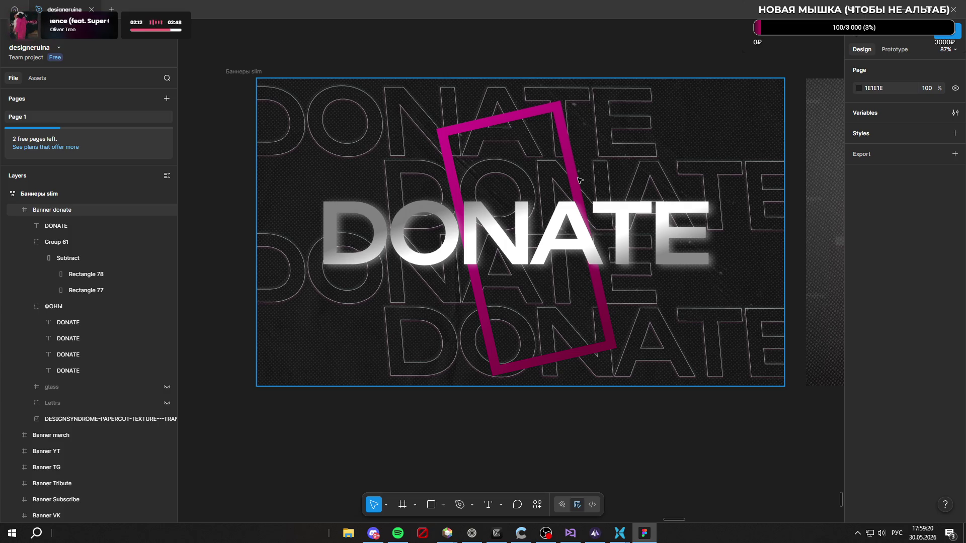
double_click(501, 126)
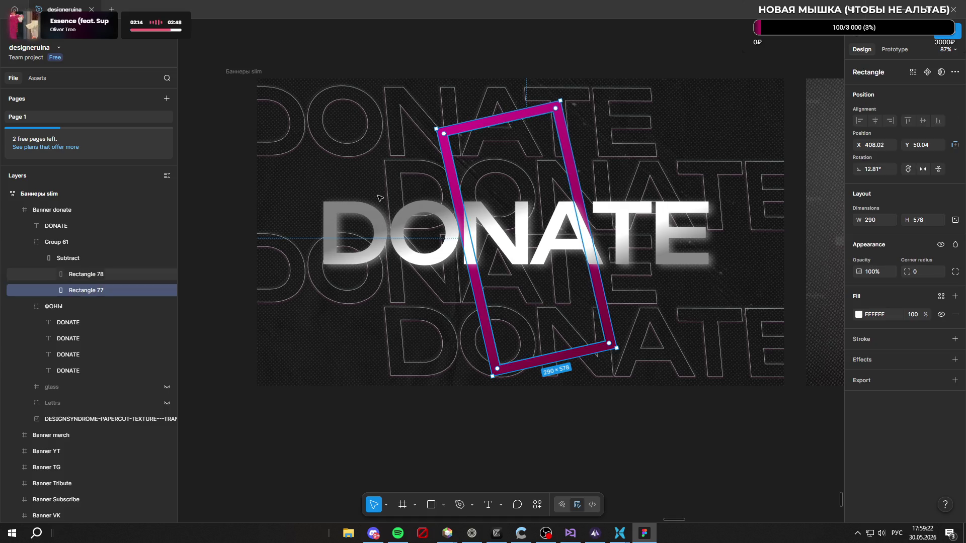
left_click(111, 257)
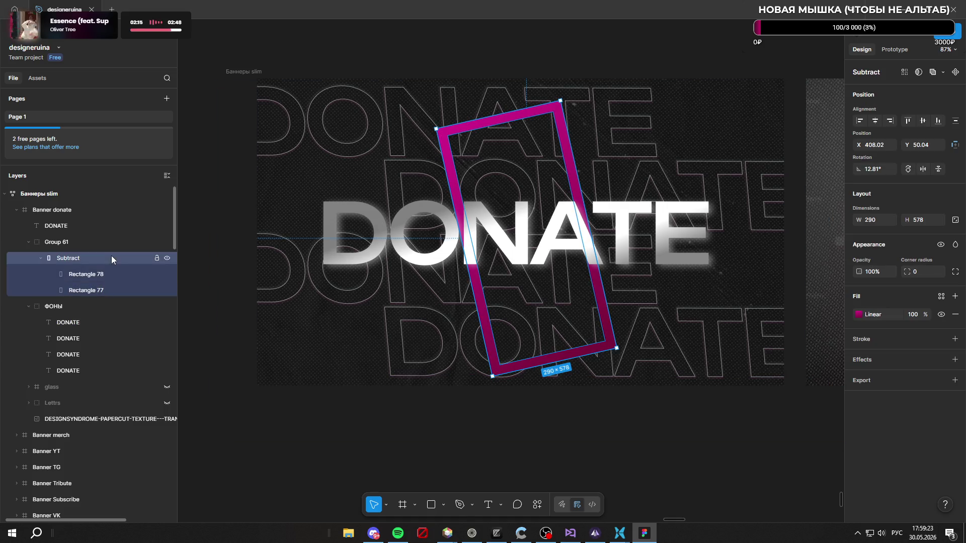
left_click(73, 241)
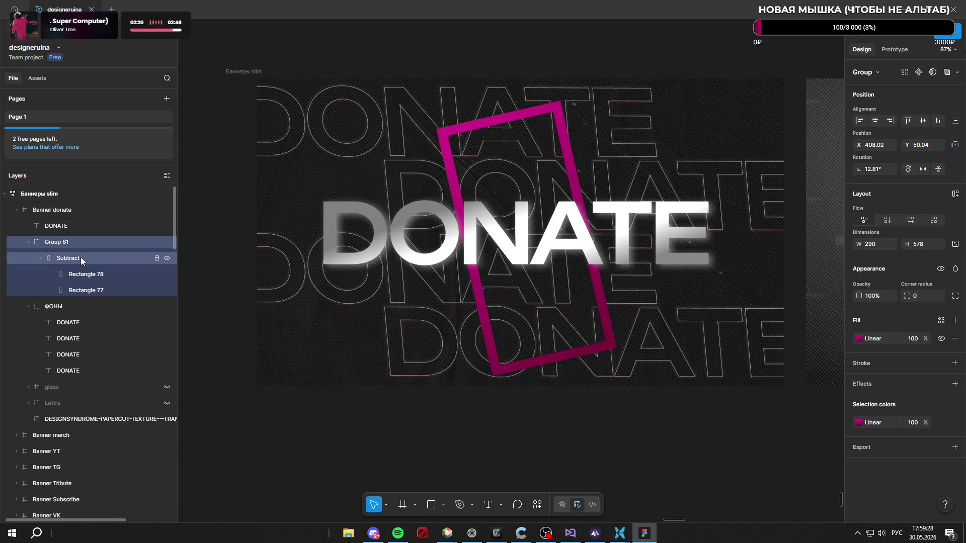
mouse_move(90, 242)
left_mouse_down()
mouse_move(38, 234)
mouse_move(47, 303)
mouse_move(76, 304)
left_mouse_up()
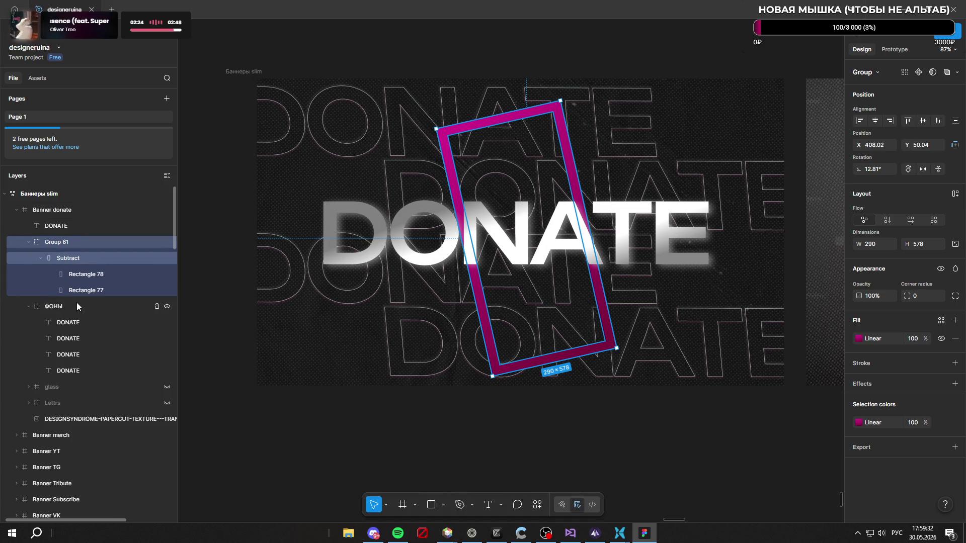
left_click(86, 257)
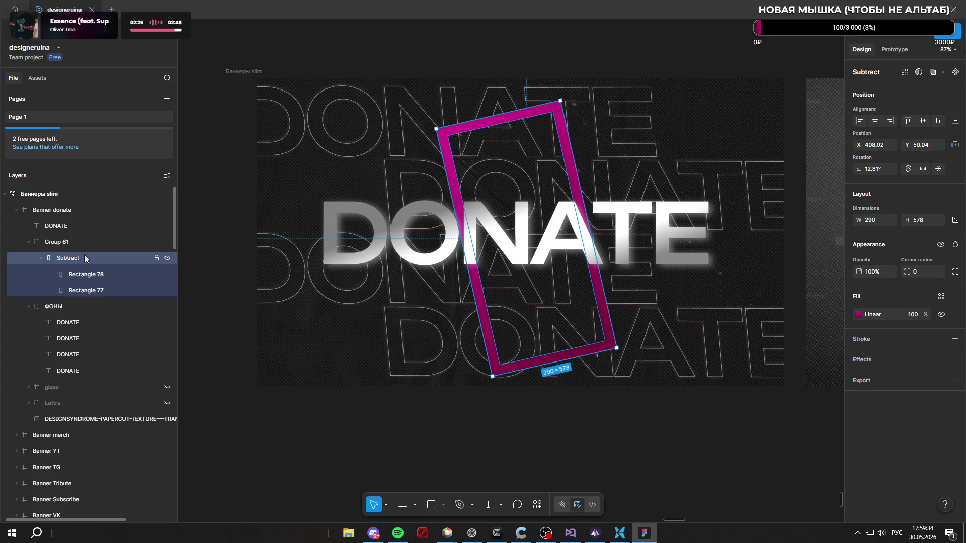
right_click(77, 257)
left_click(67, 260)
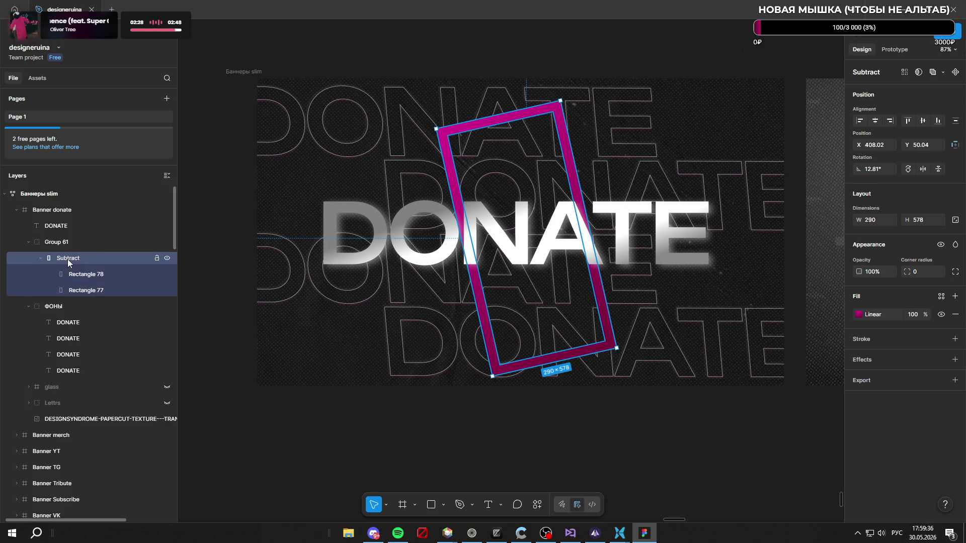
left_click(654, 398)
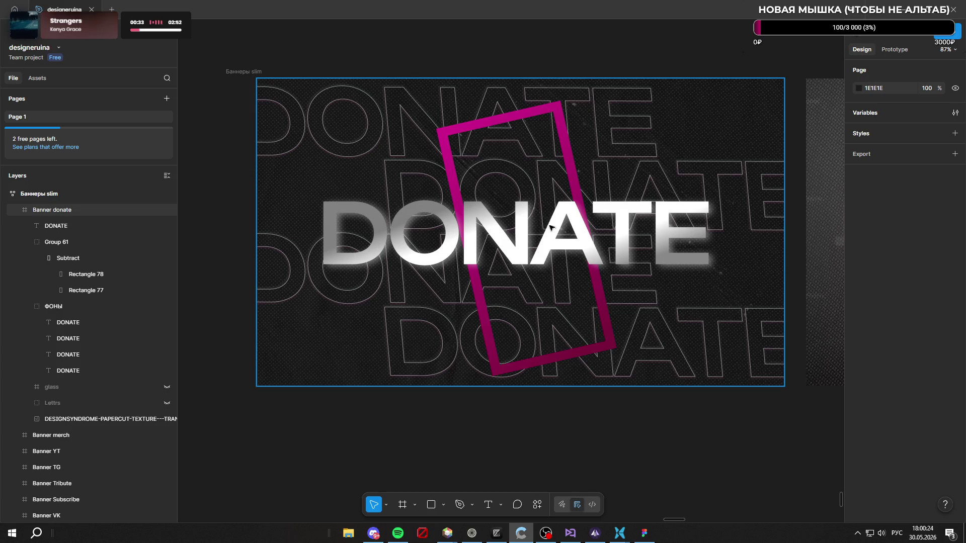
scroll(582, 303, "down", 2)
scroll(581, 302, "down", 3)
scroll(588, 188, "down", 5)
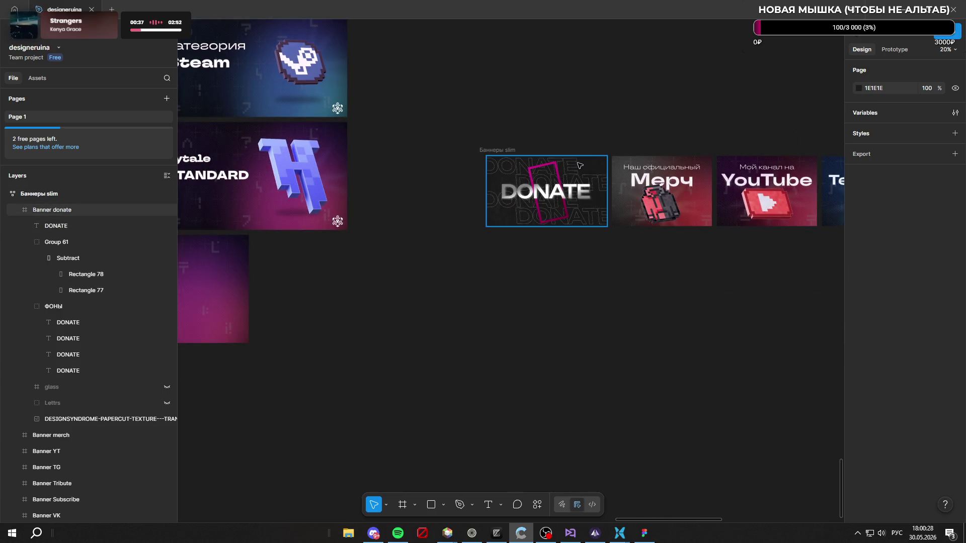
scroll(557, 194, "up", 3)
scroll(539, 186, "up", 3)
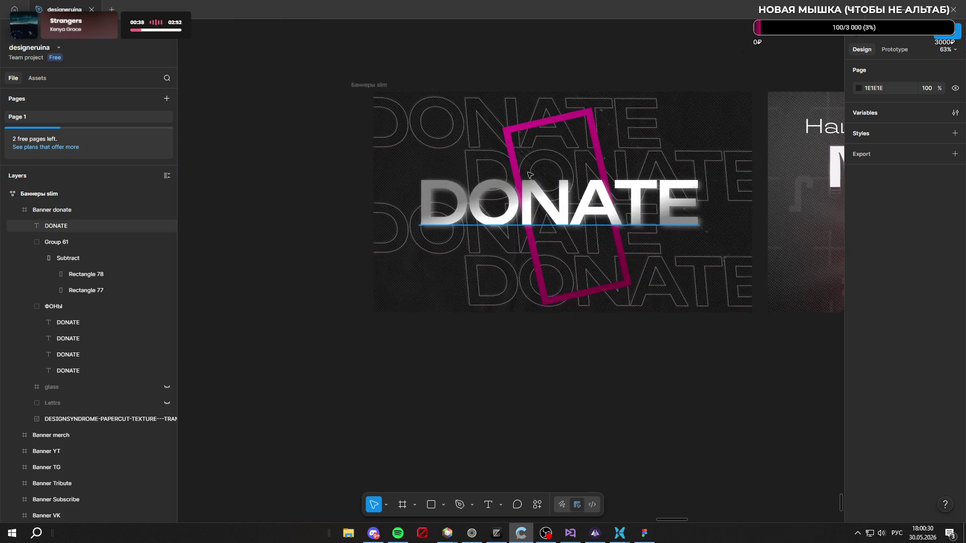
Step: Widen the Banner donate frame to 1341×700
left_click(687, 114)
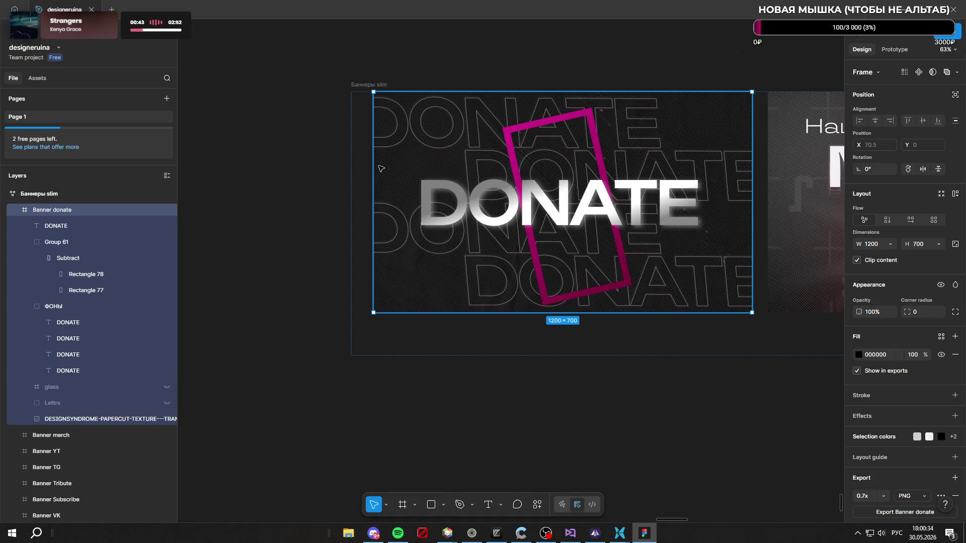
left_click_drag(373, 164, 329, 163)
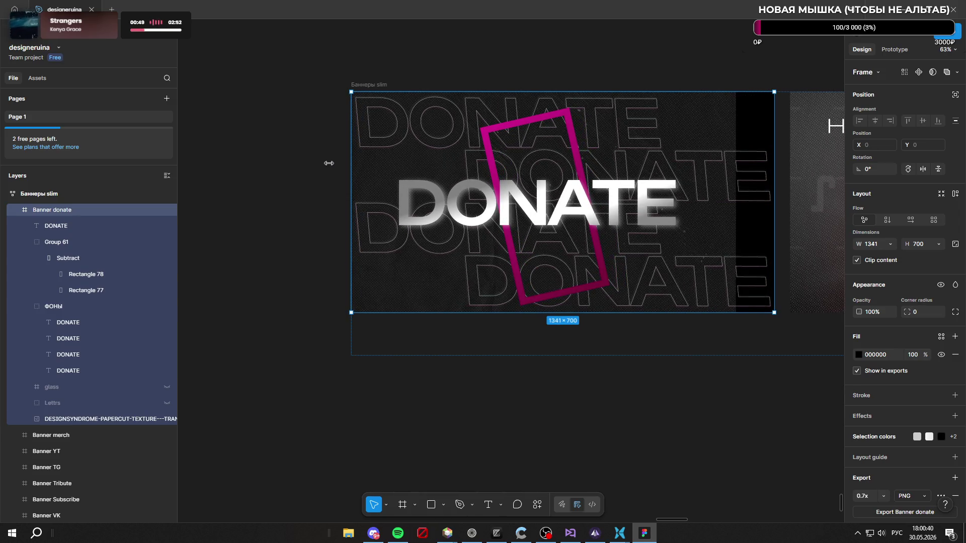
Step: Centre the DONATE title and the Group 61 pink frame horizontally and vertically in the banner
left_click(82, 225)
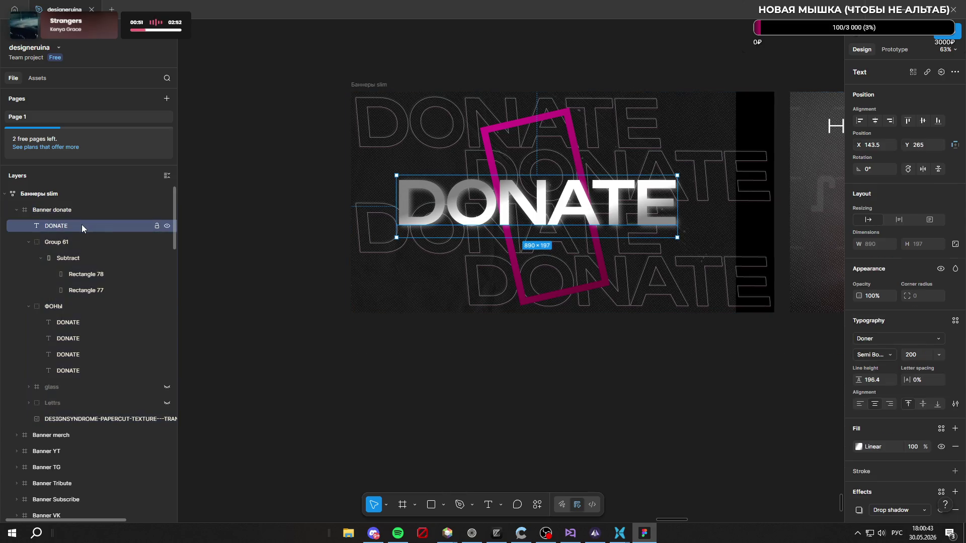
left_click(921, 122)
left_click(874, 121)
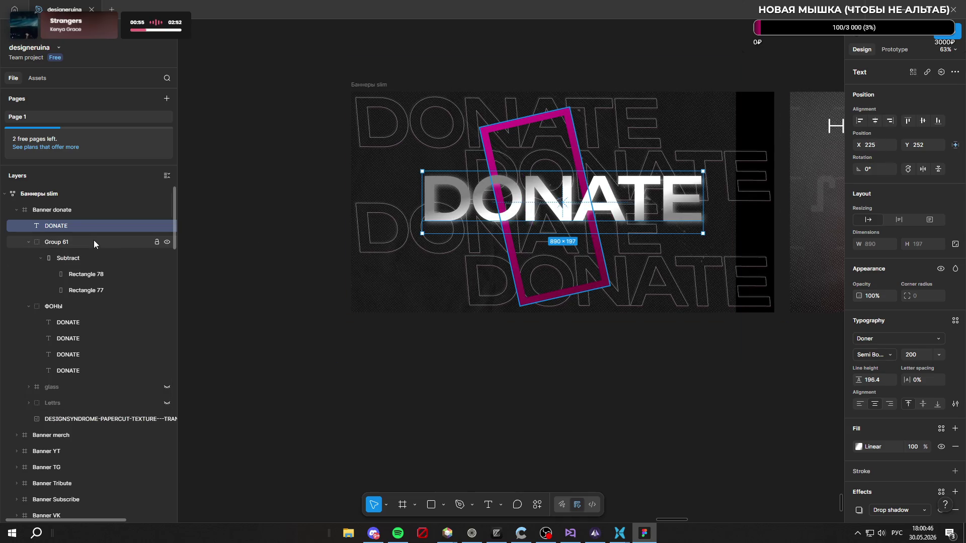
left_click(94, 240)
left_click(921, 121)
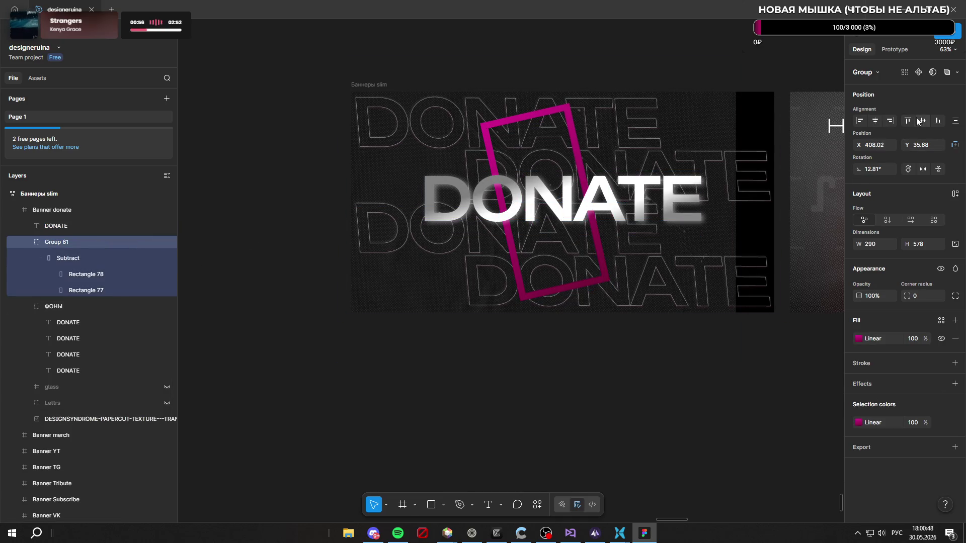
left_click(878, 123)
key("Escape")
key("Escape")
scroll(413, 229, "down", 1)
scroll(414, 229, "down", 3)
scroll(473, 101, "down", 2)
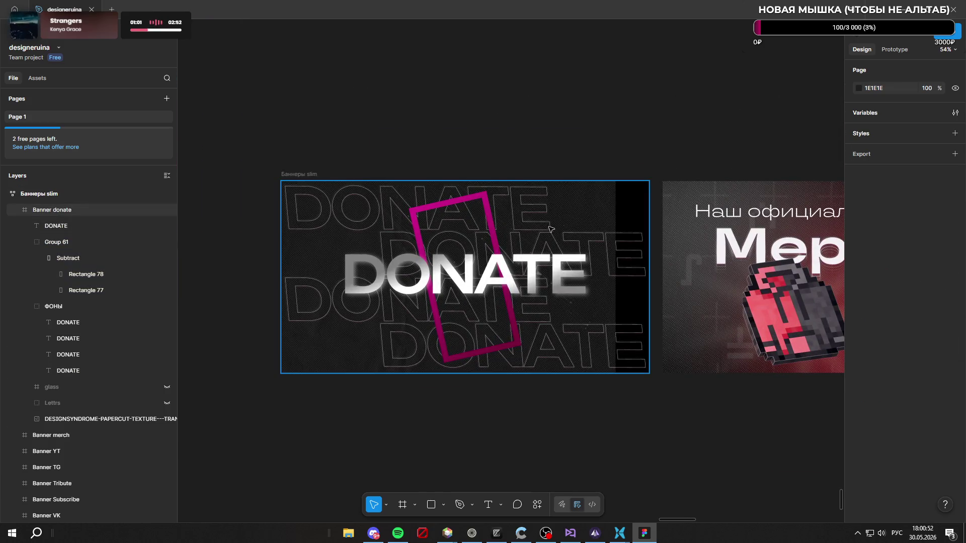
Step: Enlarge the paper texture image so it covers the banner's full width
left_click(578, 220, "ctrl")
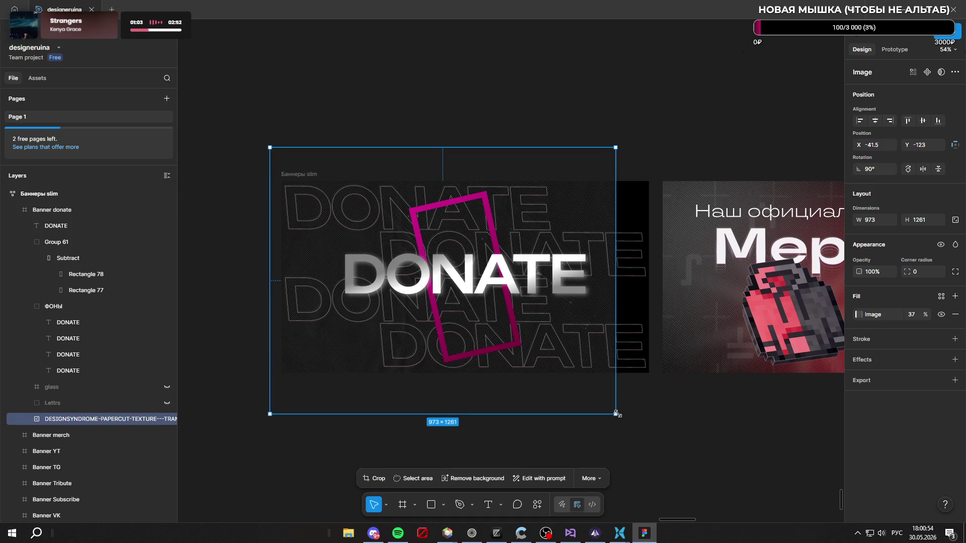
left_click_drag(616, 413, 648, 413)
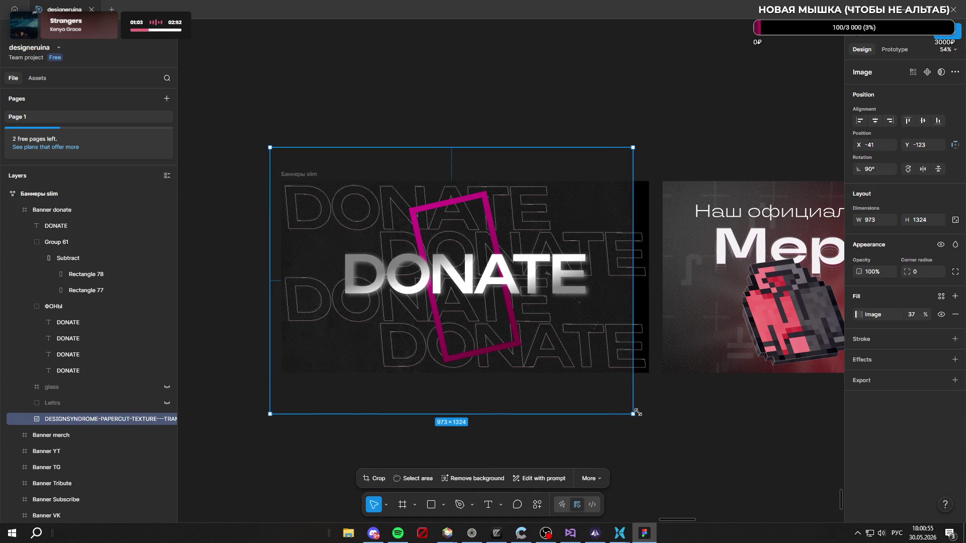
left_click(684, 429)
scroll(679, 306, "up", 5)
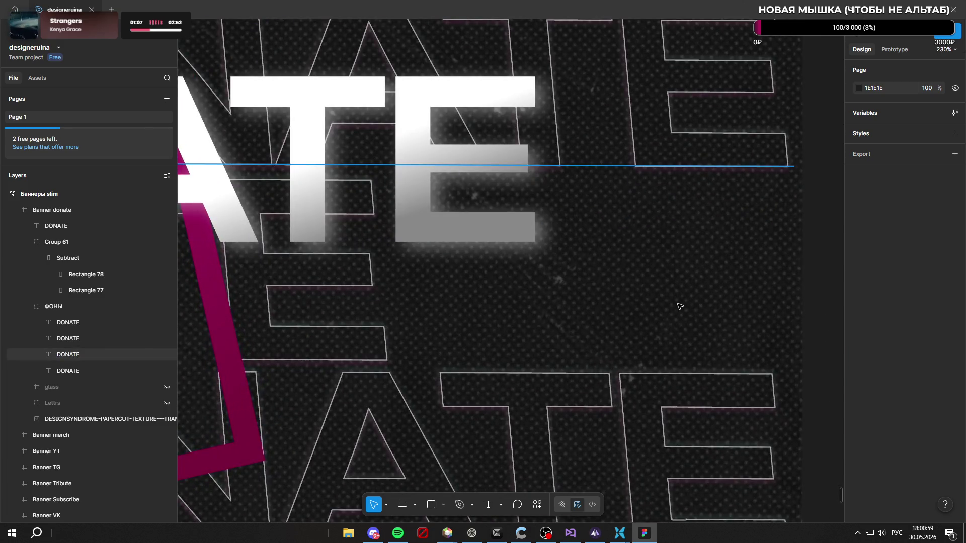
scroll(680, 307, "down", 5)
scroll(604, 227, "down", 3)
scroll(532, 148, "down", 2)
scroll(512, 112, "down", 1)
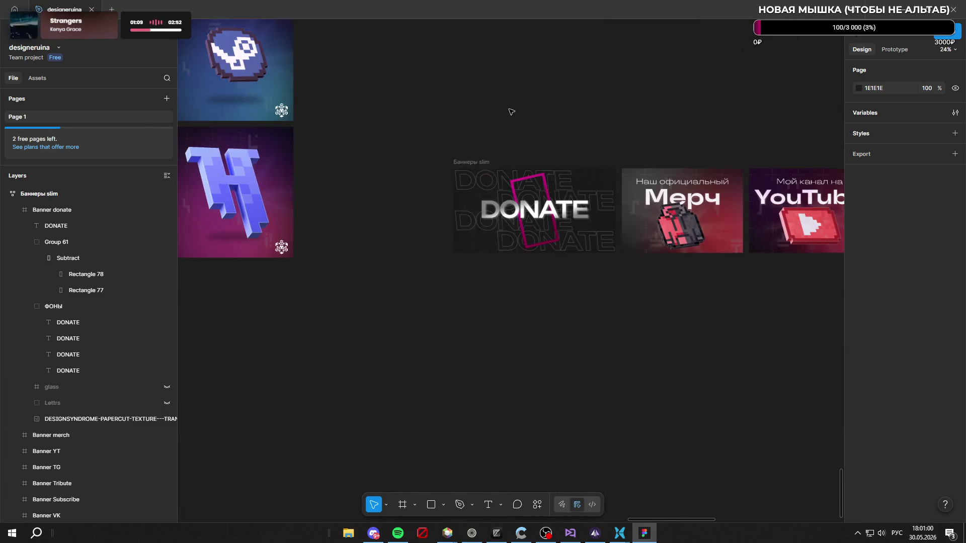
scroll(532, 166, "up", 3)
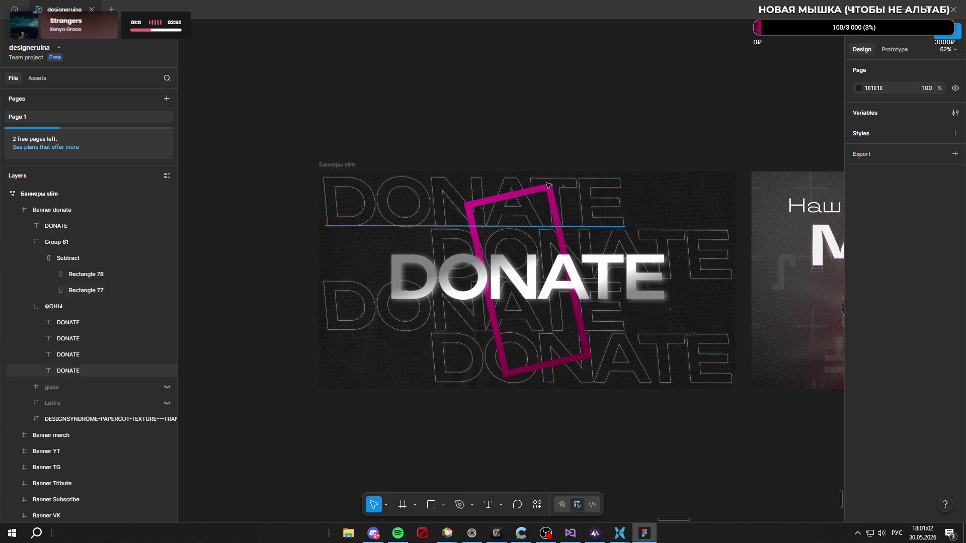
Step: Trim the Banner donate frame's width to 1300, giving a 1300×700 banner
left_click(674, 204)
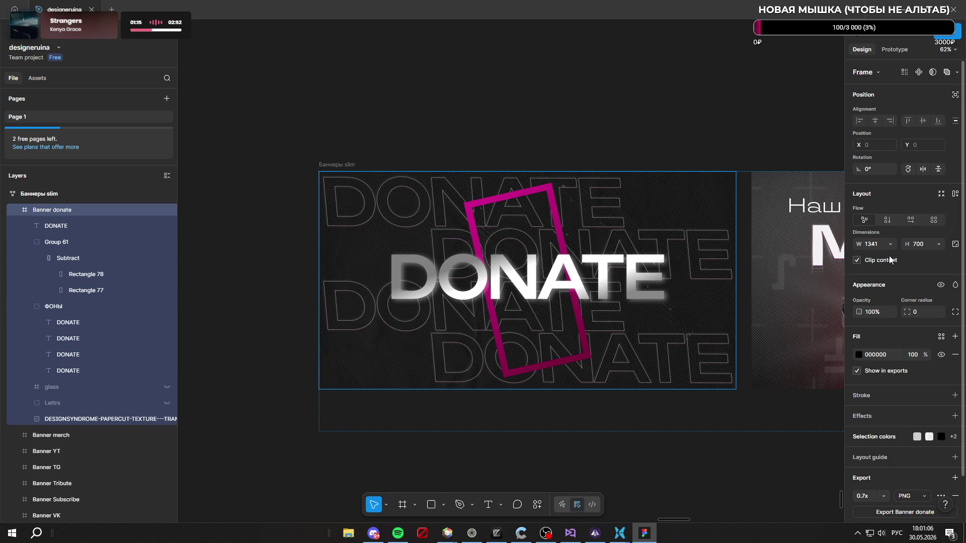
left_click(872, 244)
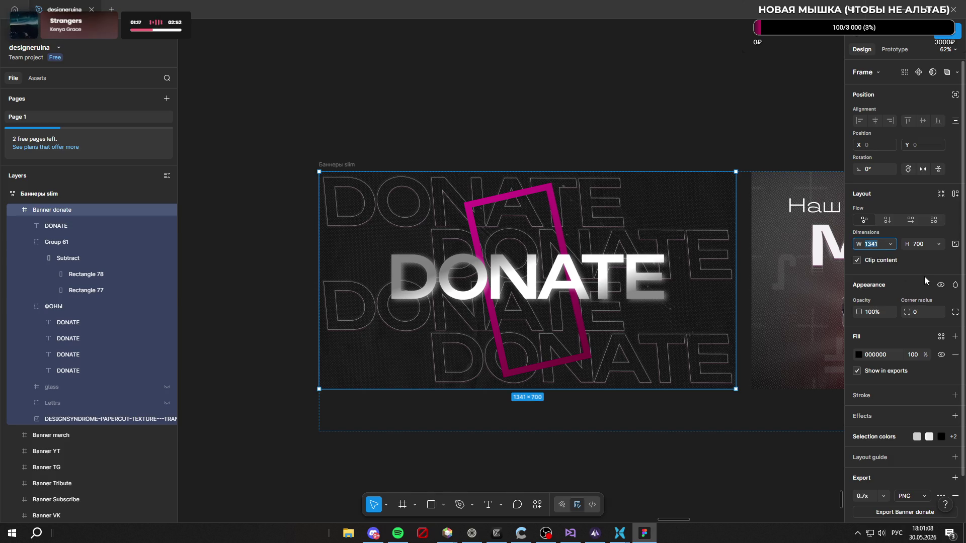
type("1300")
key("Return")
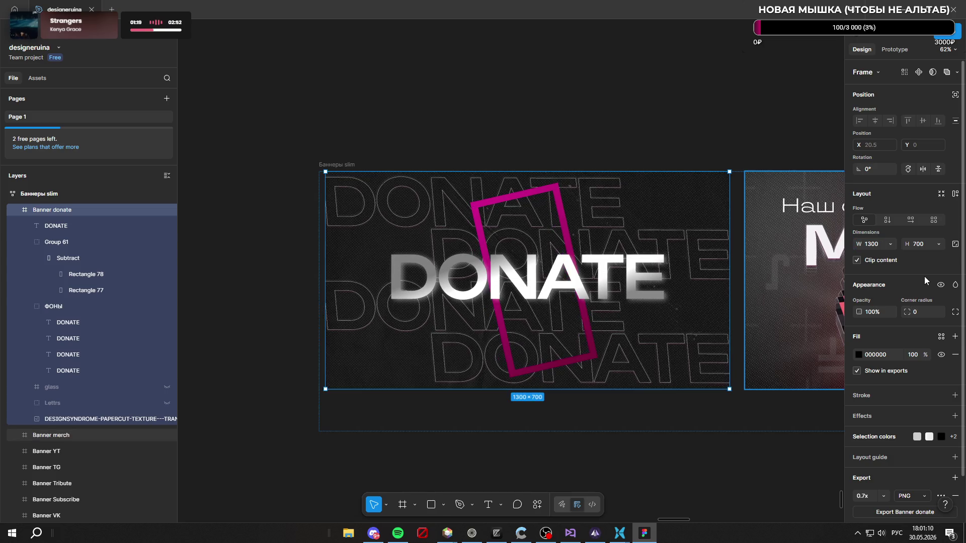
left_click(743, 499)
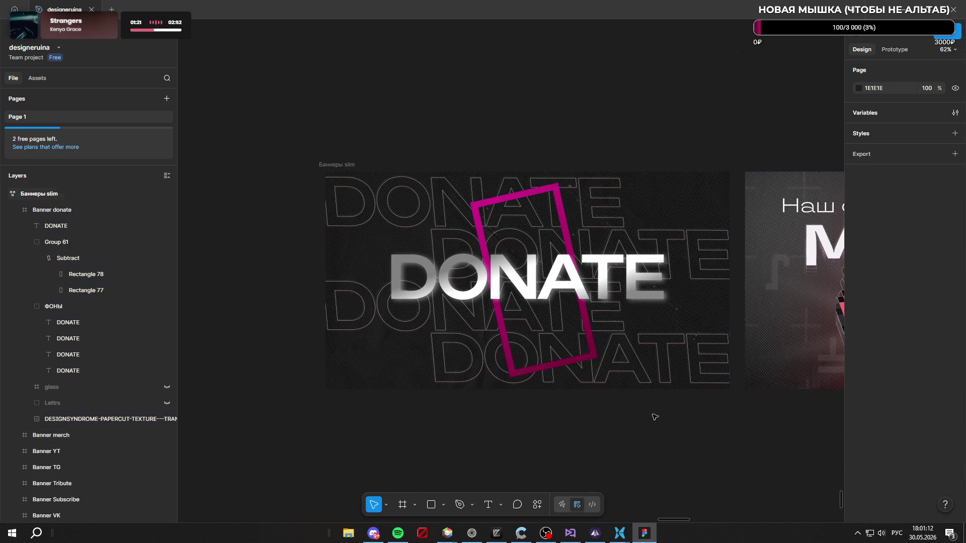
scroll(469, 189, "down", 3)
scroll(521, 235, "up", 3)
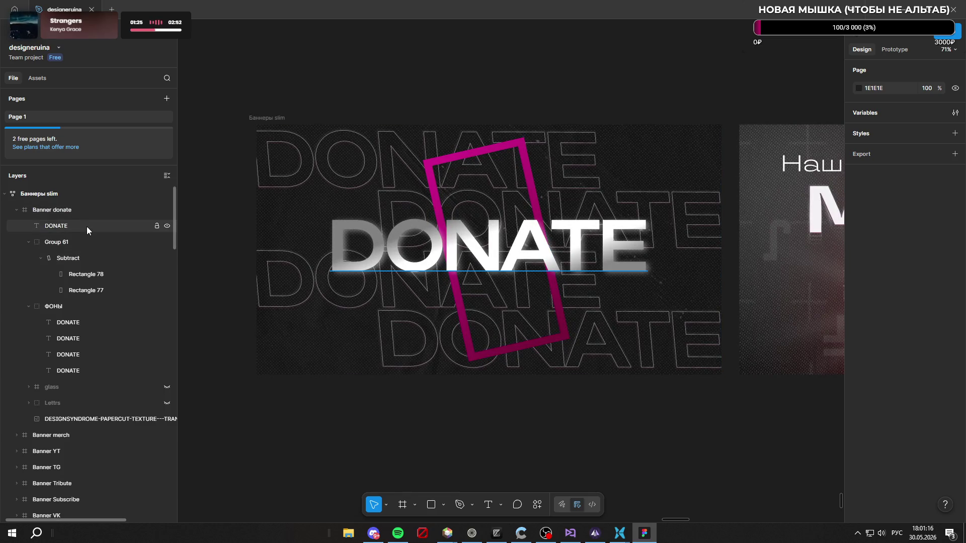
Step: Group the four background DONATE texts with Ctrl+G, then ungroup them again
left_click(78, 324)
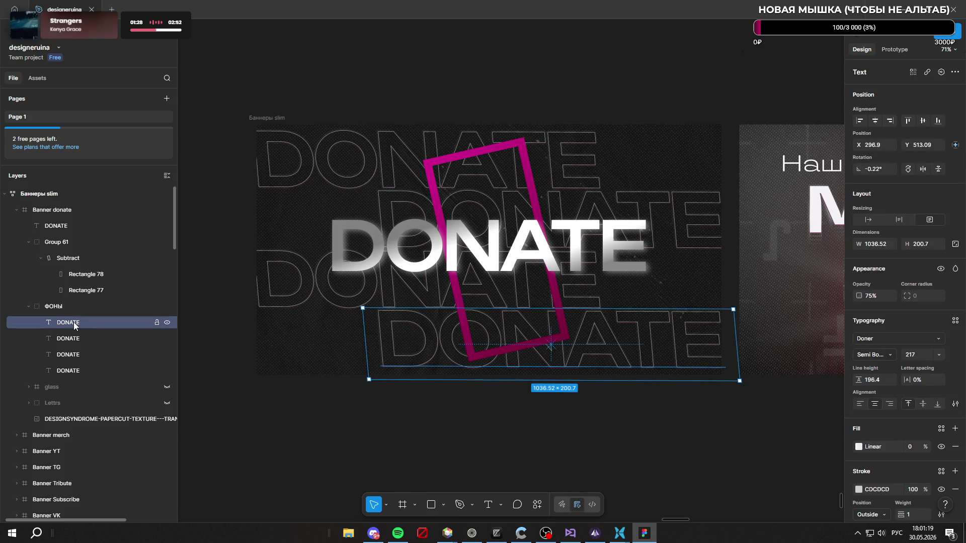
left_click(80, 368, "shift")
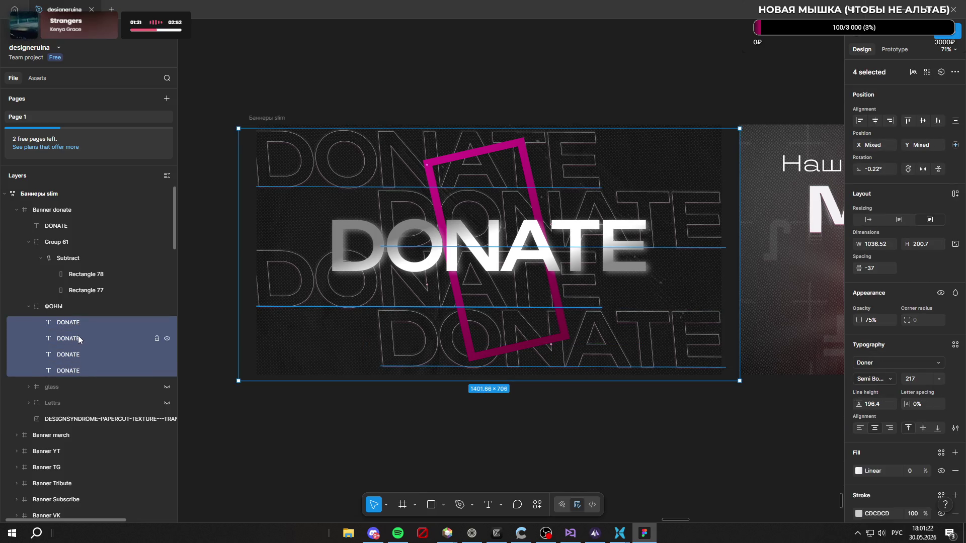
key("ctrl+g")
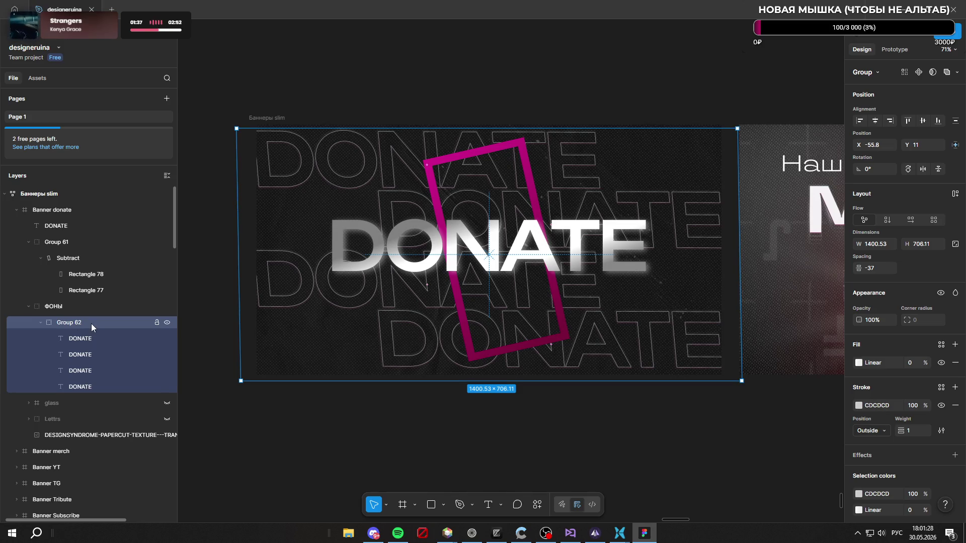
key("ctrl+shift+g")
Step: Align the ФОНЫ group's horizontal centre within the DONATE banner and deselect
left_click(40, 307)
left_click(28, 305)
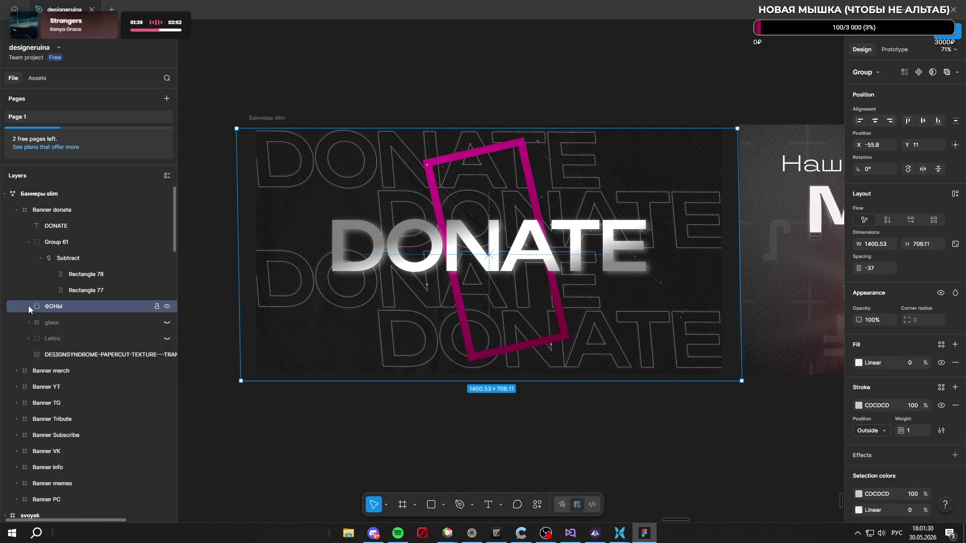
left_click(27, 306)
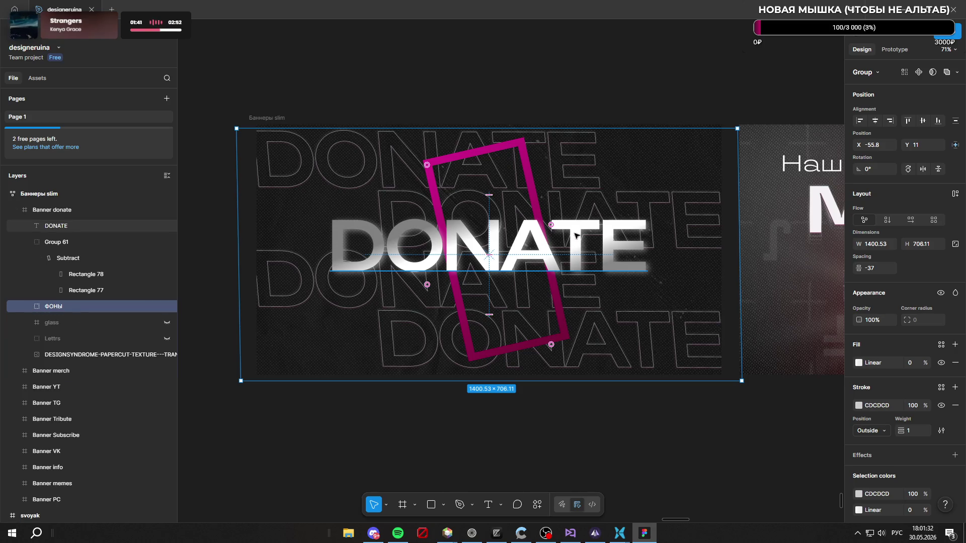
left_click(923, 121)
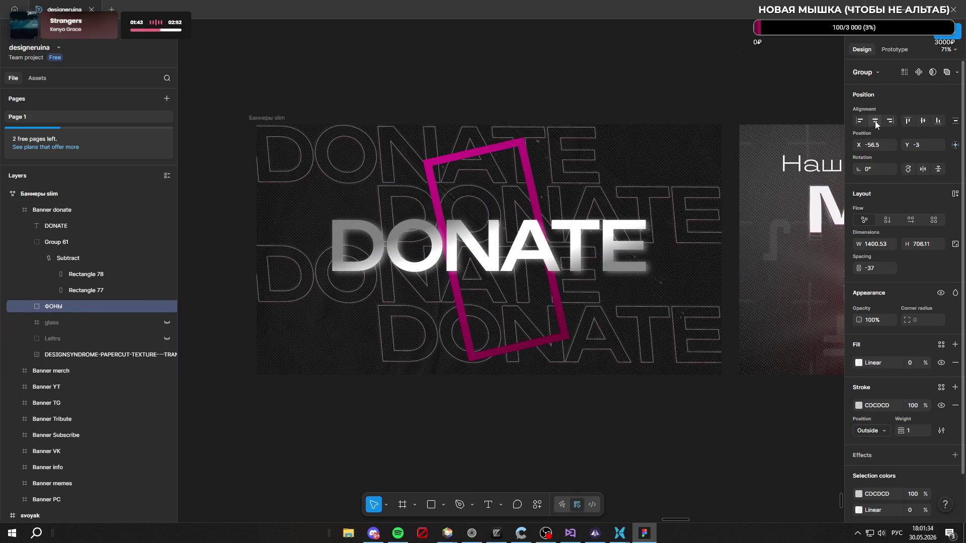
left_click(639, 441)
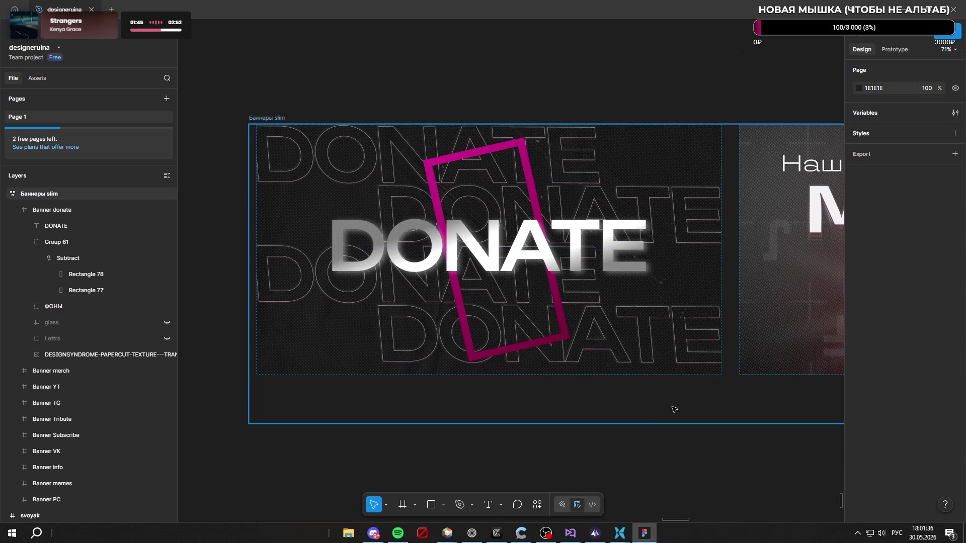
scroll(655, 408, "down", 5)
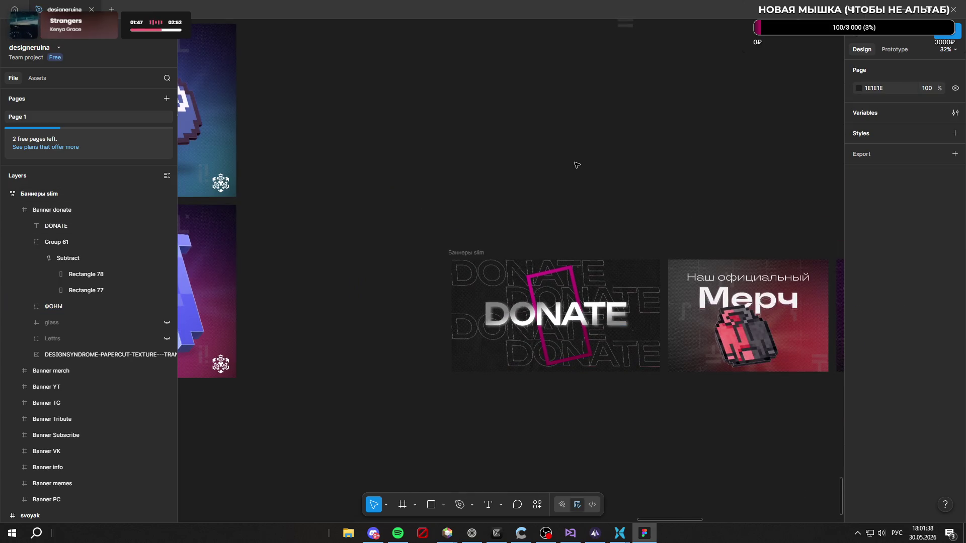
scroll(569, 182, "up", 2)
scroll(559, 166, "up", 2)
scroll(533, 130, "up", 3)
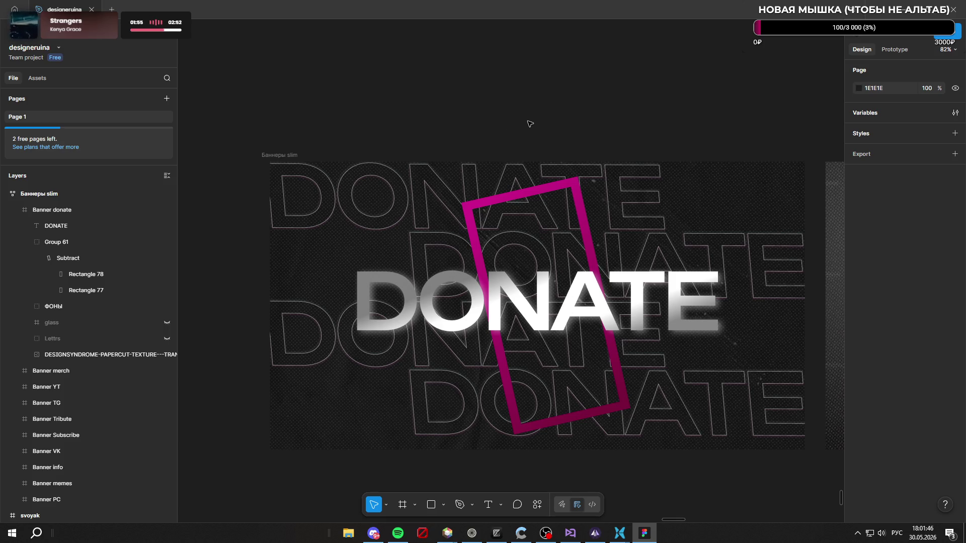
scroll(422, 102, "down", 3)
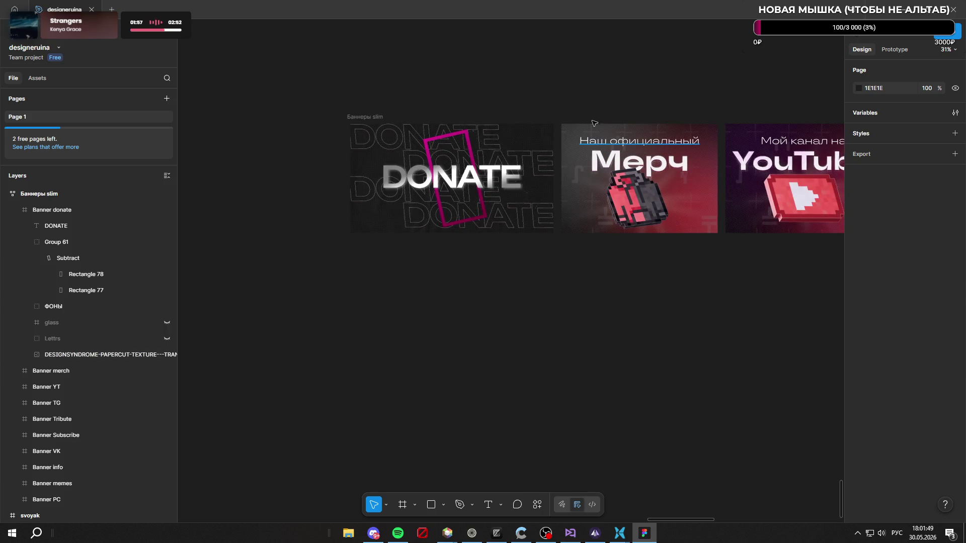
scroll(486, 99, "up", 2)
scroll(555, 188, "down", 3)
scroll(567, 183, "up", 2)
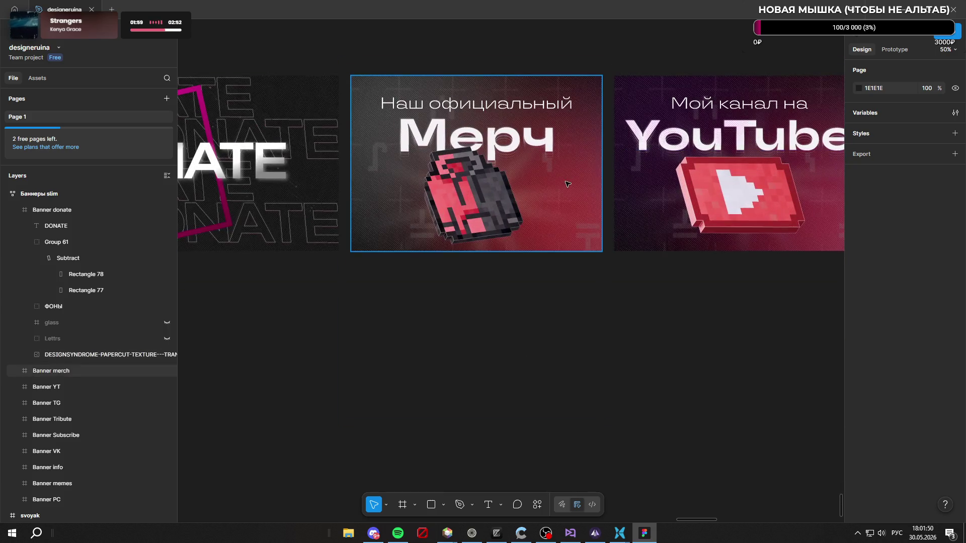
Step: Delete the Merch, YouTube, Приватка, Подписка and ВКонтакте banners from the canvas
left_click(568, 184)
key("Delete")
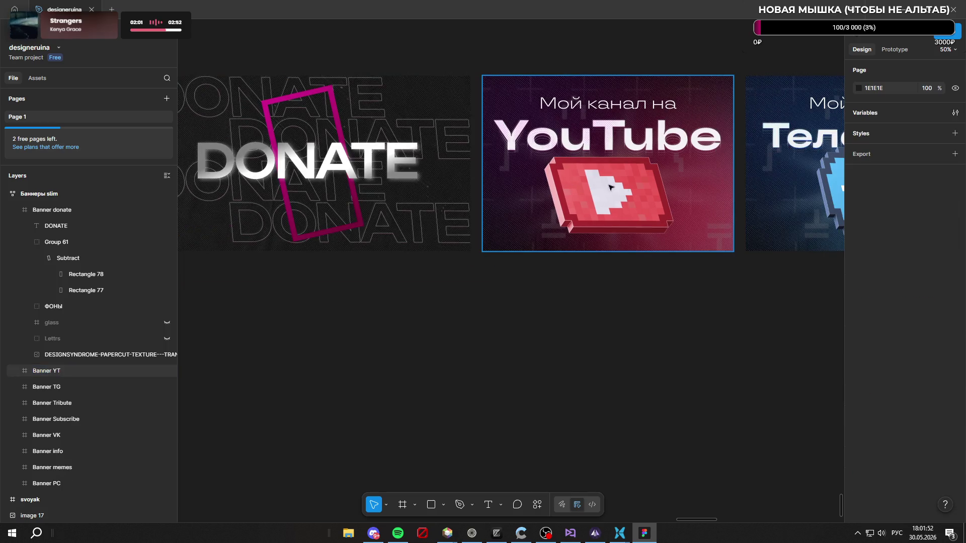
left_click(680, 201)
key("Delete")
scroll(611, 158, "down", 3)
scroll(603, 150, "down", 2)
scroll(604, 153, "up", 3)
left_click(536, 188)
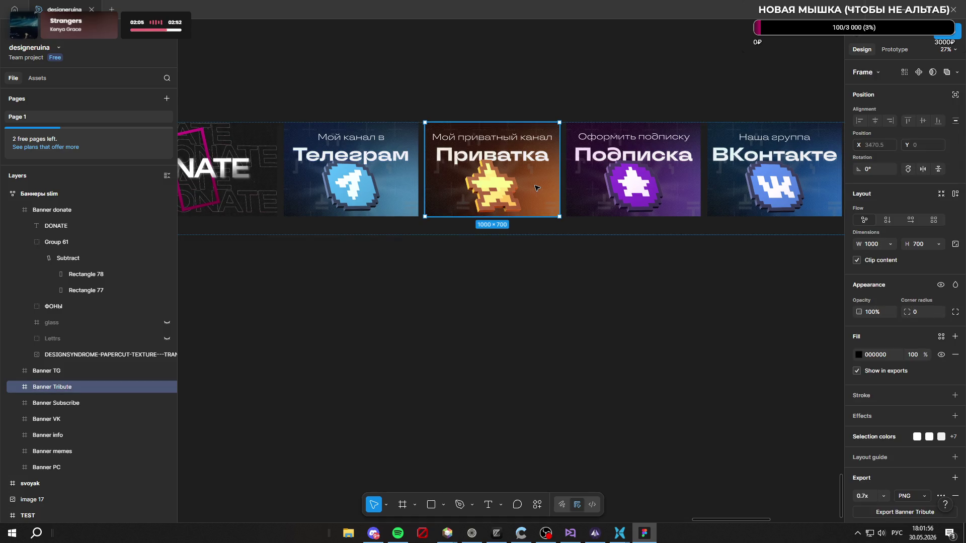
key("Delete")
left_click(609, 170)
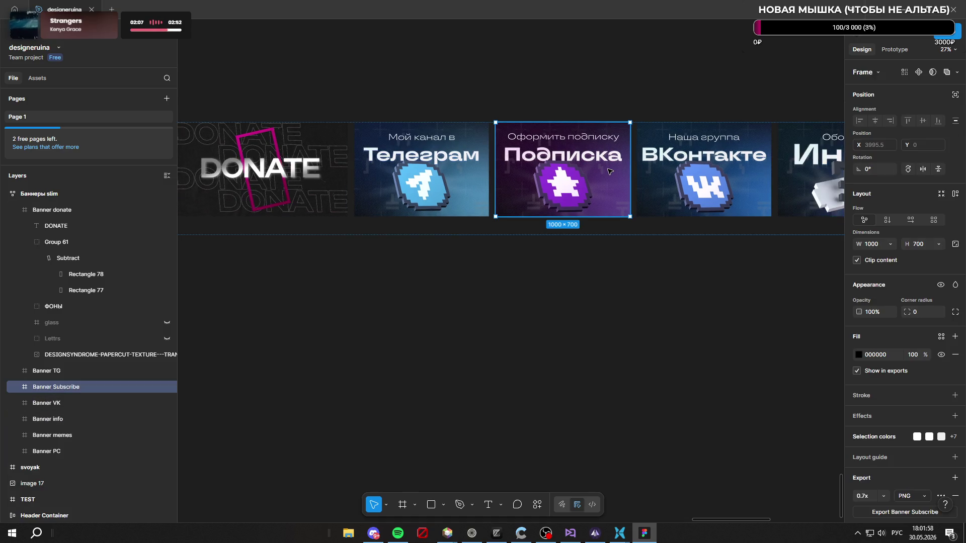
key("Delete")
left_click(610, 171)
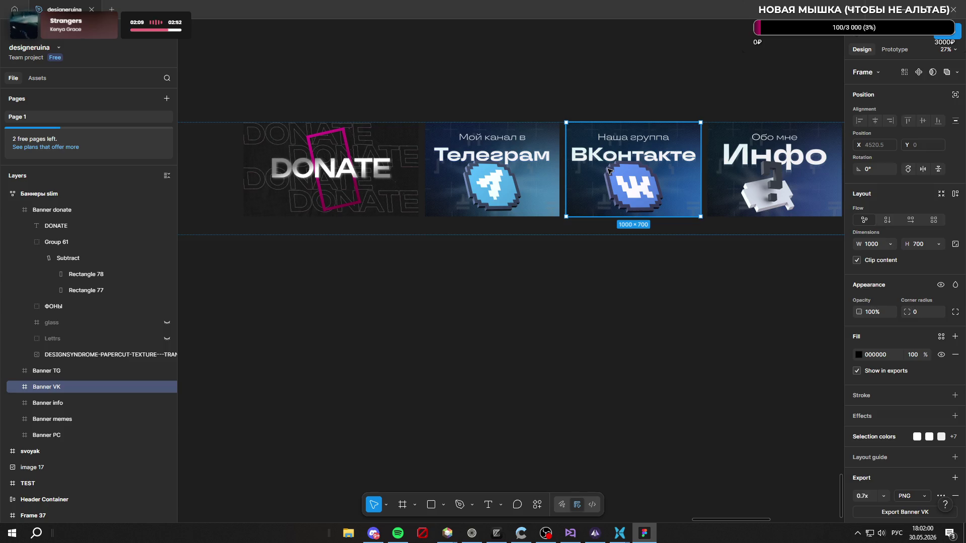
key("Delete")
scroll(459, 113, "down", 3)
scroll(462, 125, "up", 2)
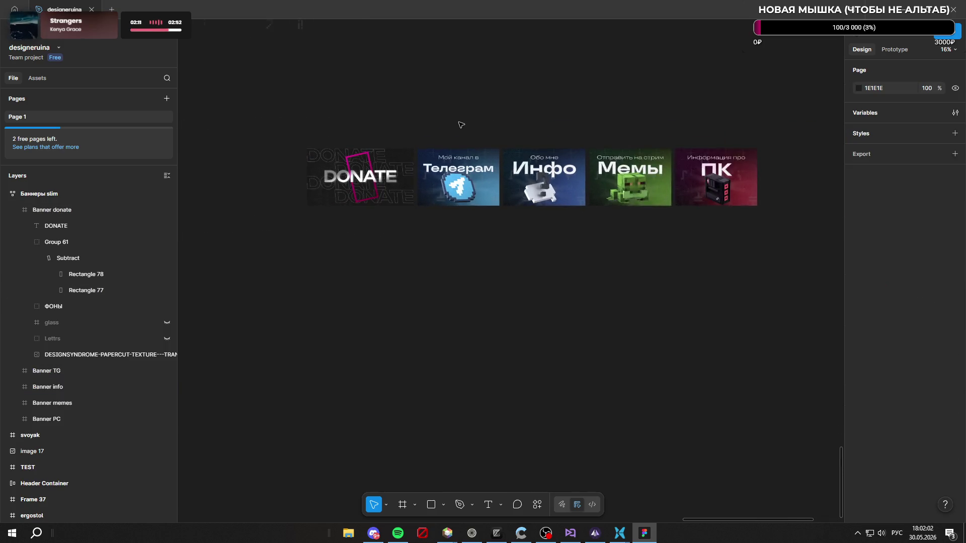
scroll(461, 124, "up", 2)
scroll(335, 105, "down", 2)
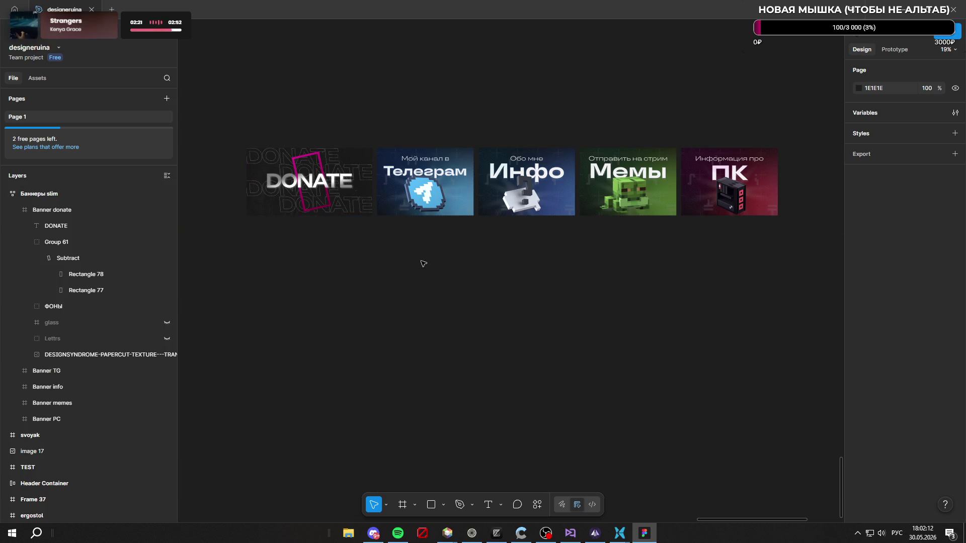
Step: Select the Banner donate frame to show its properties and 0.7x PNG export setting
left_click_drag(421, 273, 738, 130)
left_click(723, 381)
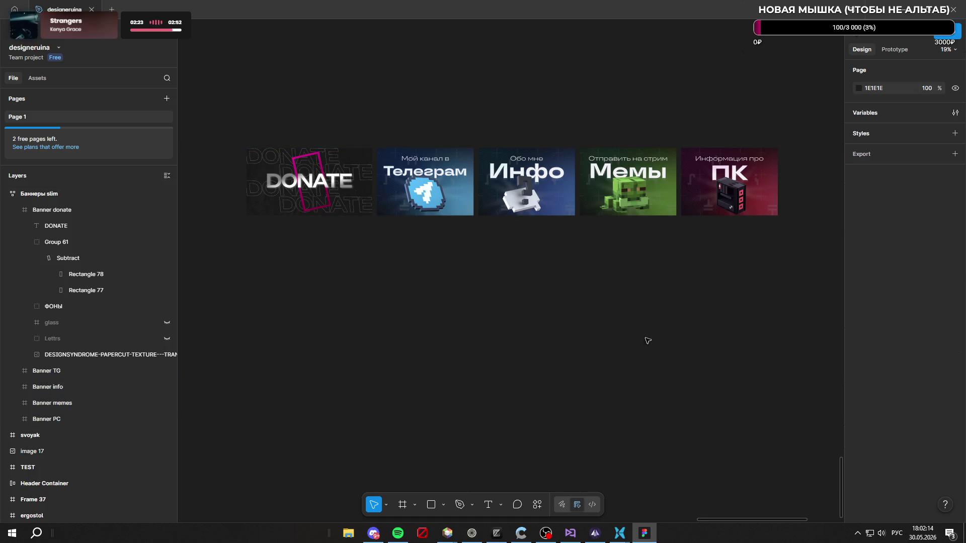
scroll(259, 195, "up", 2, "ctrl")
scroll(502, 277, "up", 2, "ctrl")
scroll(639, 319, "down", 4, "ctrl")
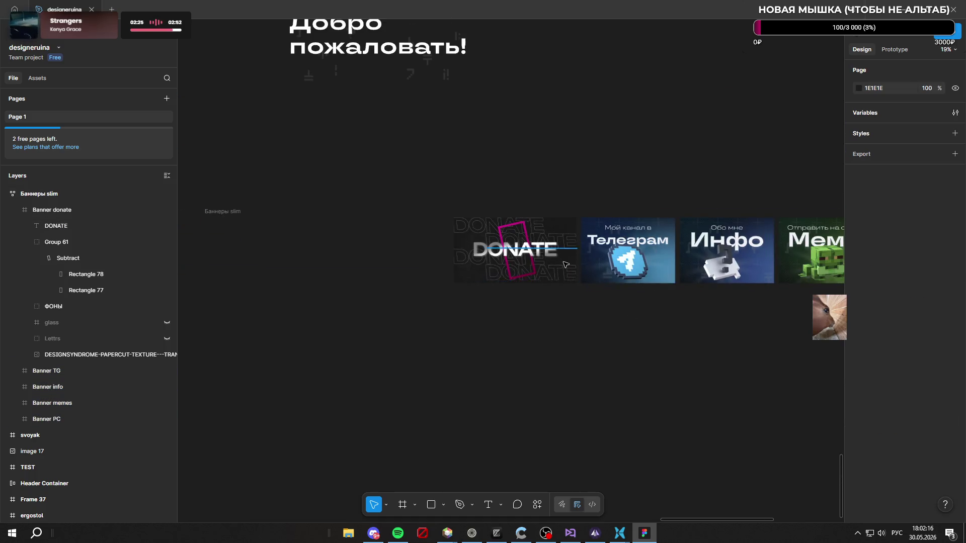
scroll(564, 264, "up", 3, "ctrl")
scroll(564, 265, "up", 2, "ctrl")
left_click(569, 170)
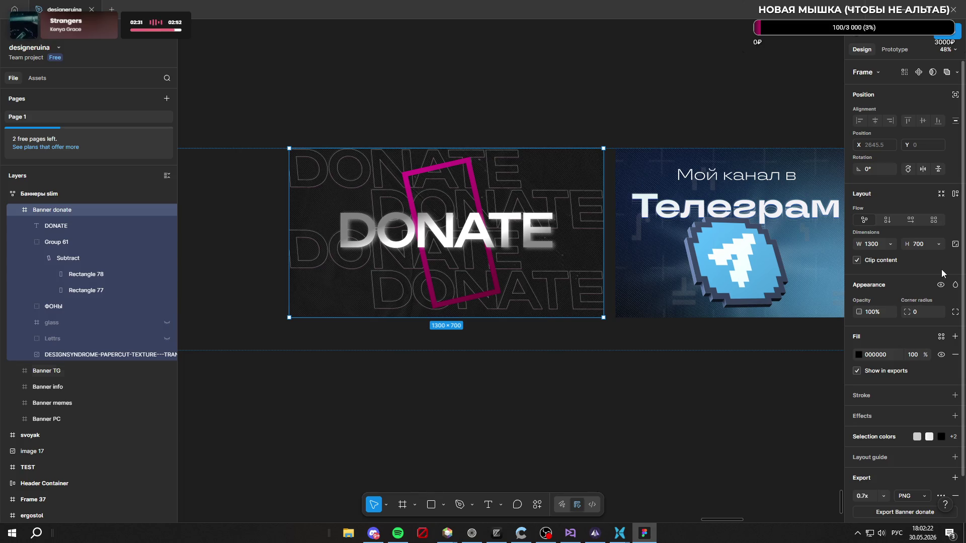
scroll(924, 267, "down", 2)
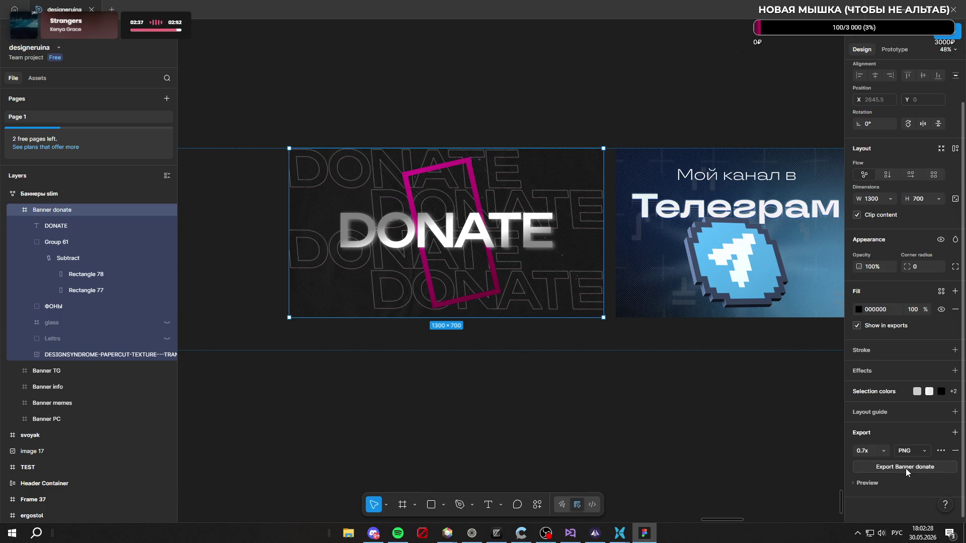
Step: Start exporting the DONATE banner as Banner donate.png
left_click(907, 467)
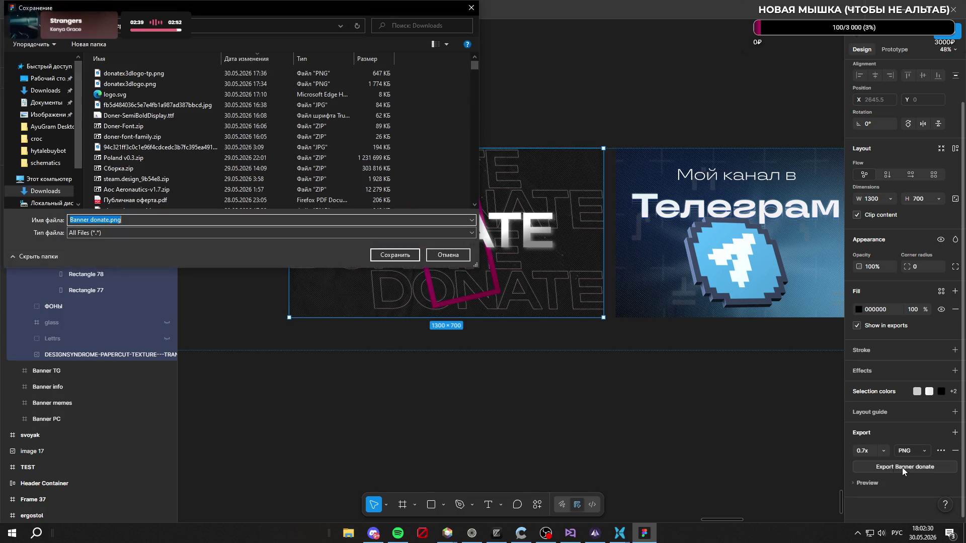
Step: Create a new folder named banners inside Изображения from the save dialog
left_click(42, 90)
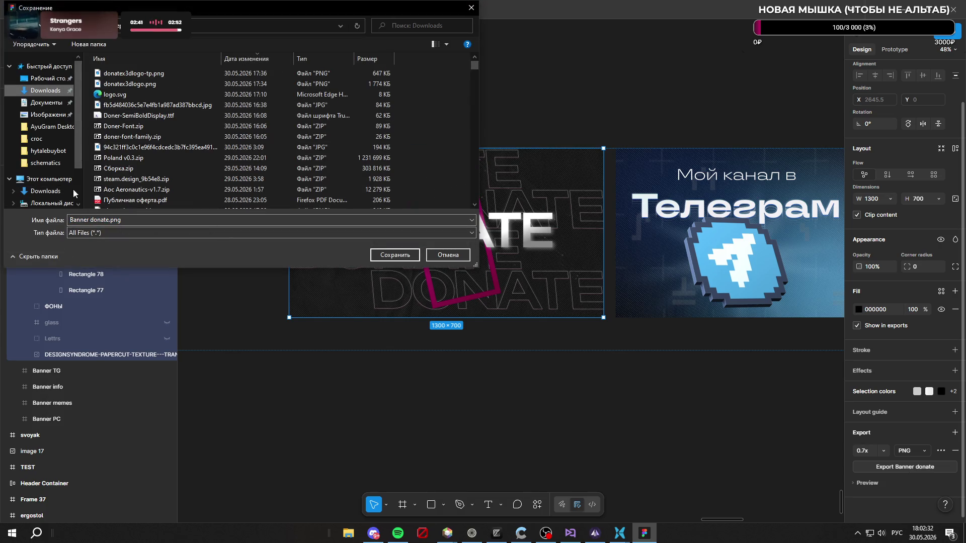
left_click(42, 118)
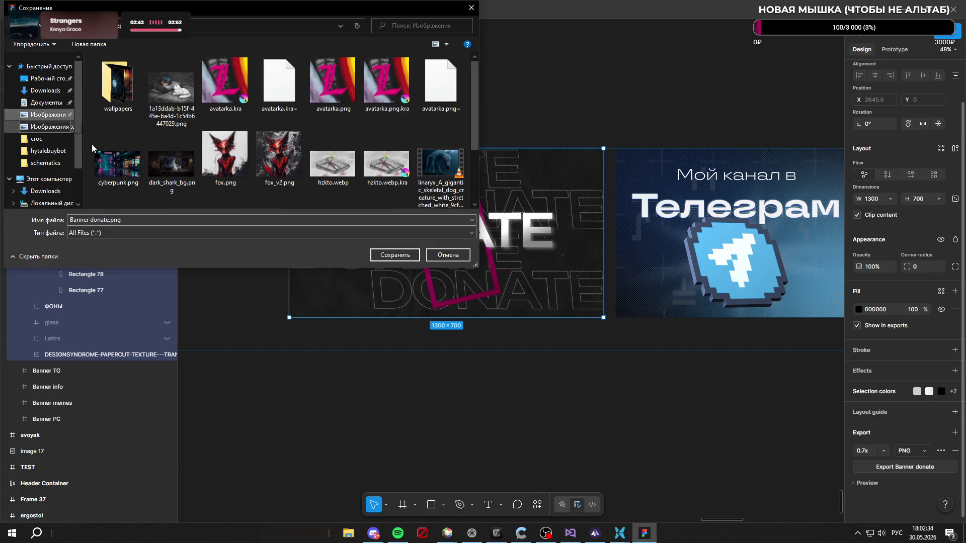
right_click(144, 199)
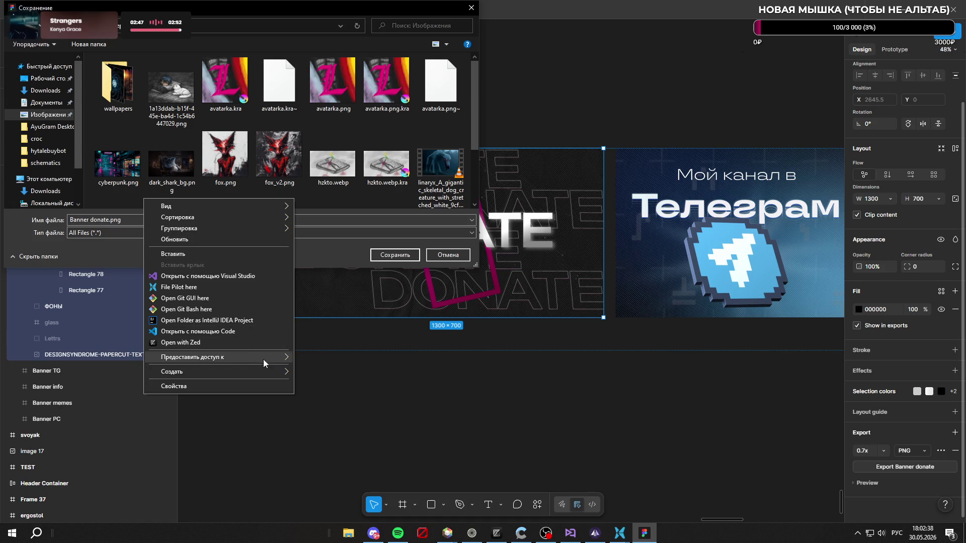
left_click(325, 367)
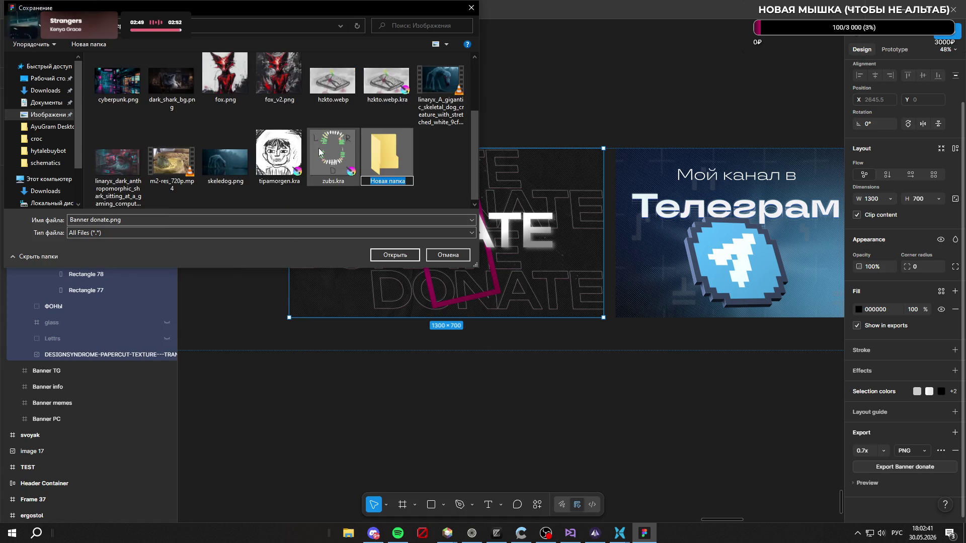
key("BackSpace")
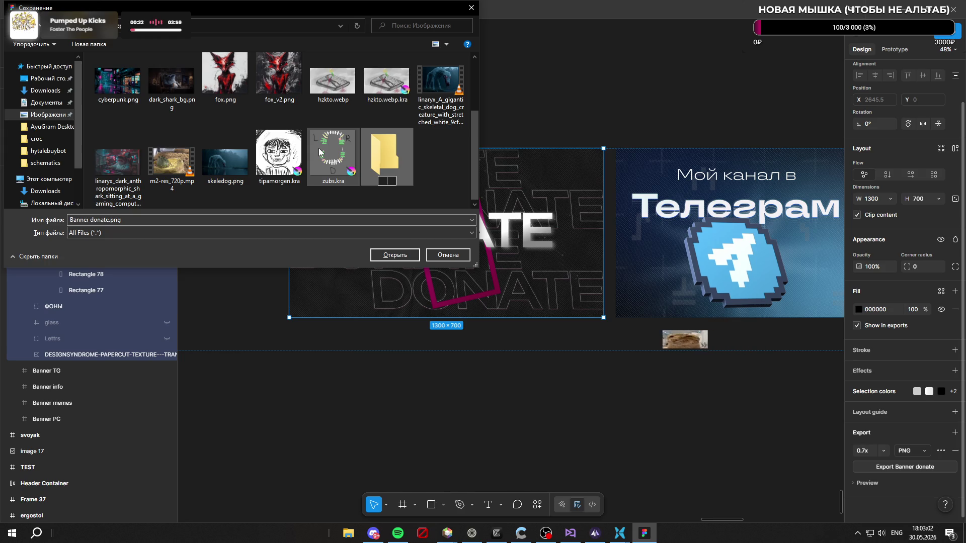
type("banners")
key("Return")
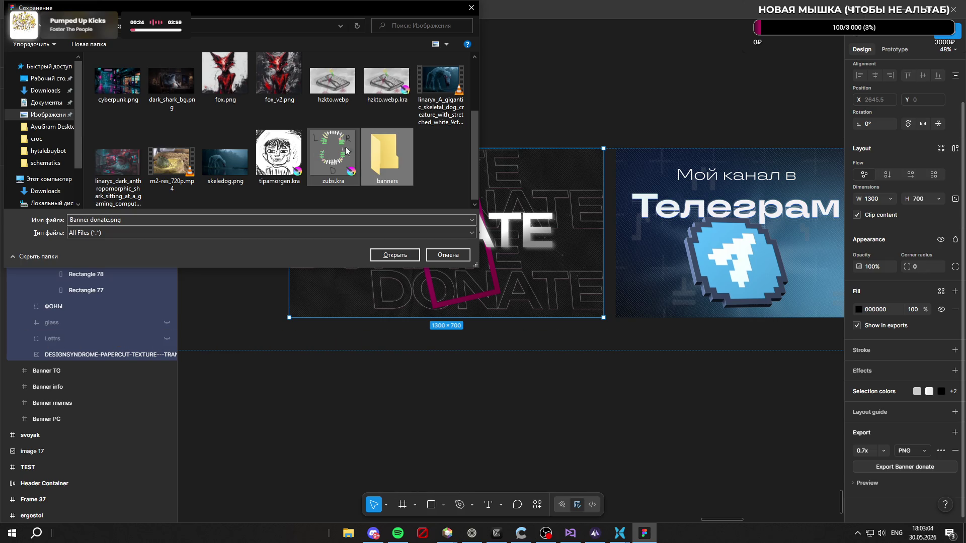
Step: Save Banner donate.png into the banners folder and switch to the browser
double_click(384, 149)
left_click(392, 255)
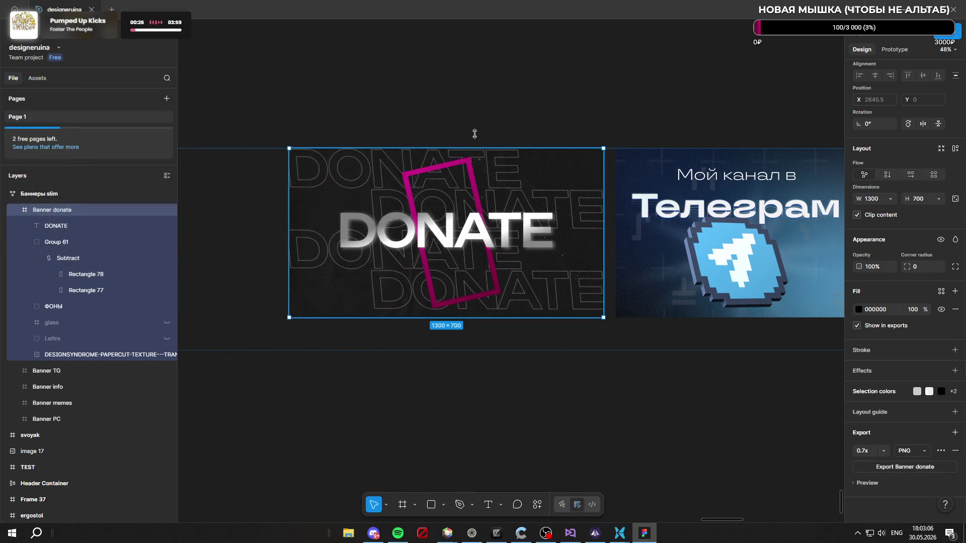
key("alt+Tab")
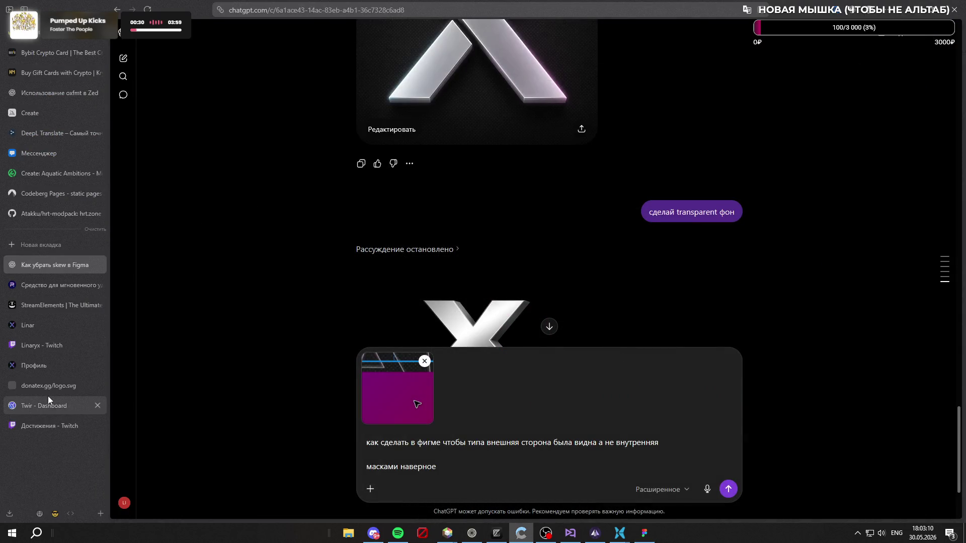
Step: Enable Twitch panel editing and delete the empty EXTENSION-PANEL-1 slot
left_click(60, 350)
scroll(374, 292, "down", 4)
scroll(374, 292, "down", 2)
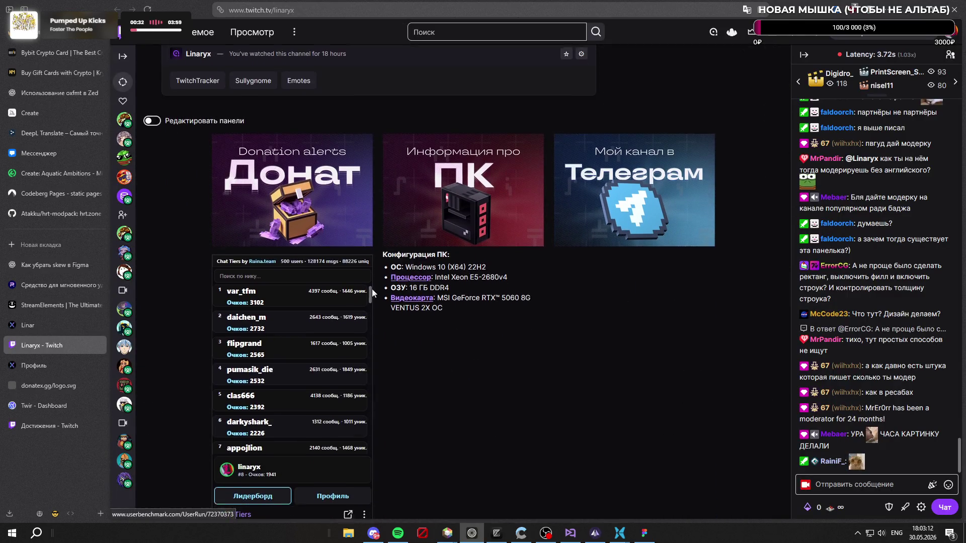
left_click(152, 115)
scroll(516, 187, "down", 3)
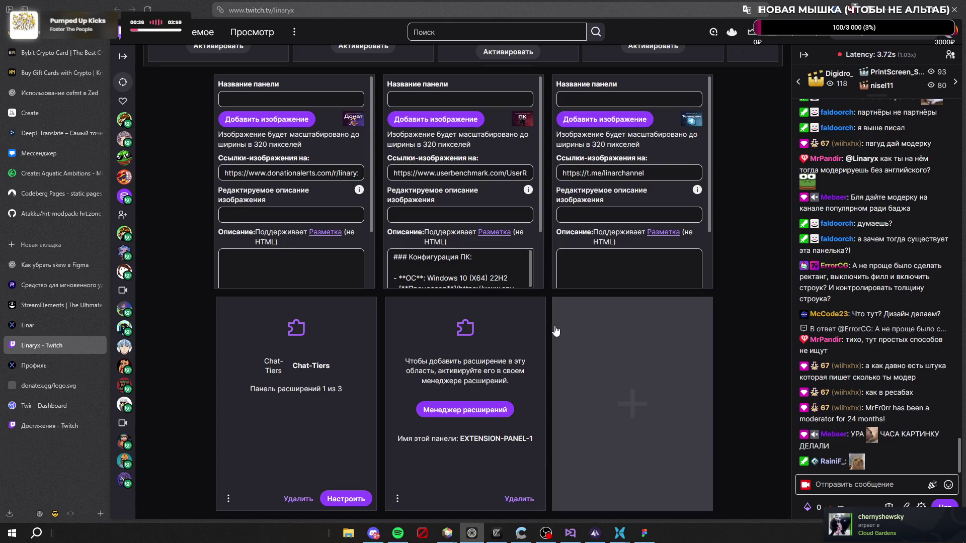
left_click(512, 500)
left_click(468, 426)
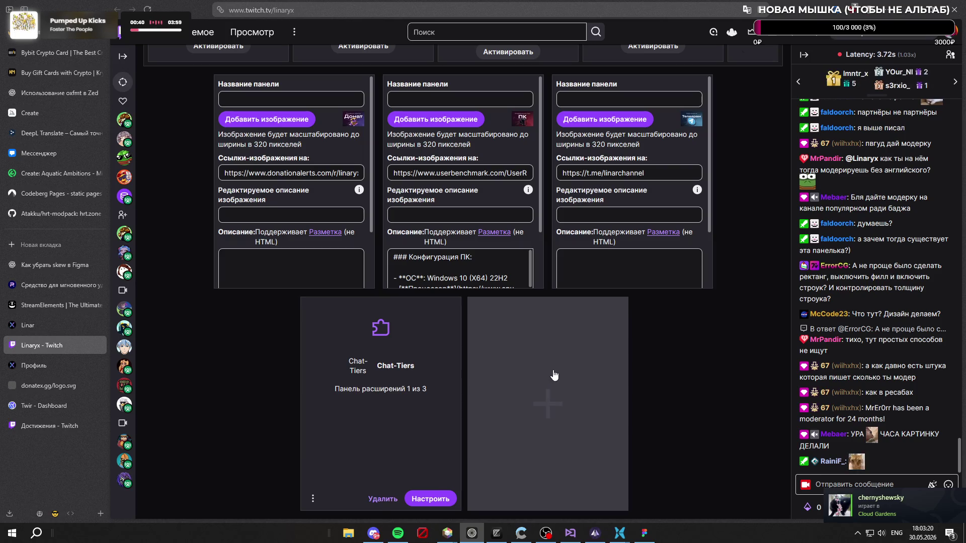
scroll(685, 333, "up", 1)
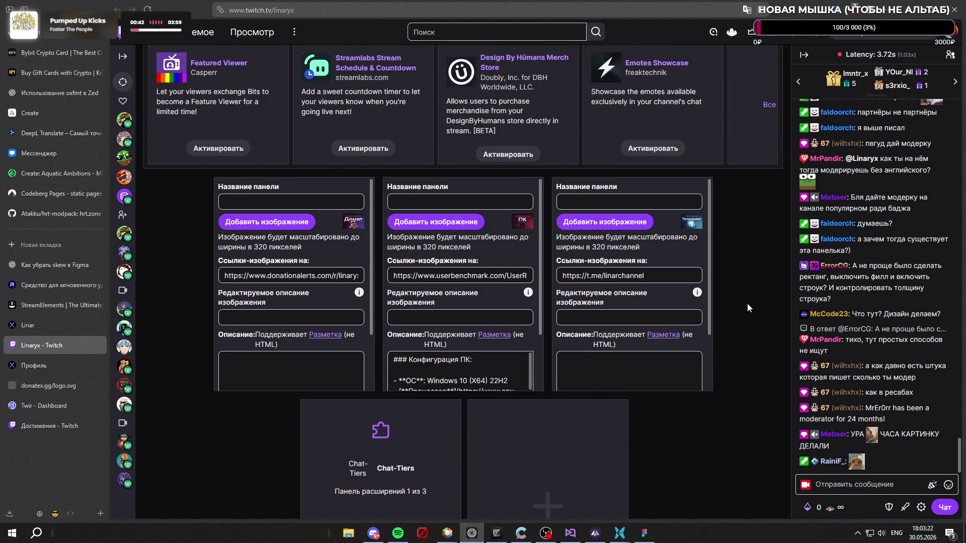
scroll(519, 246, "down", 2)
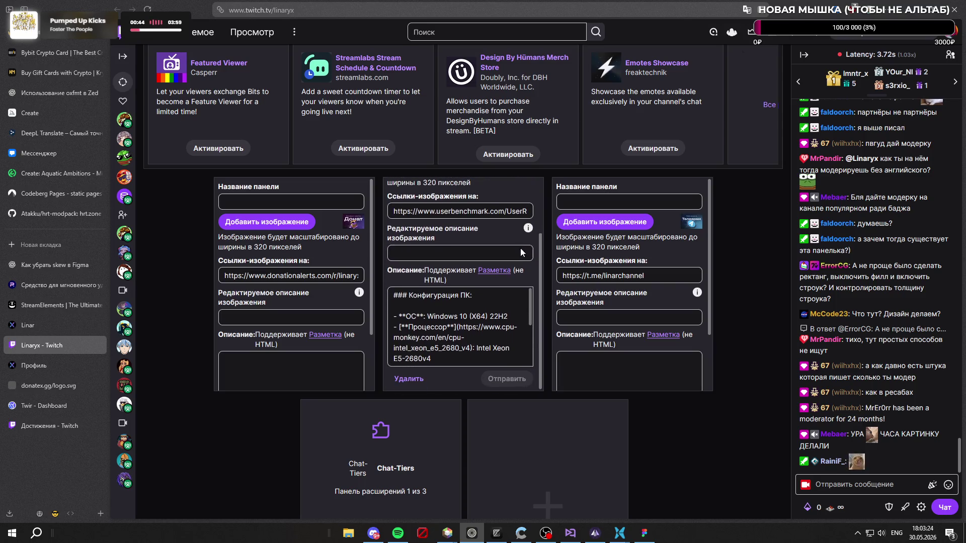
scroll(519, 249, "up", 2)
scroll(521, 226, "down", 2)
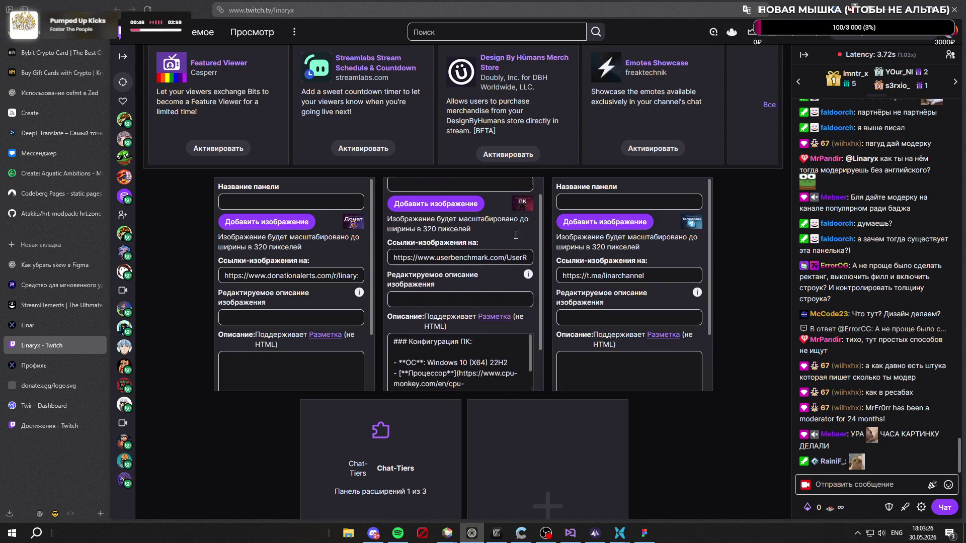
scroll(525, 240, "up", 2)
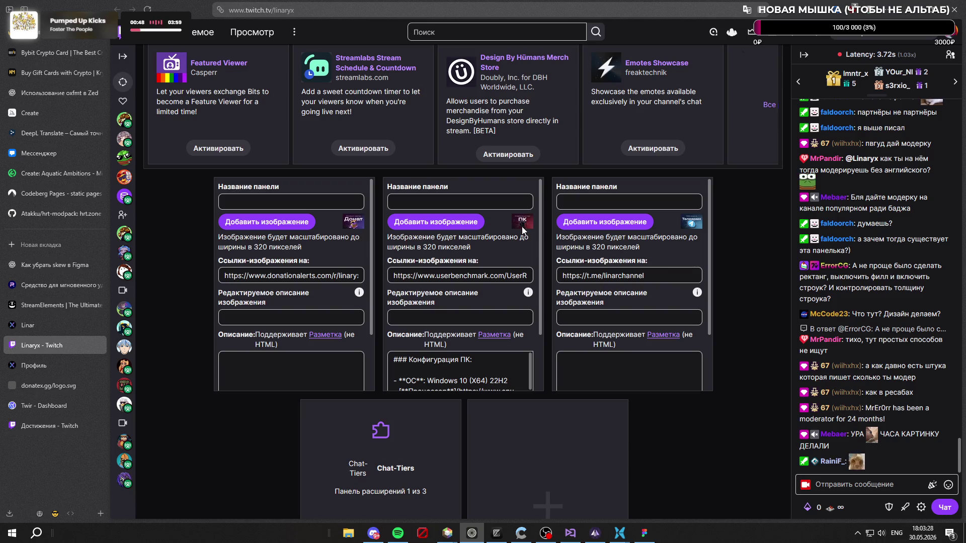
Step: Briefly poke the middle panel's image and name fields, then start adding an image to the first panel
left_click(483, 223)
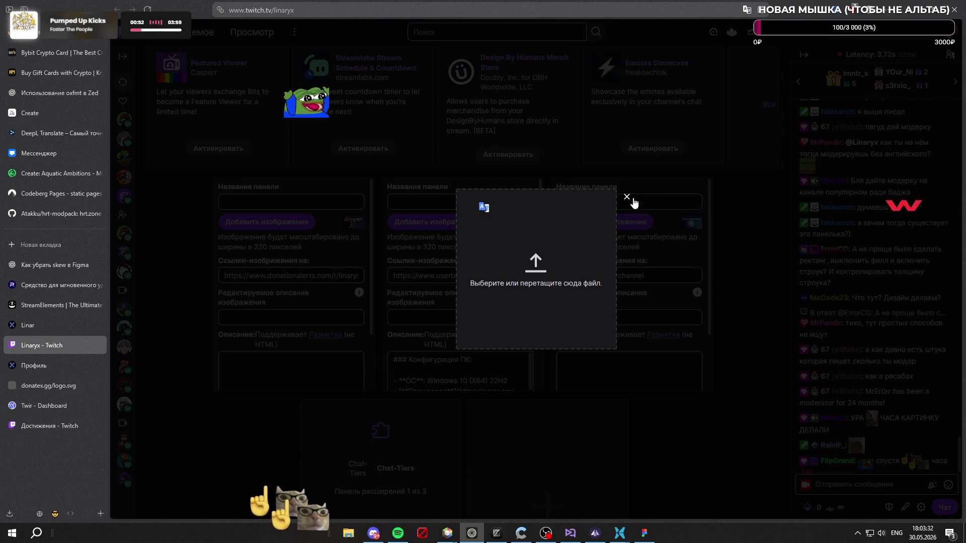
left_click(627, 197)
scroll(525, 222, "down", 2)
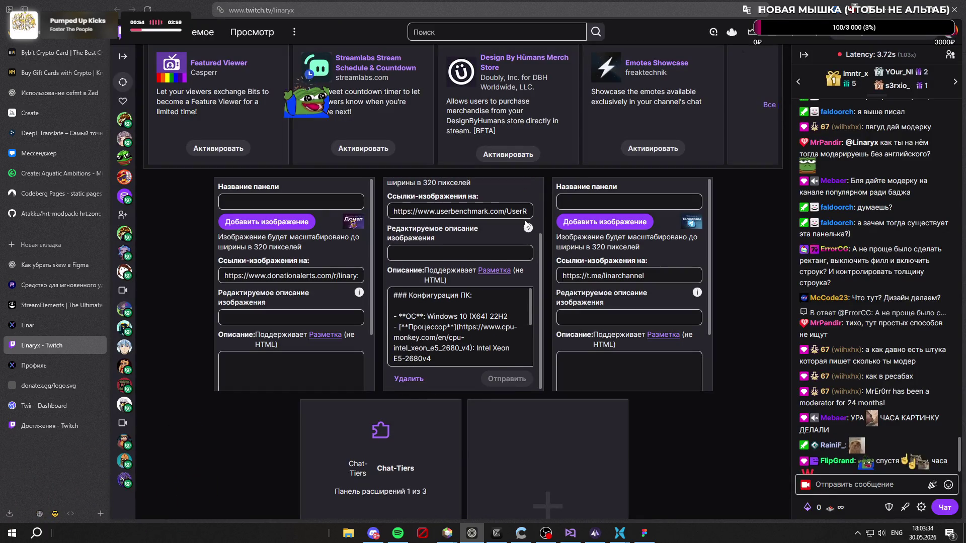
scroll(506, 219, "up", 2)
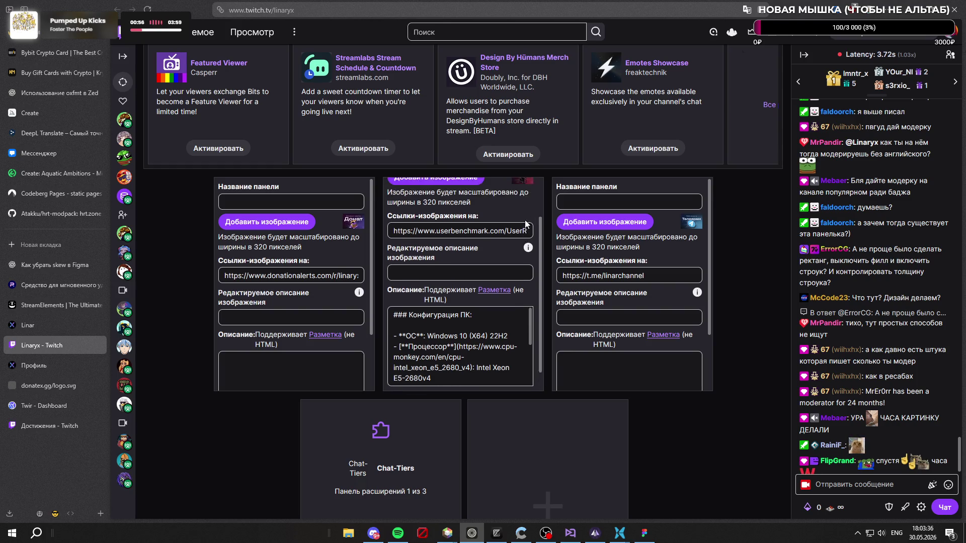
left_click(491, 203)
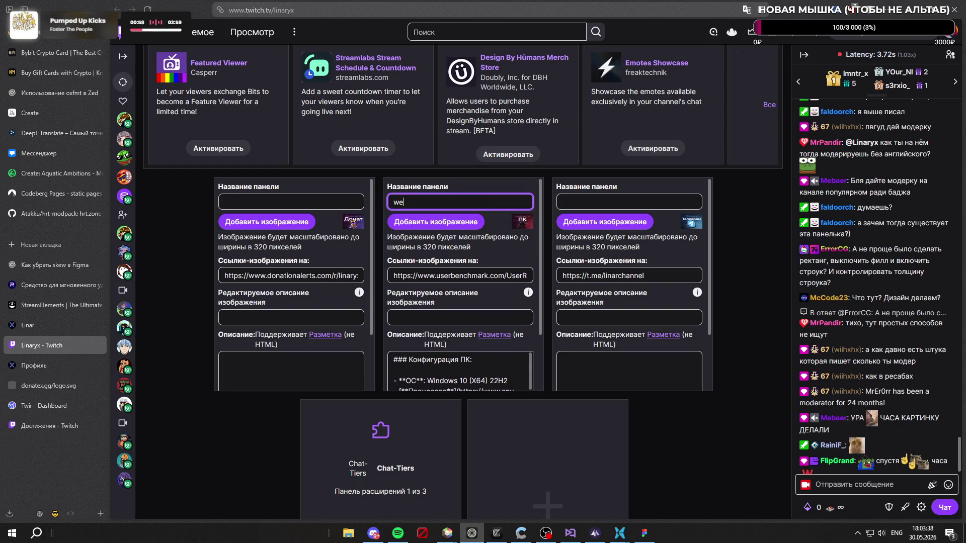
left_click(504, 245)
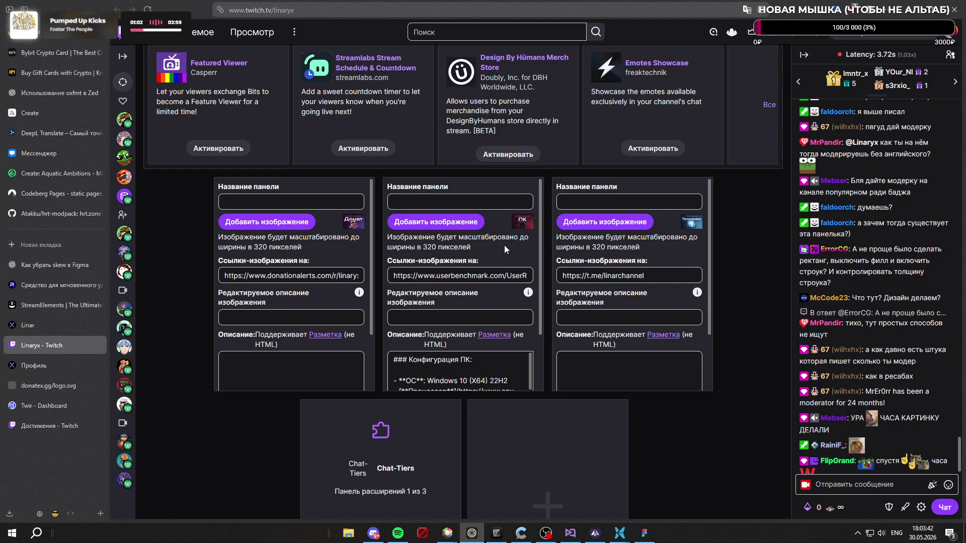
left_click(302, 223)
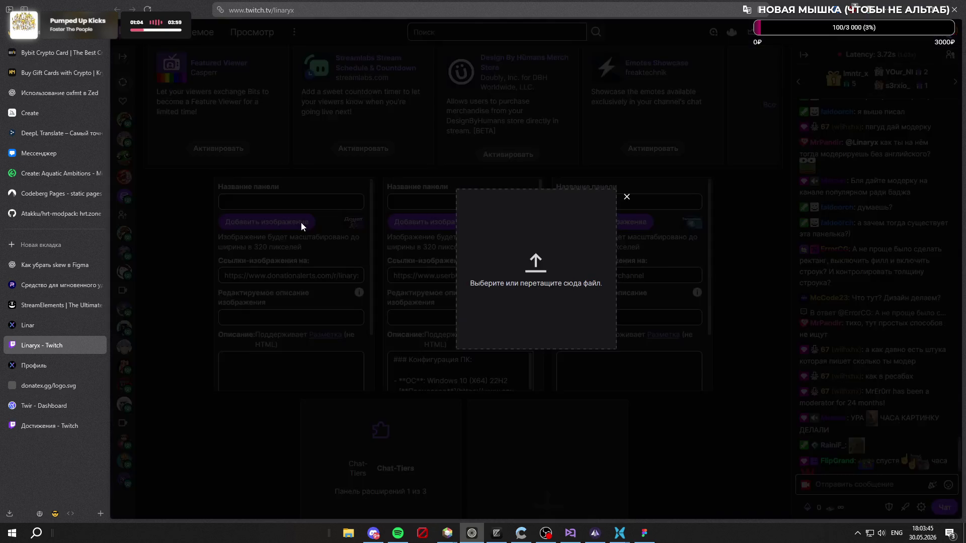
Step: Upload Banner donate.png from the banners folder as the first panel's image, cropped to the whole picture
left_click(529, 208)
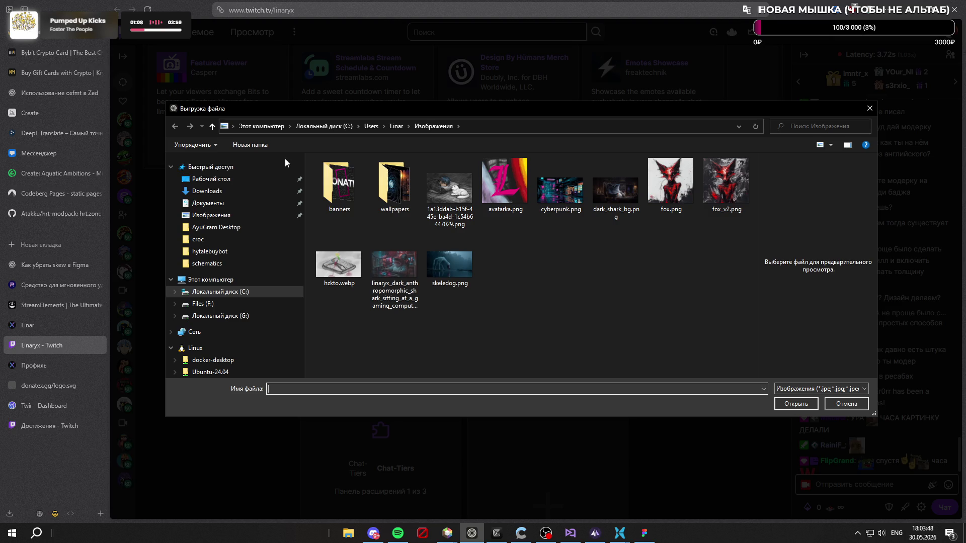
double_click(328, 192)
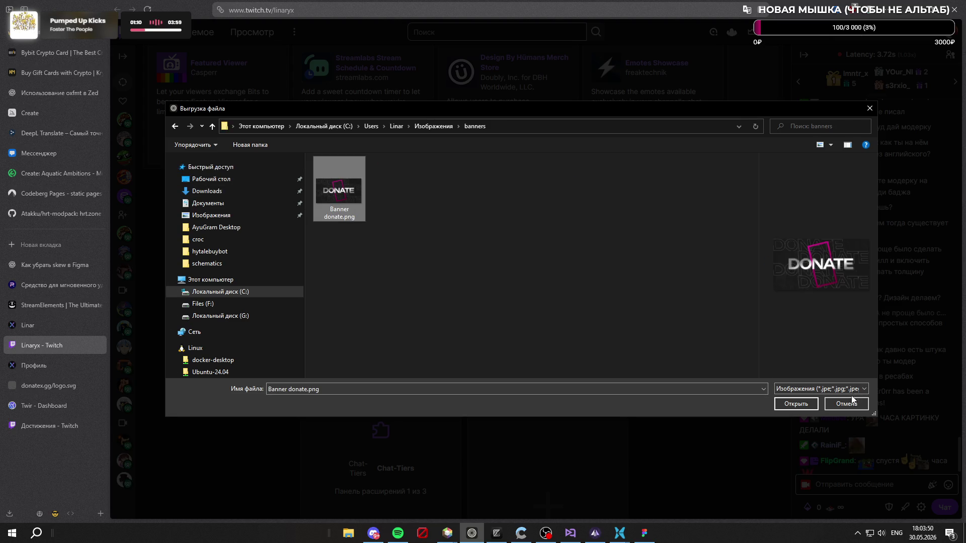
left_click(809, 407)
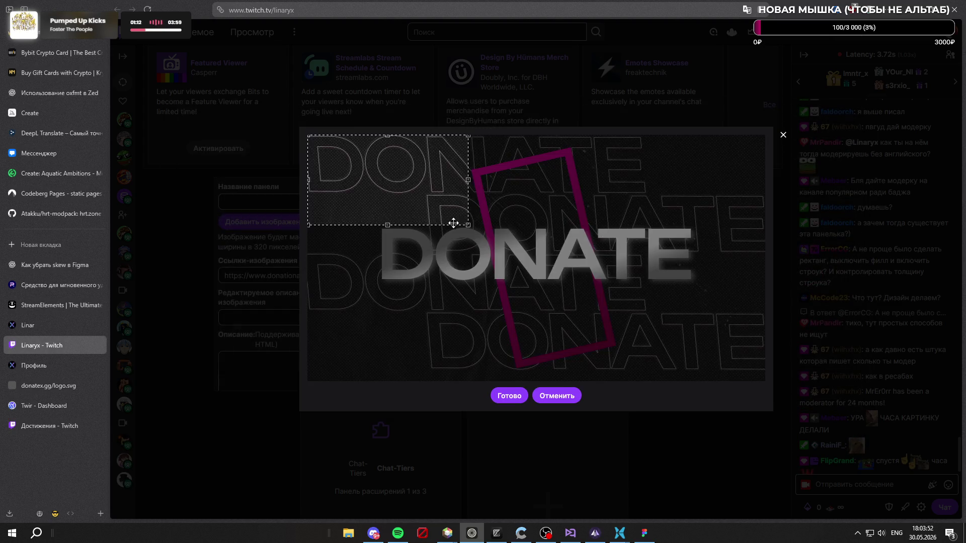
left_click_drag(451, 222, 884, 422)
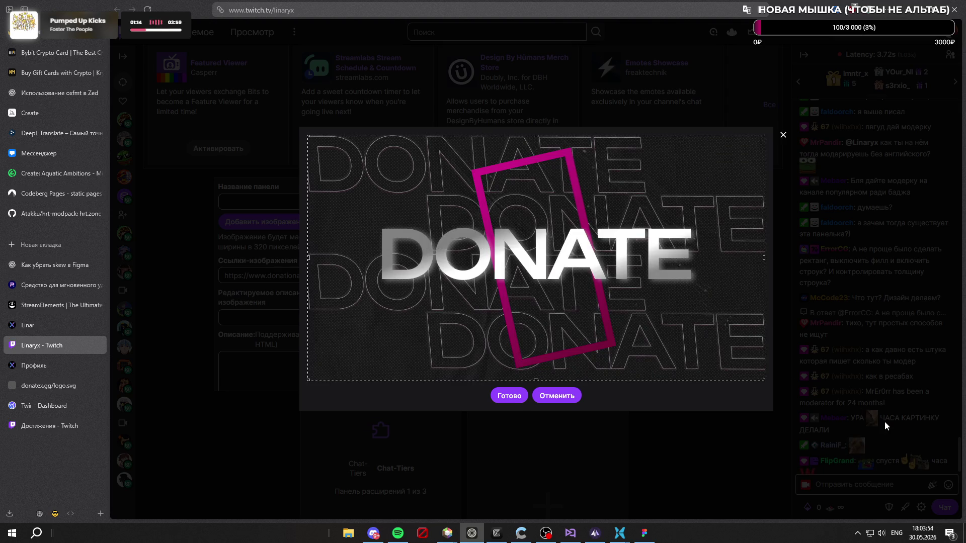
left_click(526, 401)
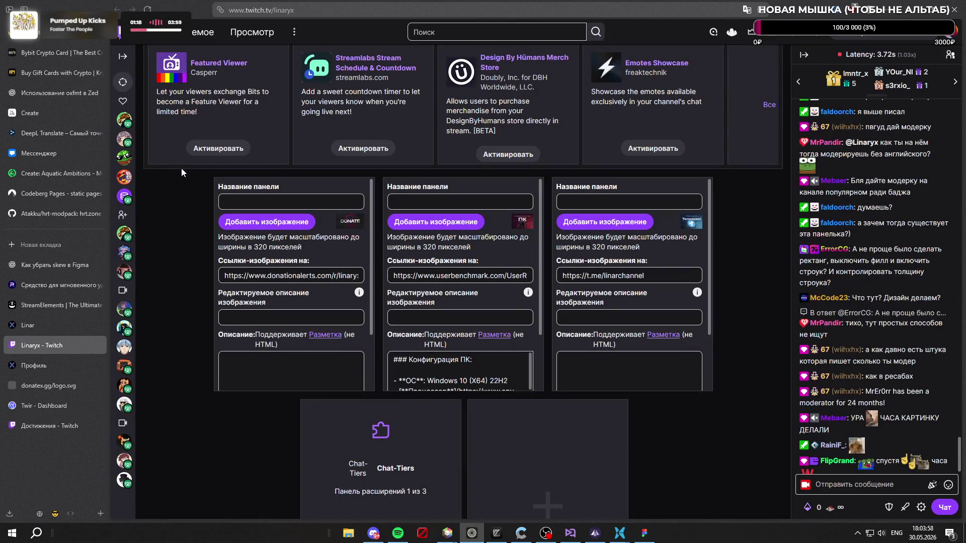
scroll(185, 151, "up", 3)
scroll(384, 408, "down", 2)
scroll(368, 402, "down", 3)
scroll(302, 226, "down", 3)
Step: Submit the first panel with its DONATE image and leave panel editing
left_click(338, 275)
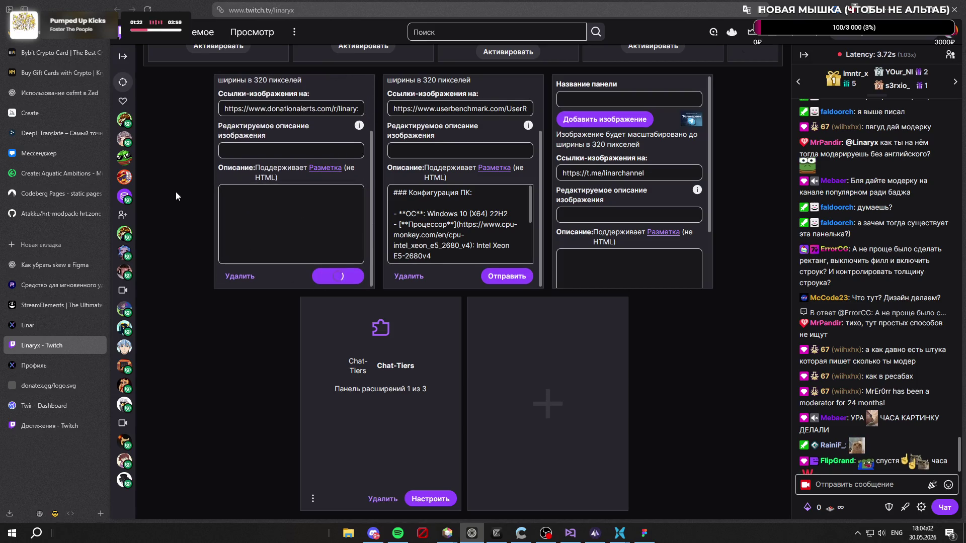
scroll(181, 194, "up", 3)
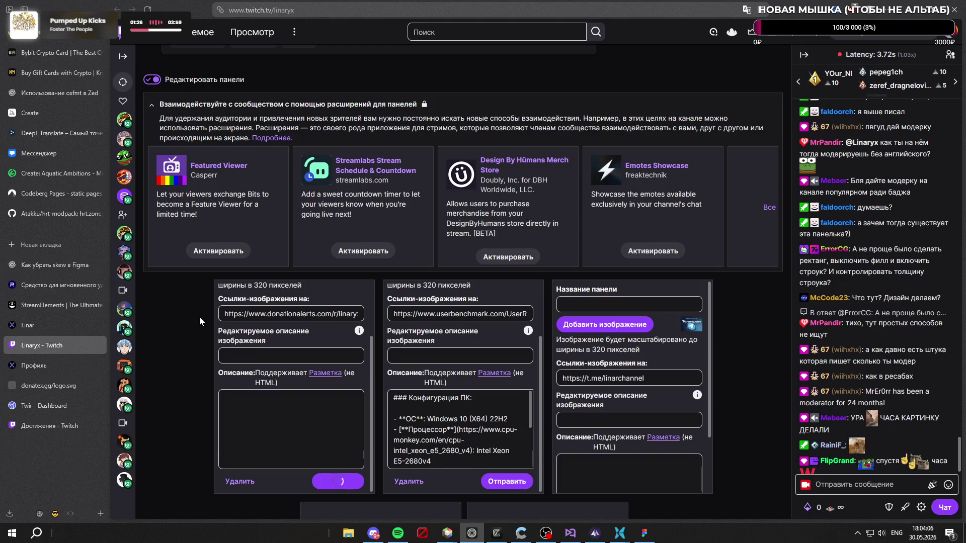
scroll(195, 294, "up", 4)
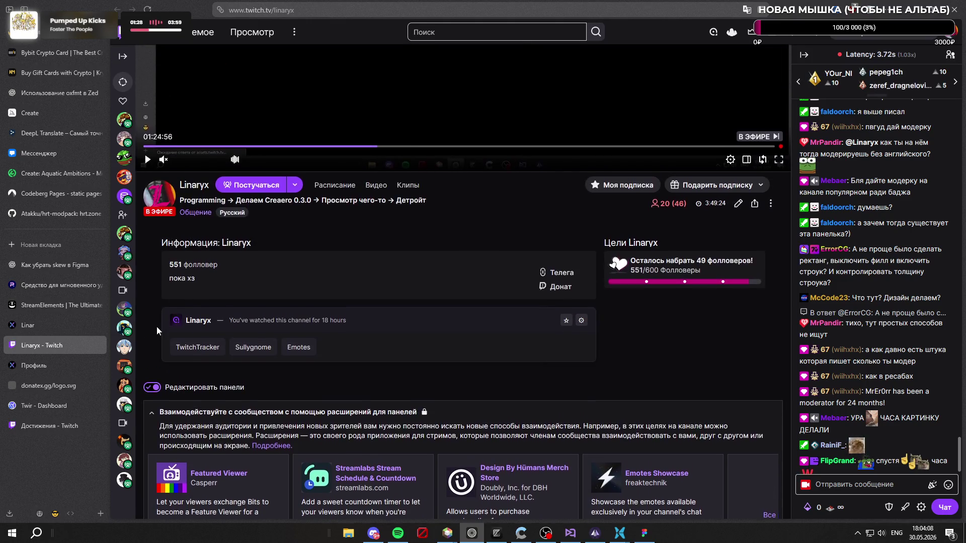
scroll(156, 325, "down", 2)
left_click(153, 234)
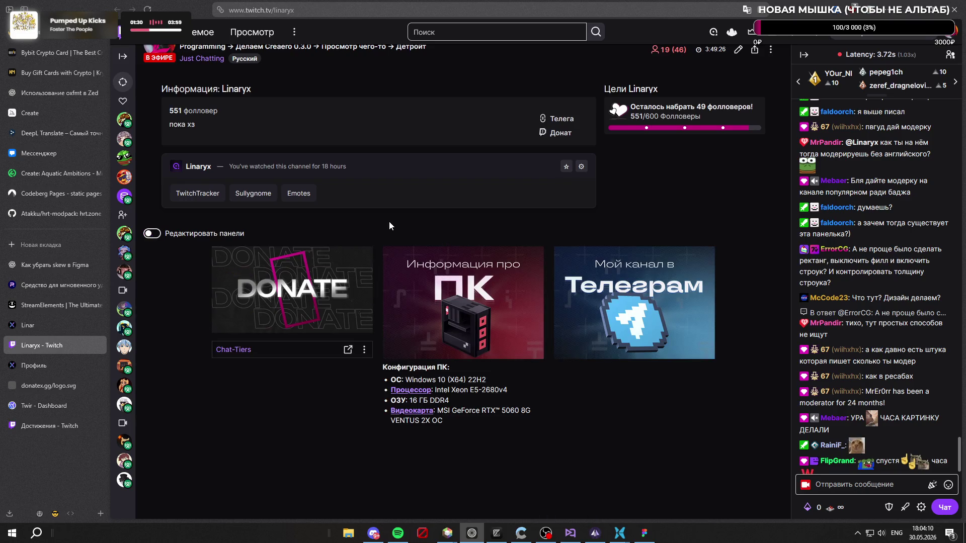
scroll(389, 225, "down", 1)
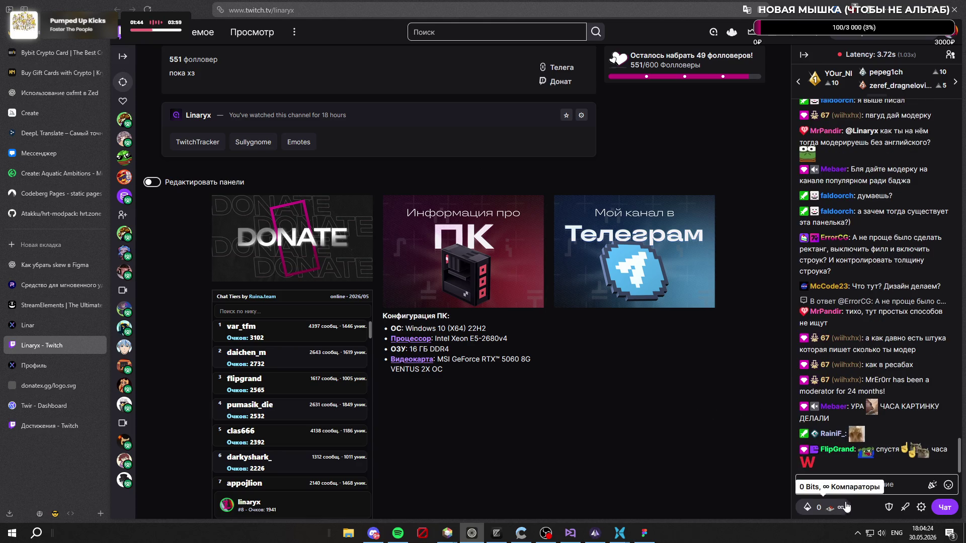
scroll(773, 136, "up", 2)
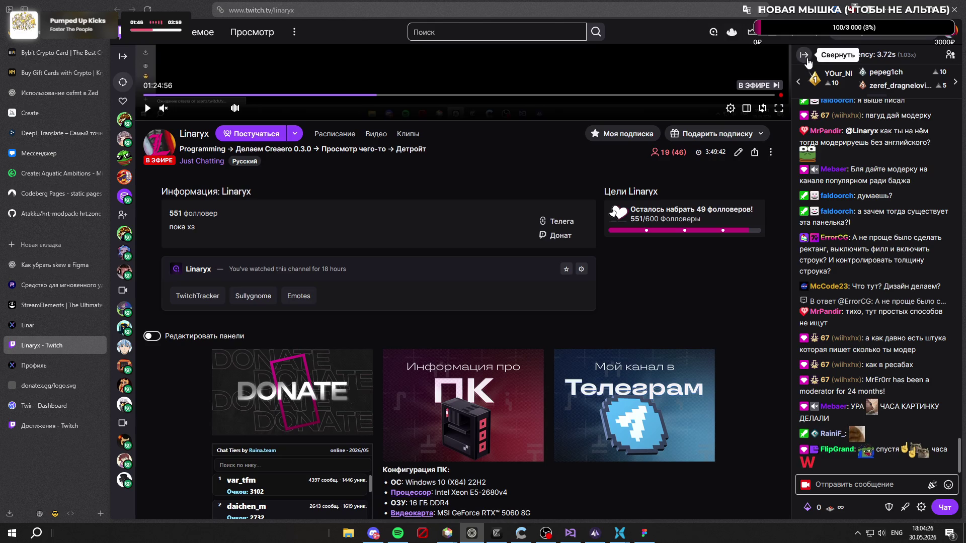
Step: Collapse the live chat to widen the channel page with its DONATE, PC and Telegram panels
left_click(804, 56)
scroll(442, 269, "down", 2)
scroll(442, 269, "up", 2)
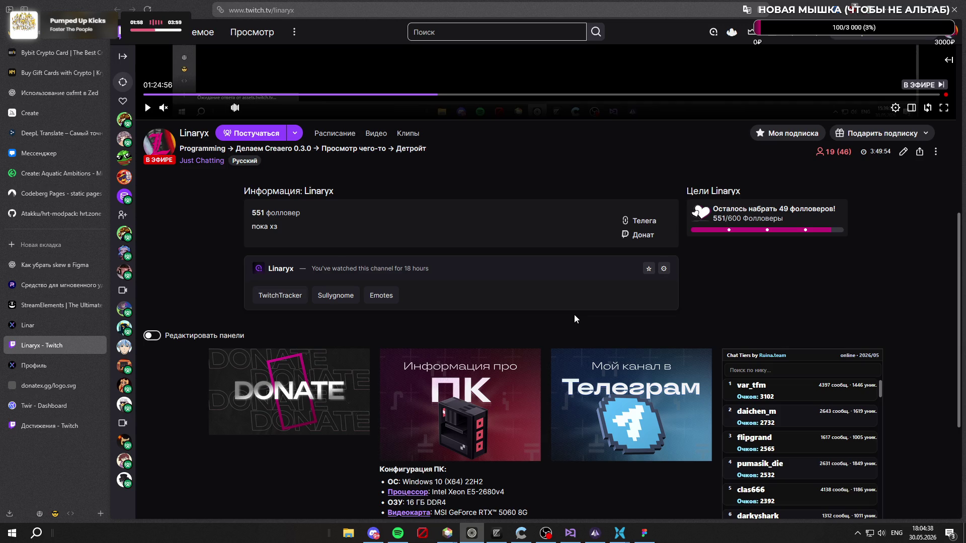
scroll(468, 408, "down", 3)
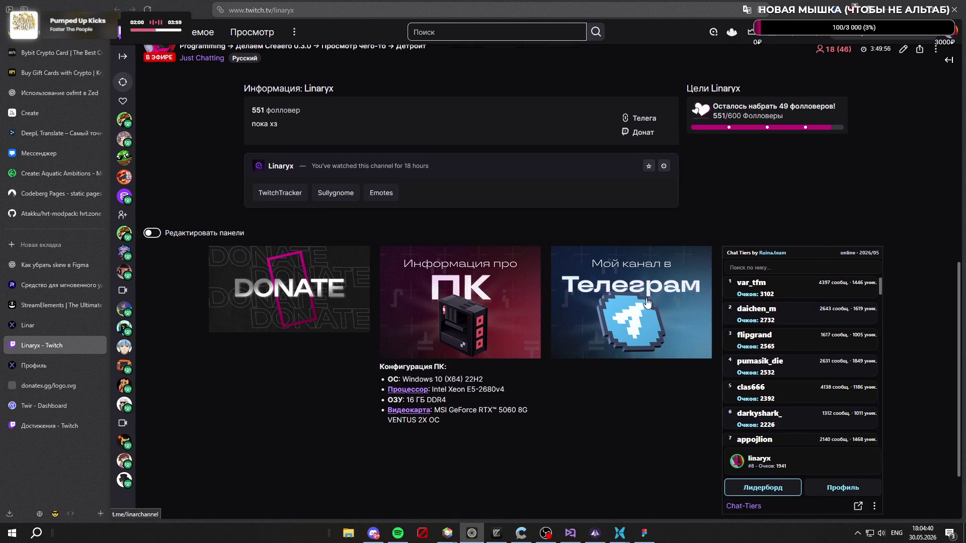
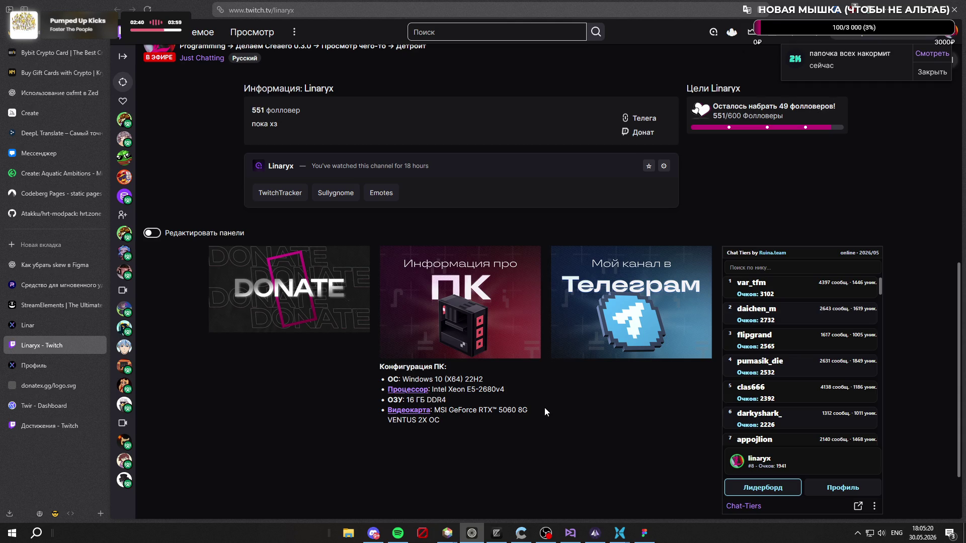
Step: Close the DonateX profile and logo tabs, enable panel editing and select the DONATE panel's image link
key("ctrl+Tab")
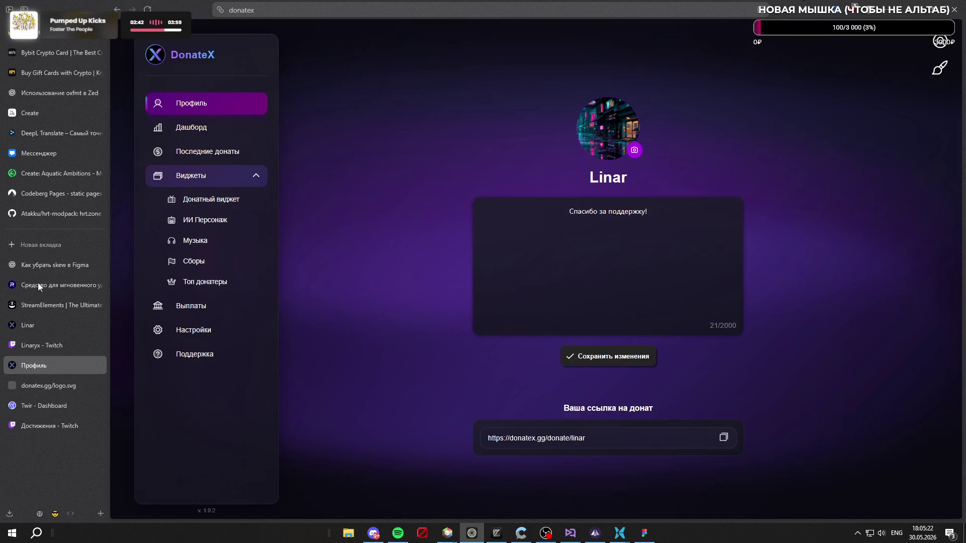
left_click(100, 366)
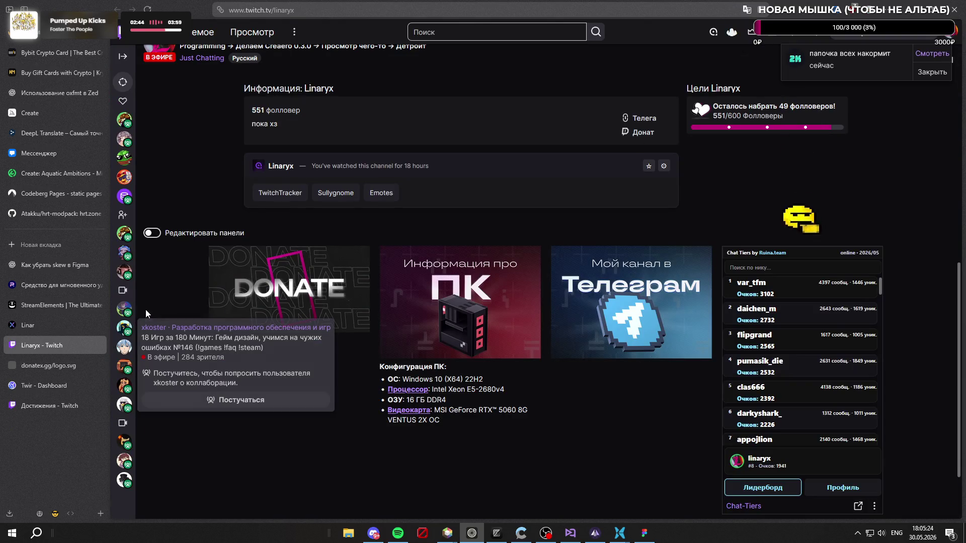
left_click(94, 366)
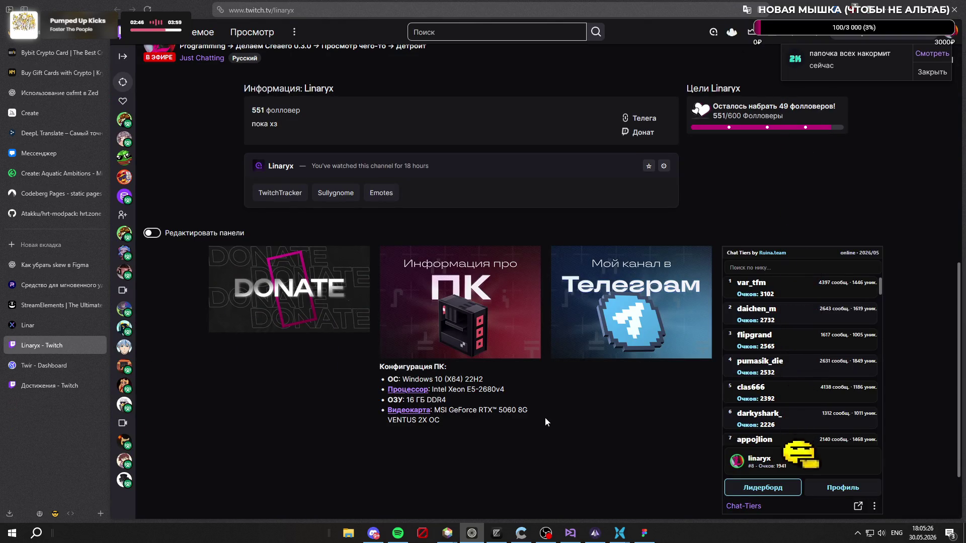
left_click(152, 233)
scroll(457, 218, "down", 3)
left_click(335, 318)
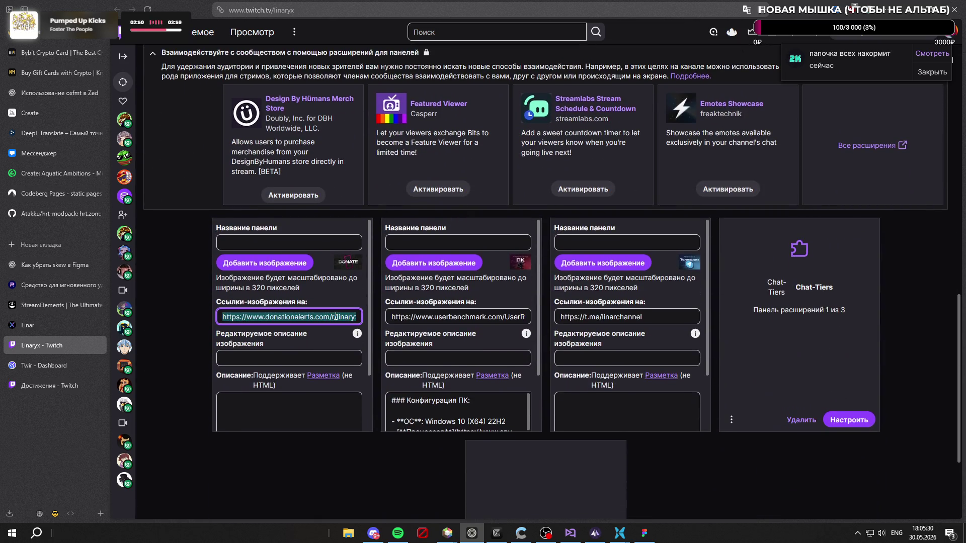
key("ctrl+a")
key("super+v")
scroll(292, 376, "down", 1)
scroll(297, 371, "down", 2)
scroll(301, 369, "down", 2)
scroll(302, 368, "down", 2)
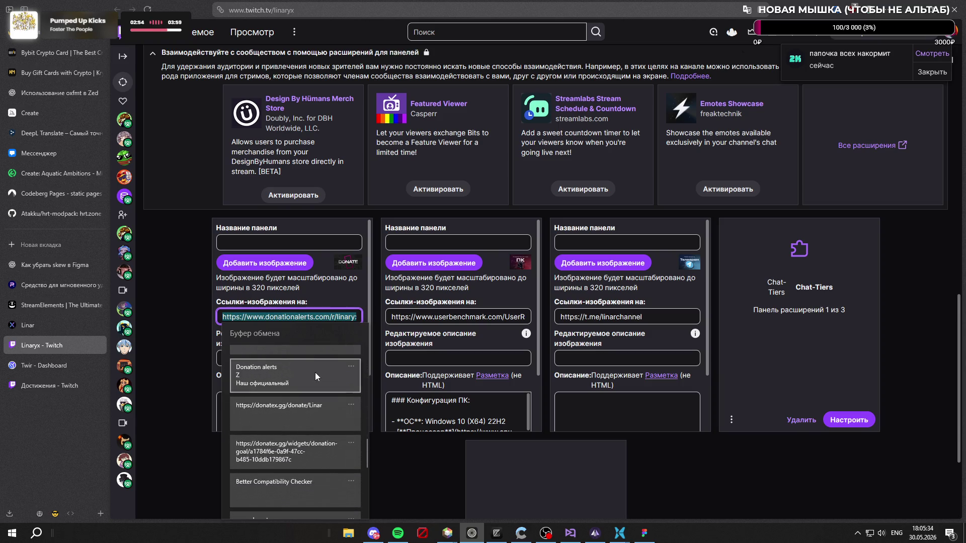
scroll(324, 372, "down", 2)
scroll(324, 372, "down", 1)
scroll(321, 368, "down", 2)
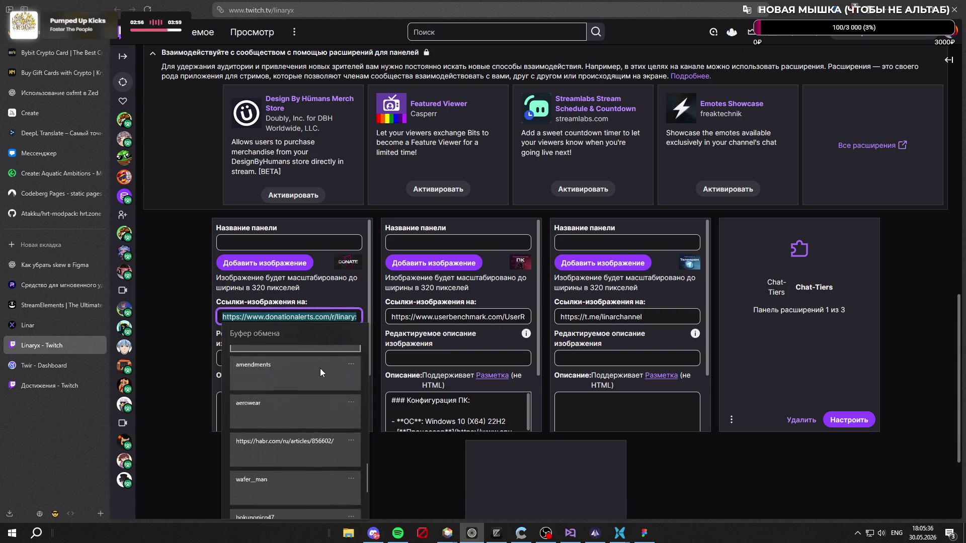
scroll(320, 368, "down", 2)
key("Escape")
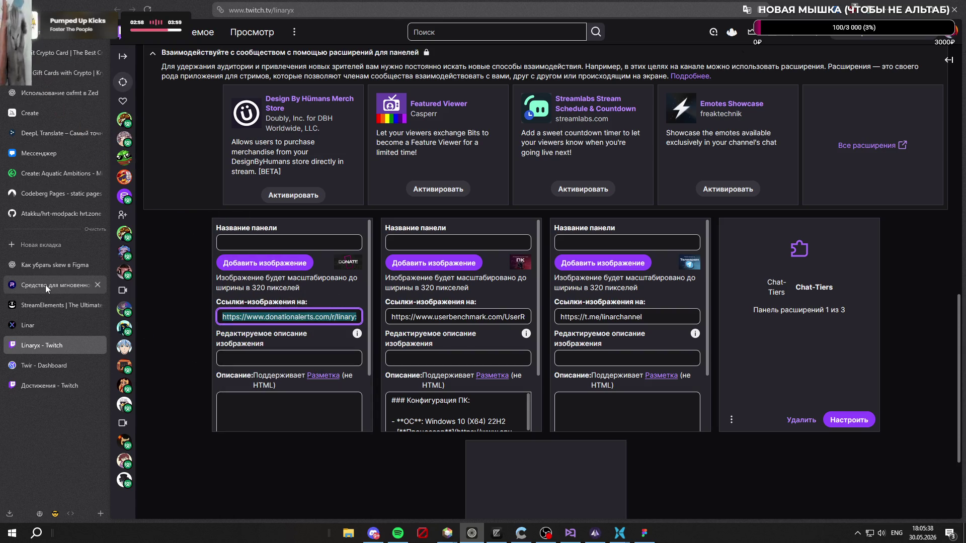
Step: Close unneeded tabs and copy the Linar donation page address, returning to the Twitch channel
left_click(47, 284)
left_click(97, 285)
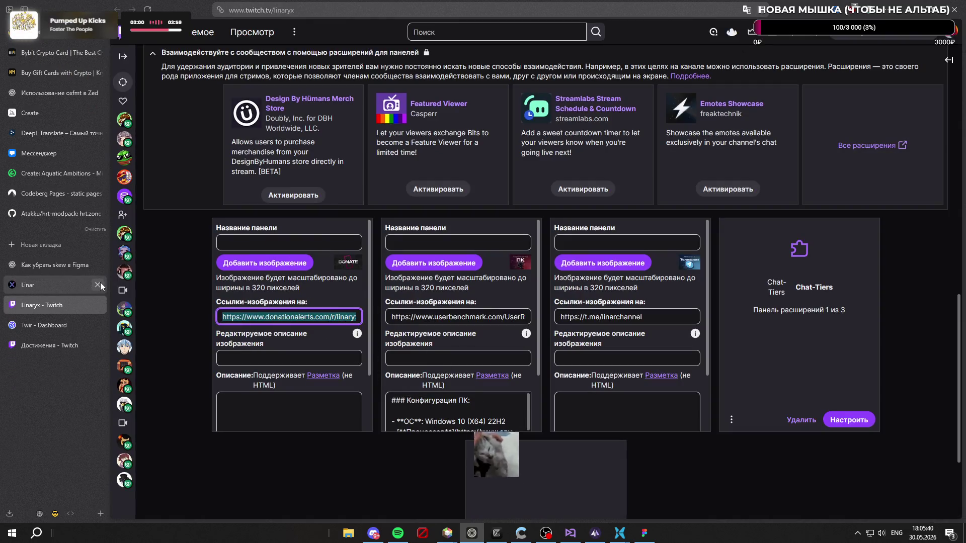
left_click(83, 286)
key("ctrl+l")
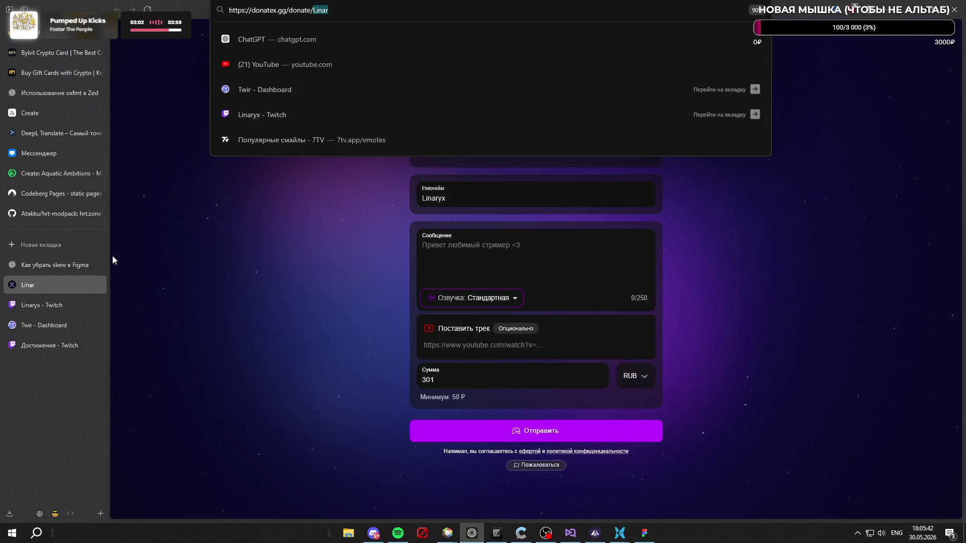
left_click(61, 306)
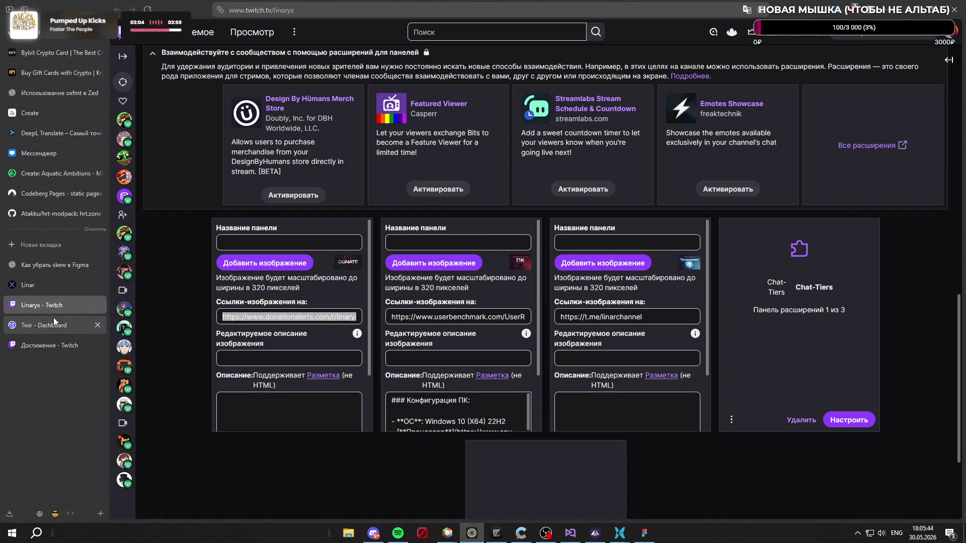
left_click(52, 319)
left_click(51, 302)
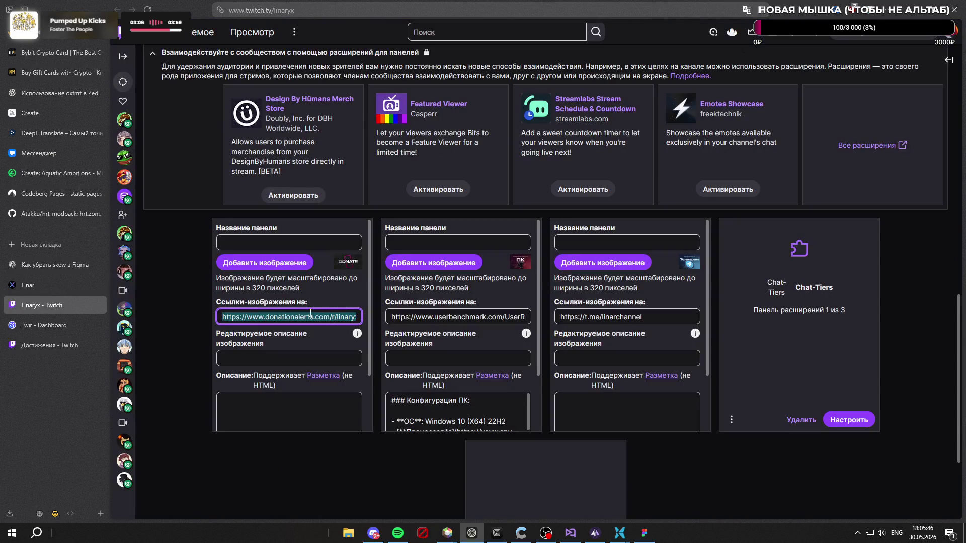
type("https://donatex.gg/donate/Linar")
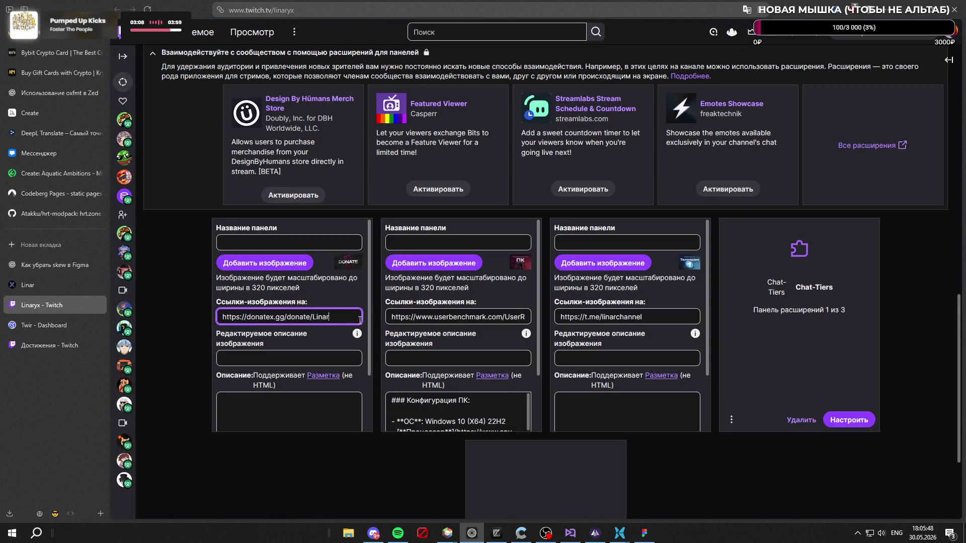
left_click(373, 292)
scroll(373, 291, "down", 3)
left_click(335, 277)
left_click(76, 288)
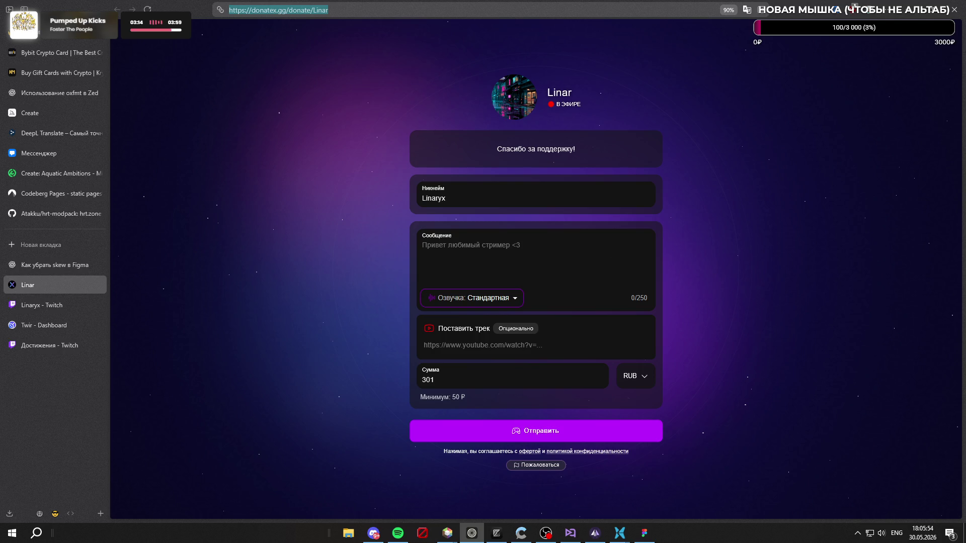
Step: Close the Twitch achievements and Figma skew tabs, leaving the Twitch channel page showing
left_click(546, 533)
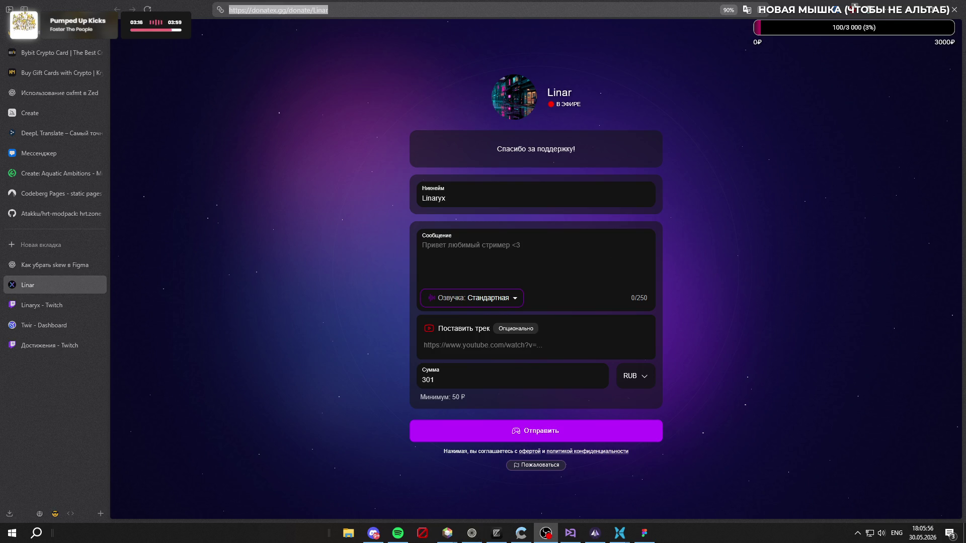
left_click(845, 221)
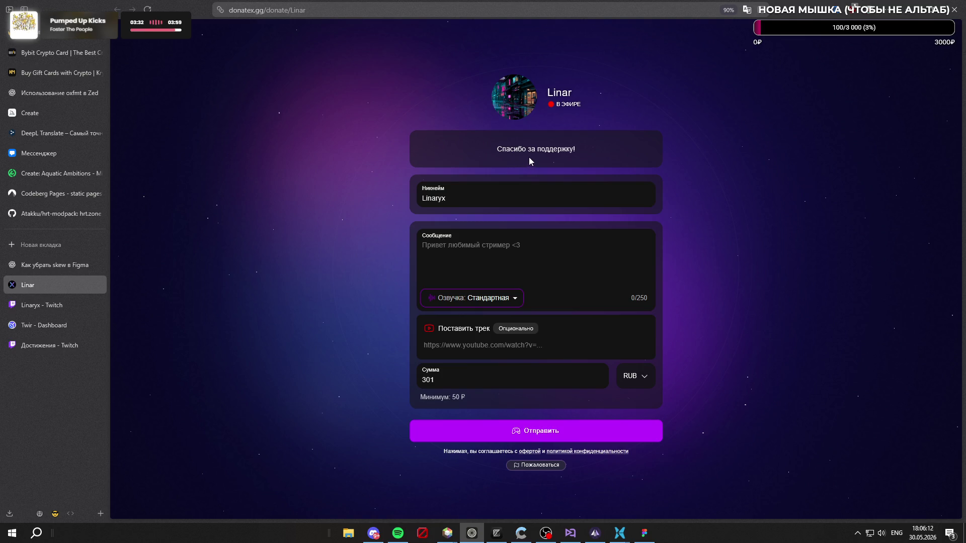
mouse_move(45, 305)
left_click(39, 344)
left_click(97, 345)
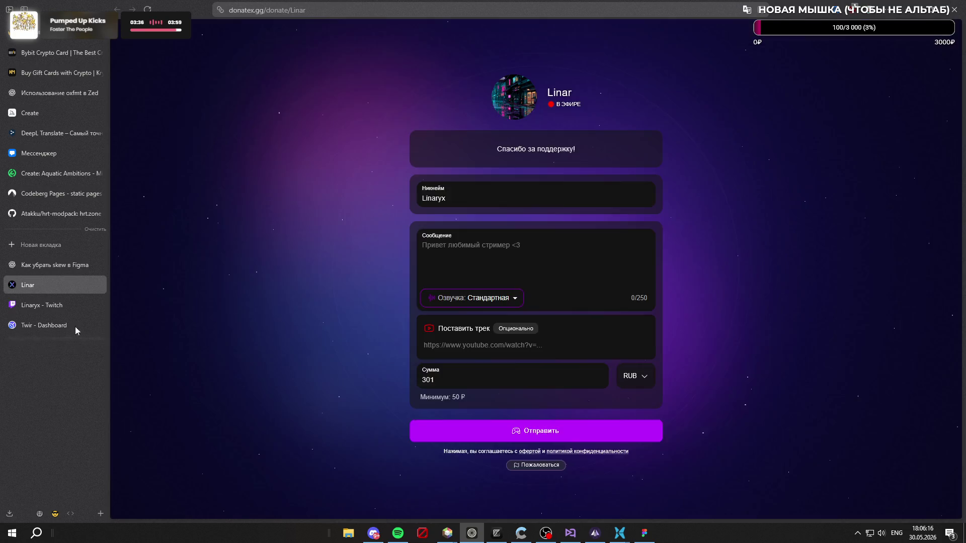
left_click(42, 304)
left_click(97, 265)
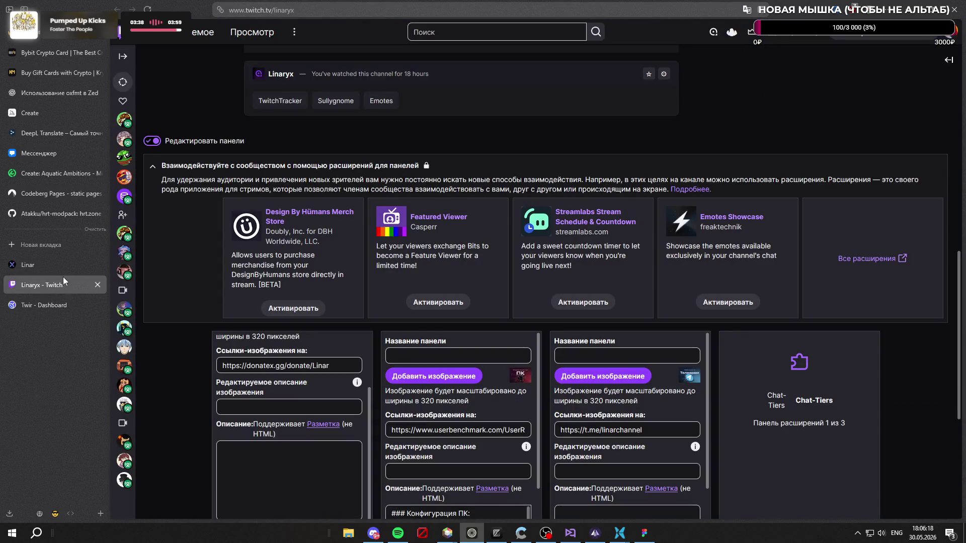
scroll(180, 270, "up", 3)
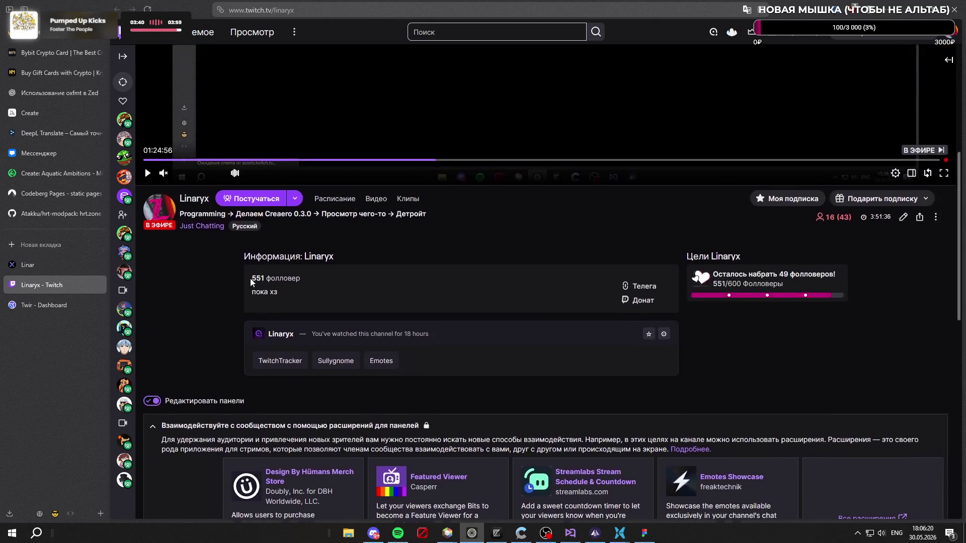
scroll(735, 328, "down", 1)
scroll(901, 363, "down", 2)
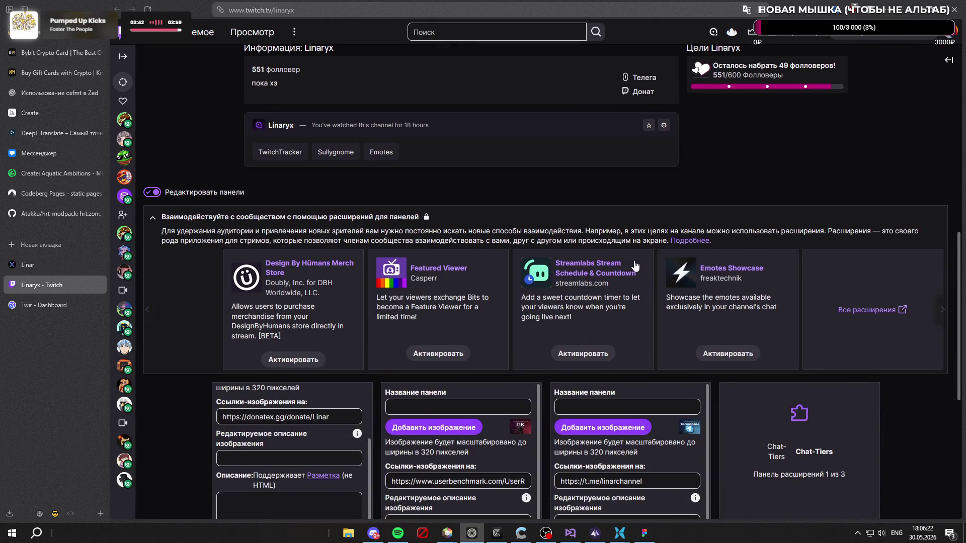
Step: Collapse the extensions section and switch to the Linar donation page tab
left_click(451, 213)
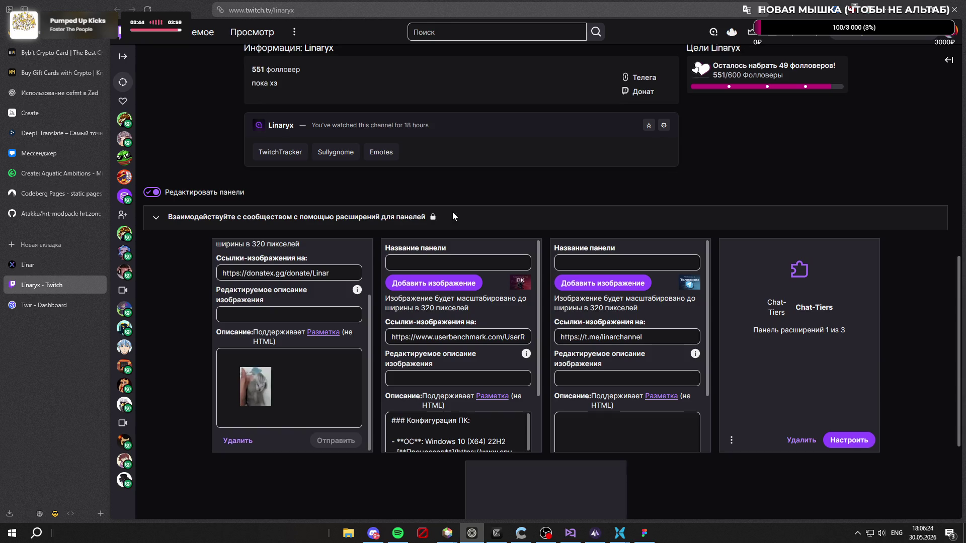
scroll(528, 230, "down", 3)
scroll(619, 273, "up", 3)
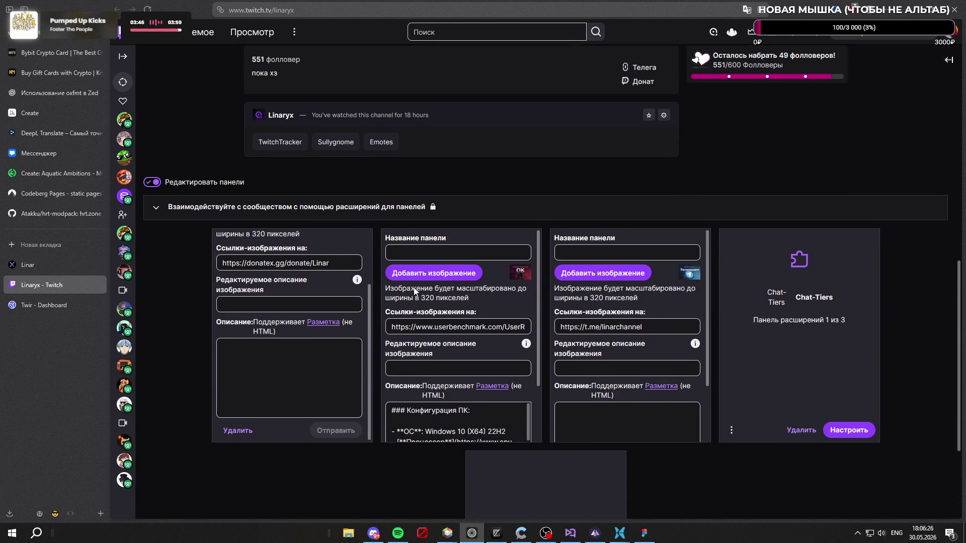
scroll(339, 282, "up", 1)
scroll(506, 302, "down", 1)
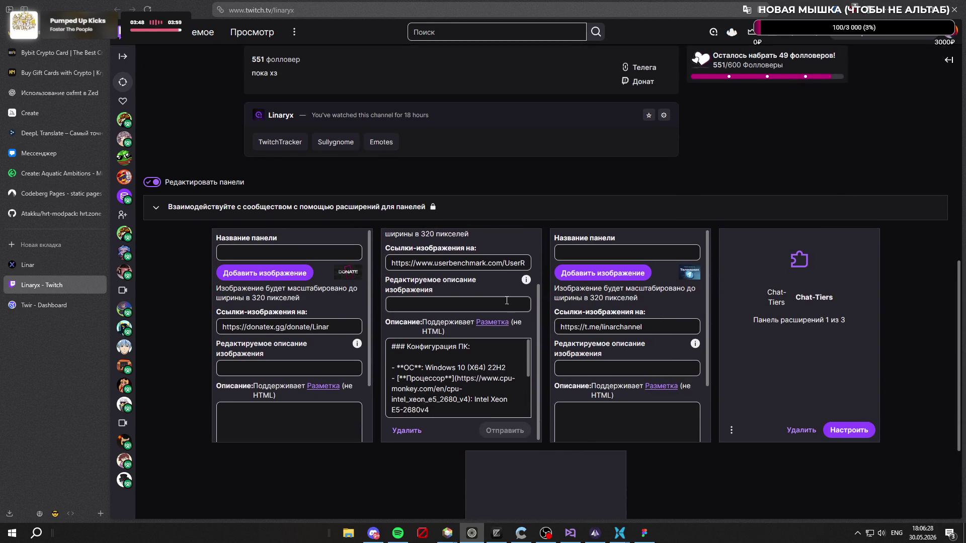
scroll(489, 362, "up", 1)
scroll(491, 350, "down", 1)
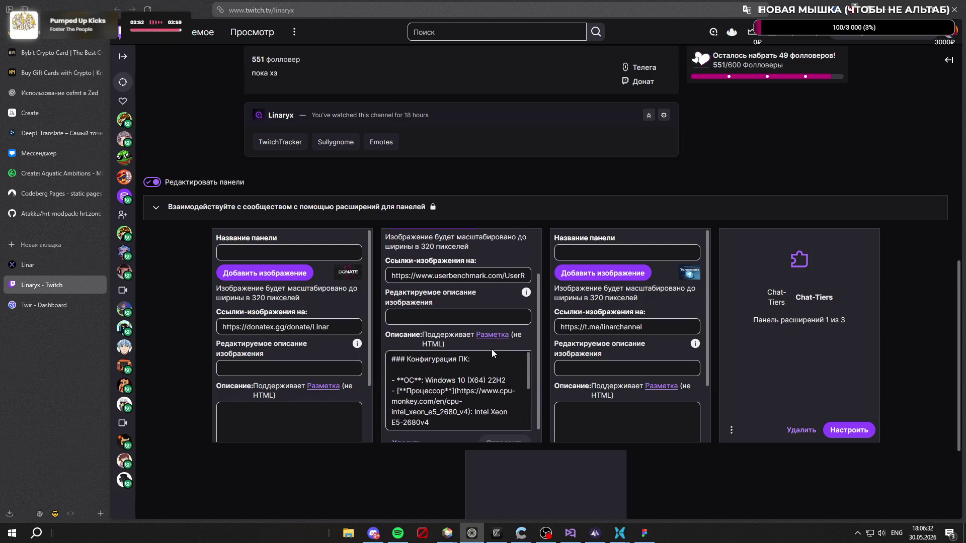
left_click(60, 269)
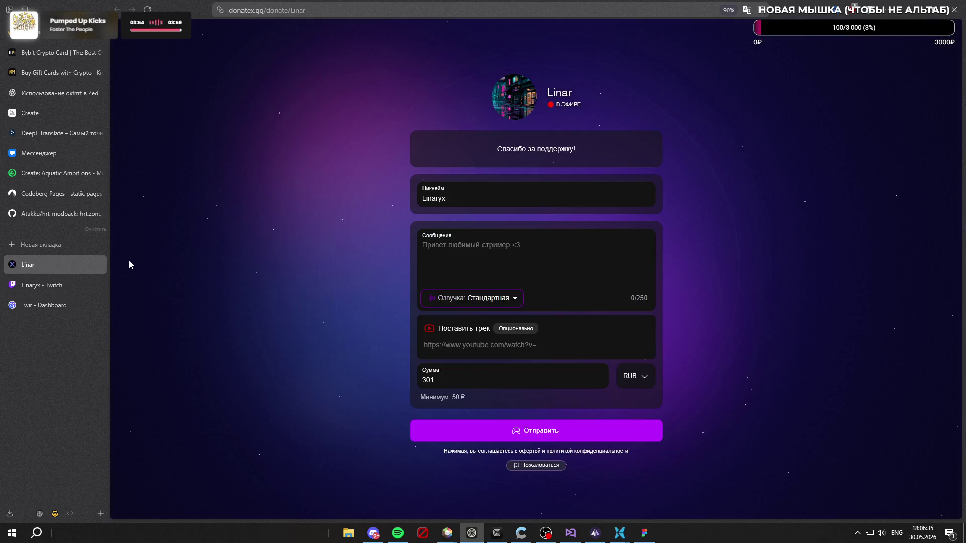
Step: Open donatex.gg in a new tab and sign in to the personal account with Twitch
left_click(31, 251)
type("donatex.gg/")
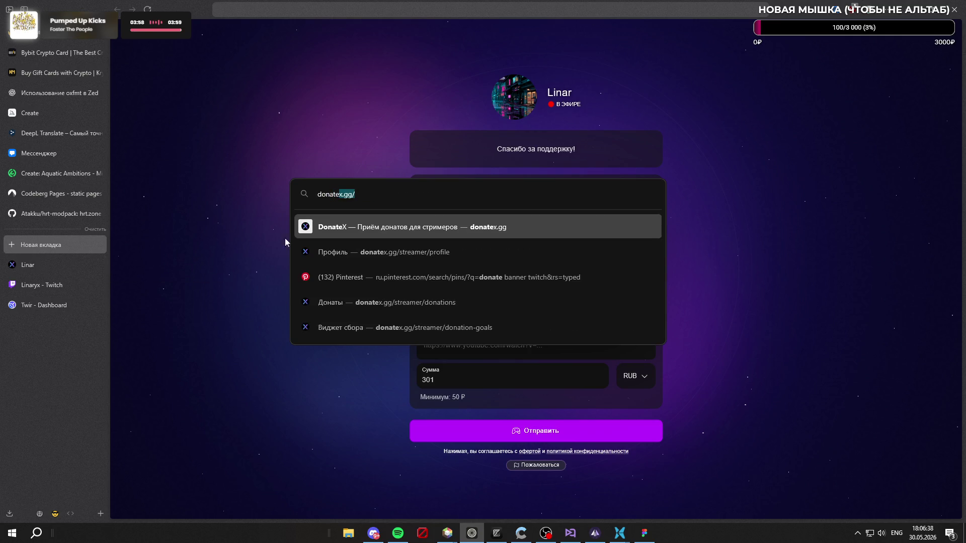
key("Return")
left_click(398, 532)
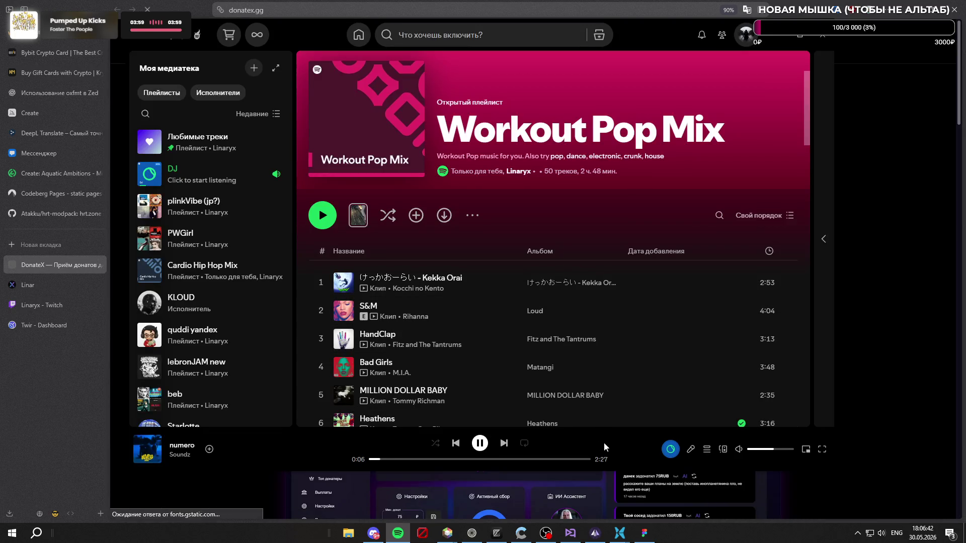
left_click(895, 240)
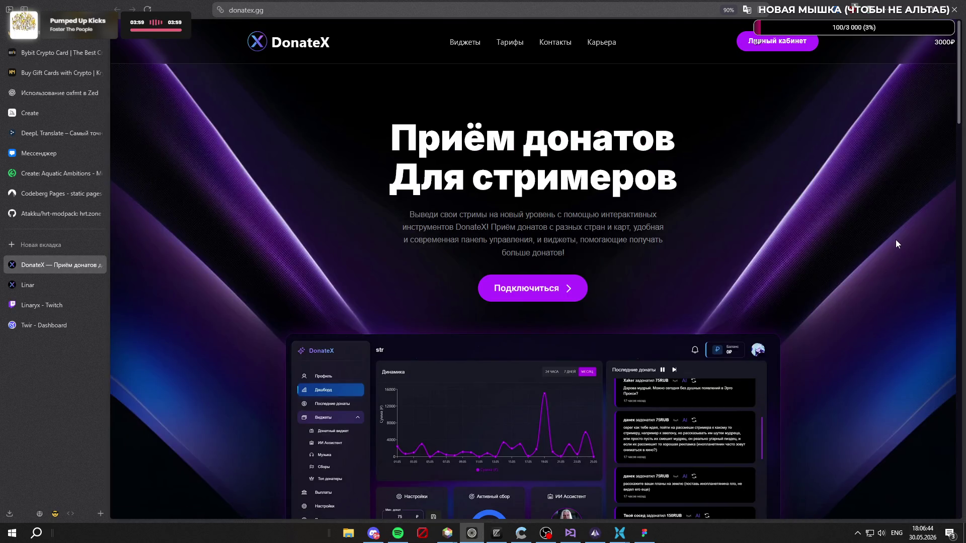
left_click(778, 42)
left_click(586, 146)
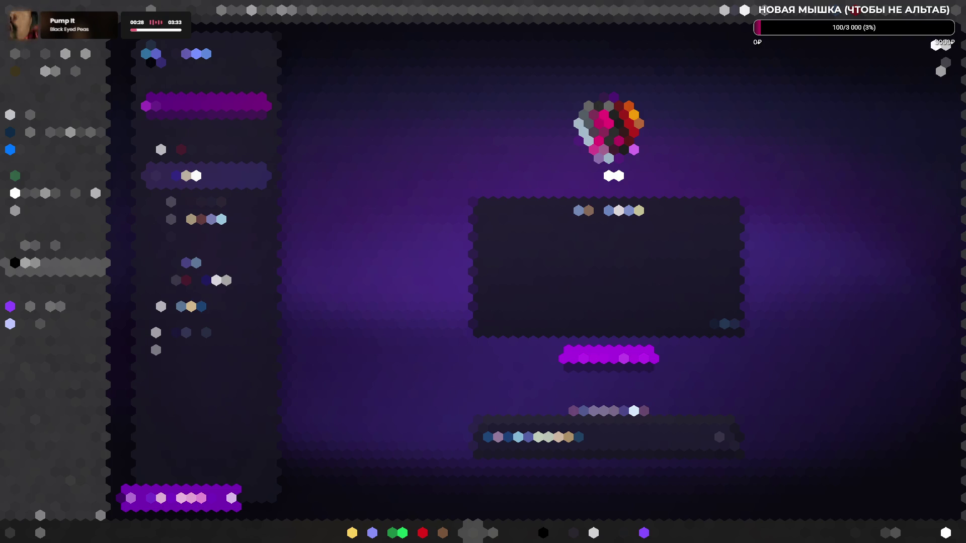
Step: Switch to the DonateX donation page for Linar
left_click(900, 71)
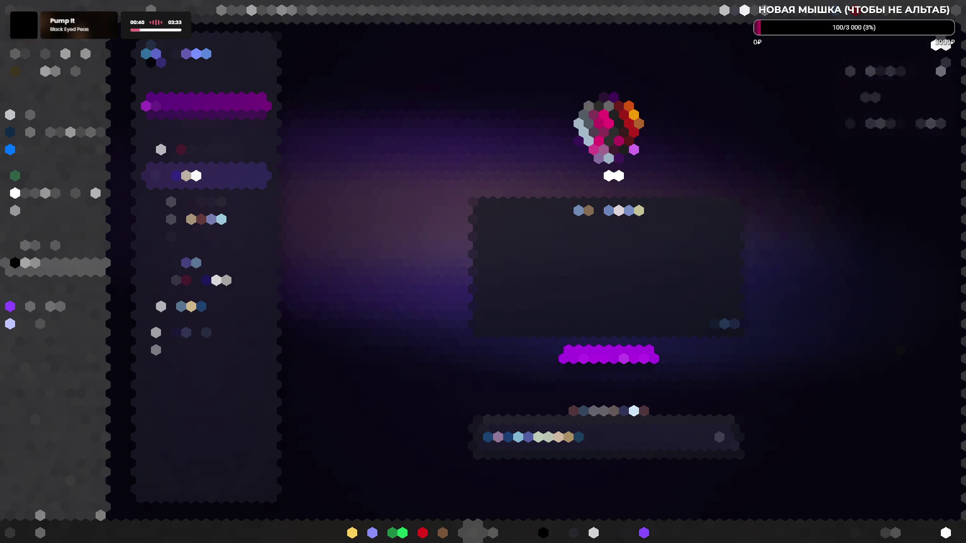
left_click(38, 284)
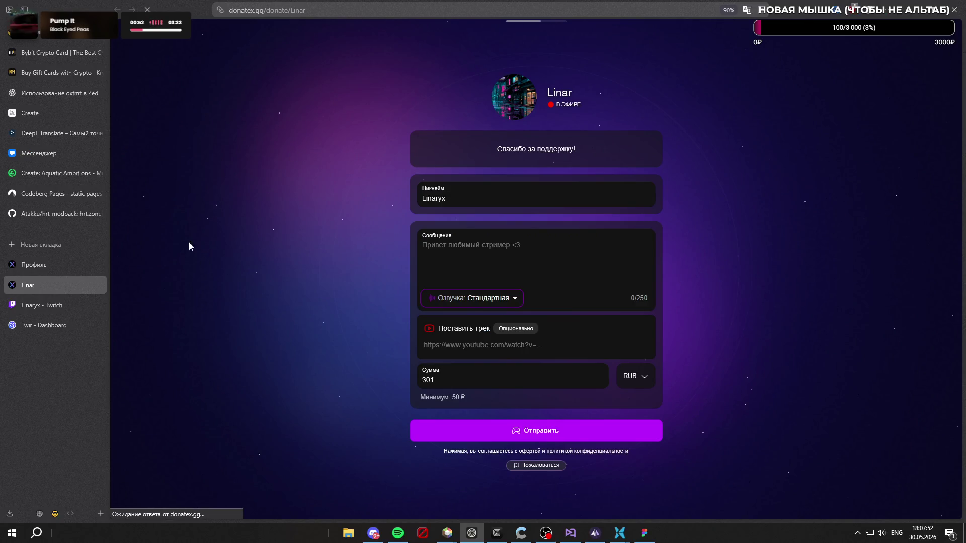
Step: Reopen the donation page address in a fresh tab, closing the old one
left_click(99, 264)
left_click(334, 10)
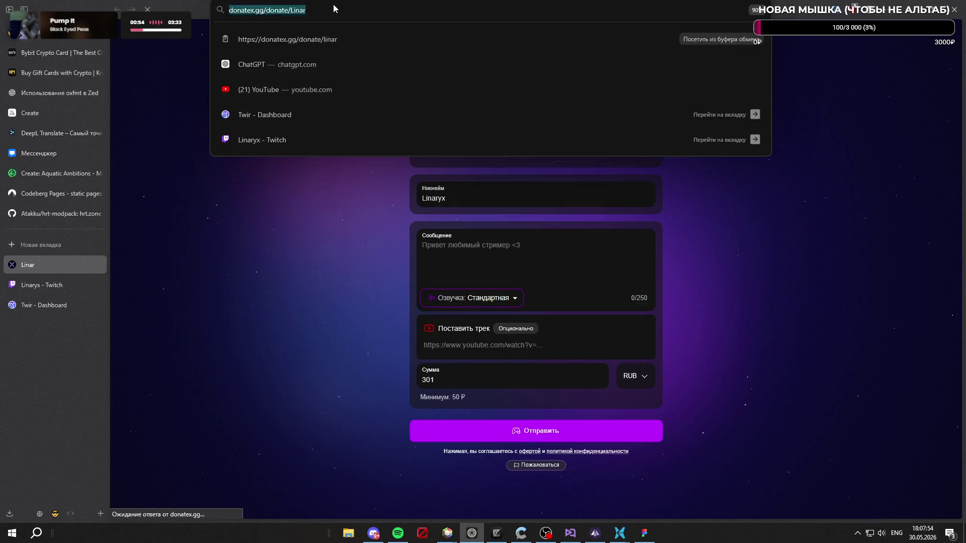
key("ctrl+w")
key("ctrl+t")
type("https://donatex.gg/donate/Linar")
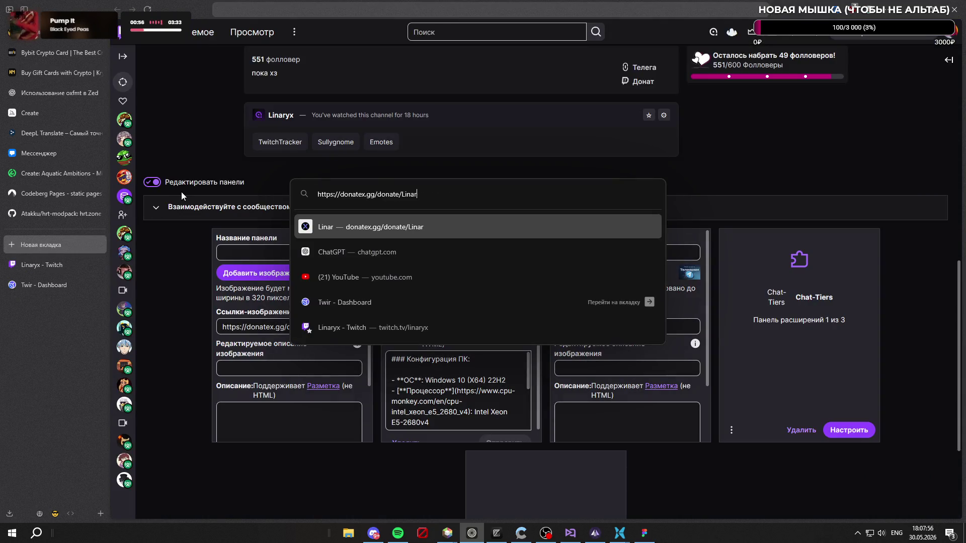
key("Return")
Step: Preview the Twitch channel panels with editing off, then turn panel editing back on
left_click(68, 283)
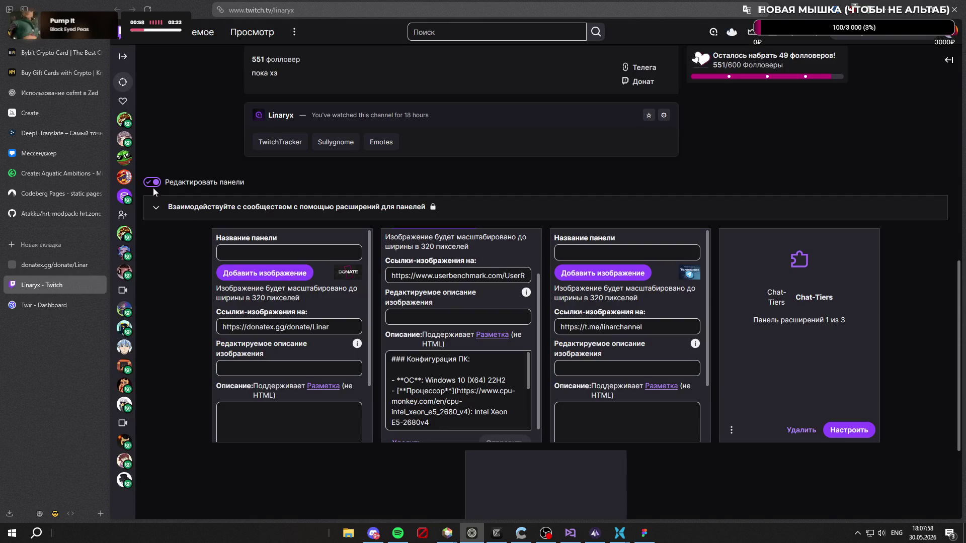
left_click(152, 186)
scroll(303, 397, "up", 3)
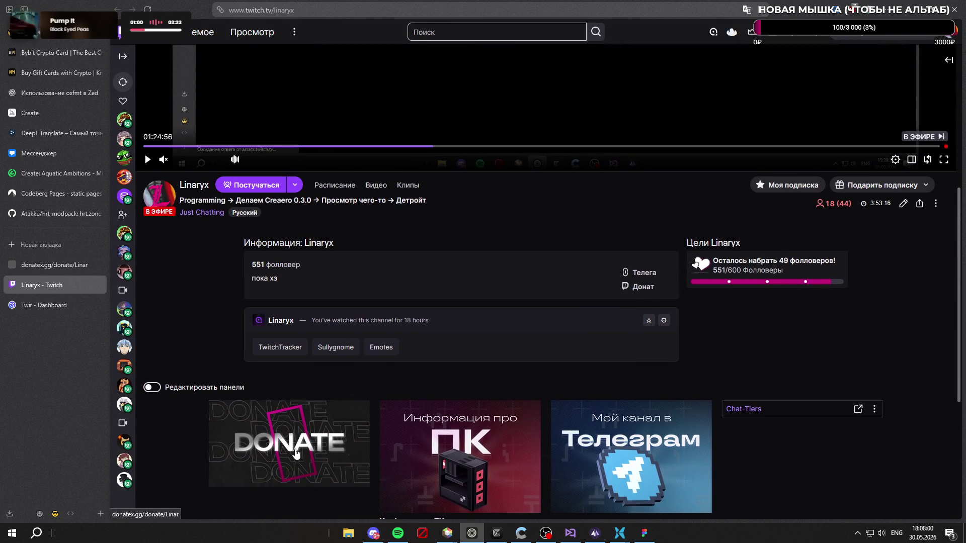
scroll(396, 395, "down", 3)
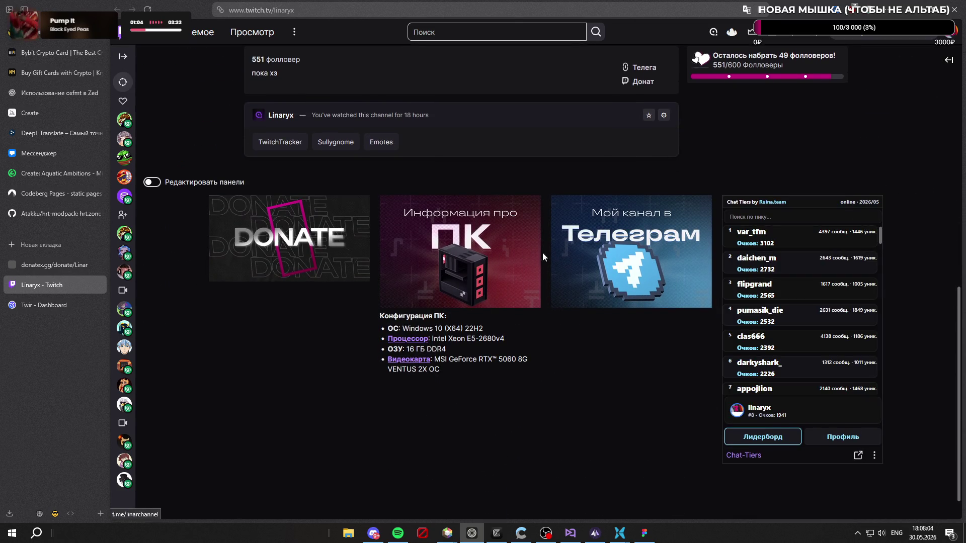
scroll(616, 393, "up", 1)
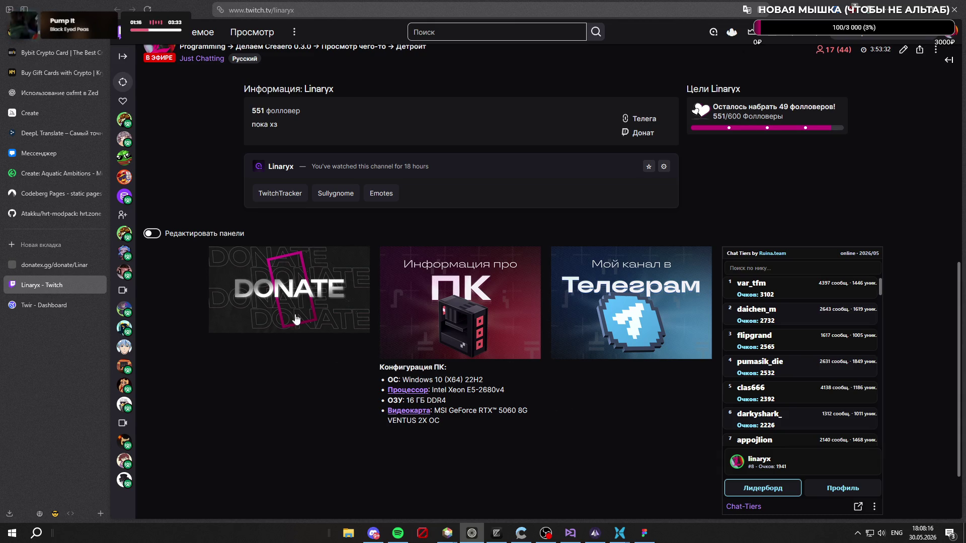
left_click(151, 234)
scroll(488, 222, "down", 2)
scroll(488, 221, "down", 2)
Step: Copy the PC configuration text into a newly added text panel's description
left_click(485, 309)
key("ctrl+a")
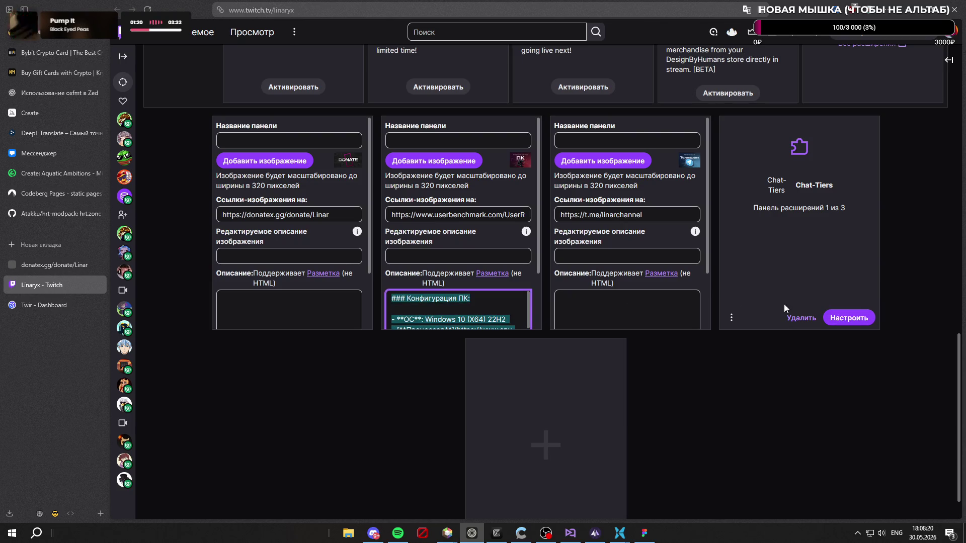
left_click(588, 384)
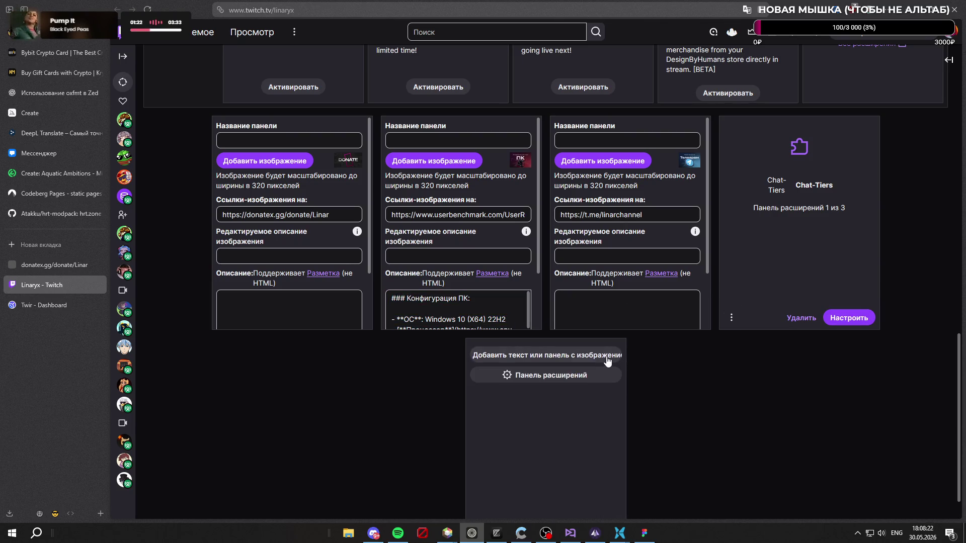
left_click(551, 355)
scroll(623, 340, "down", 1)
left_click(461, 491)
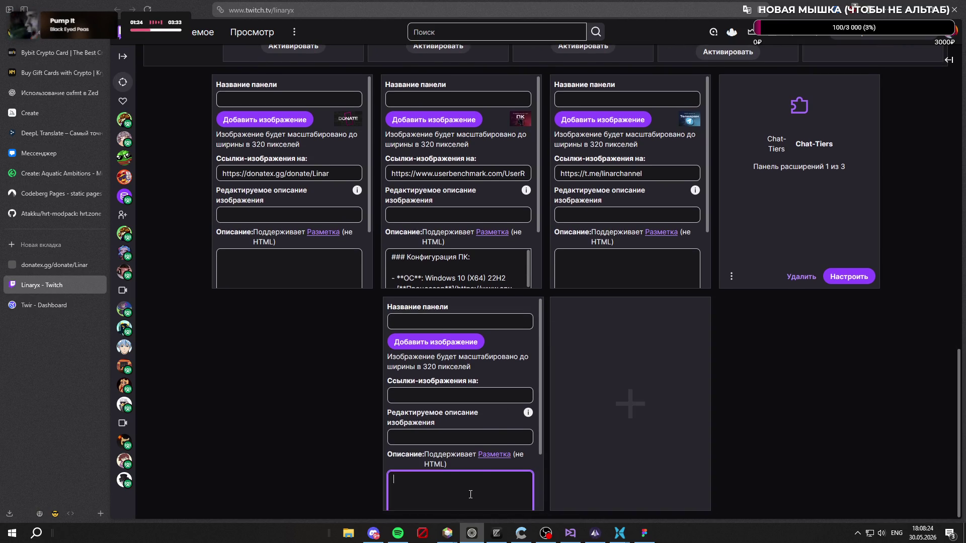
key("ctrl+v")
Step: Copy the userbenchmark link into the new PC panel, delete the old one and move it to second place
left_click(472, 174)
key("ctrl+a")
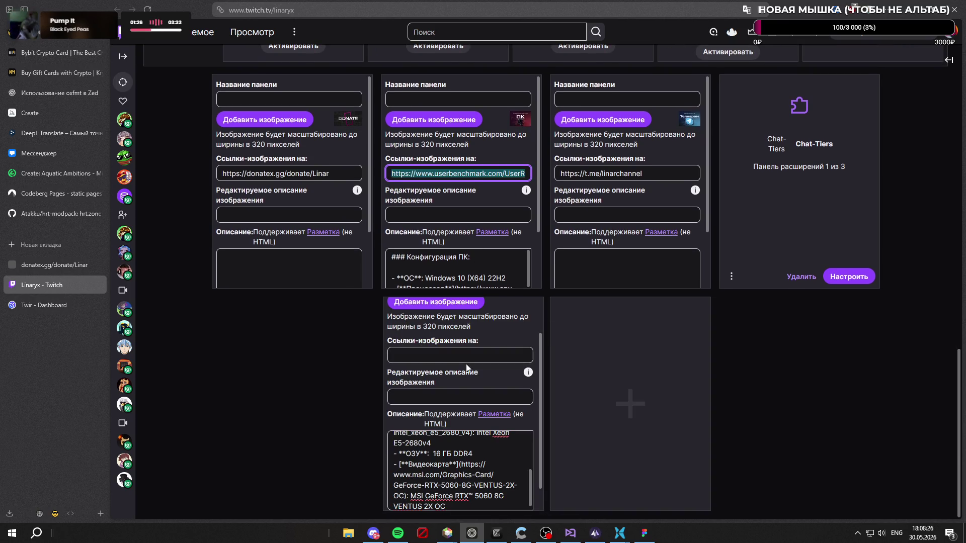
key("ctrl+c")
left_click(464, 355)
key("ctrl+v")
scroll(483, 355, "up", 1)
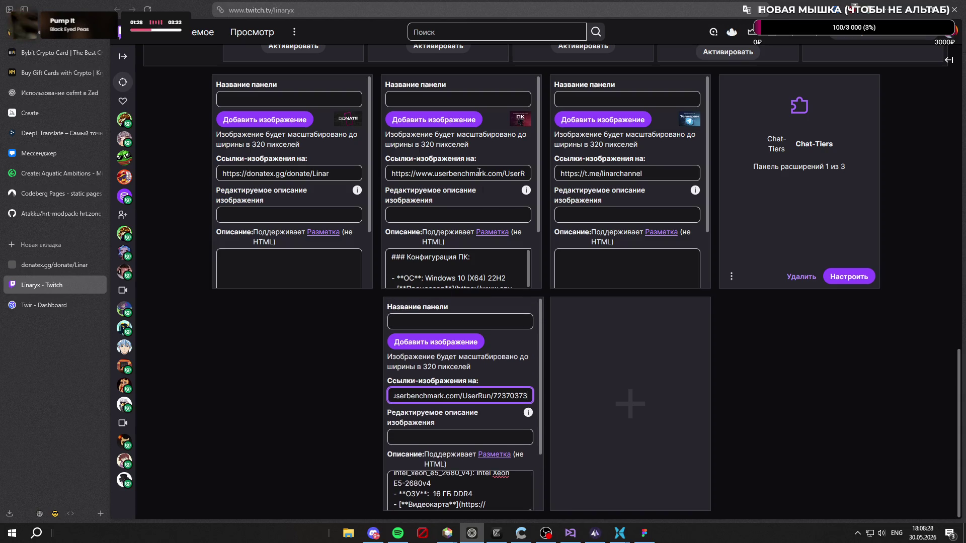
scroll(479, 174, "down", 2)
left_click(406, 277)
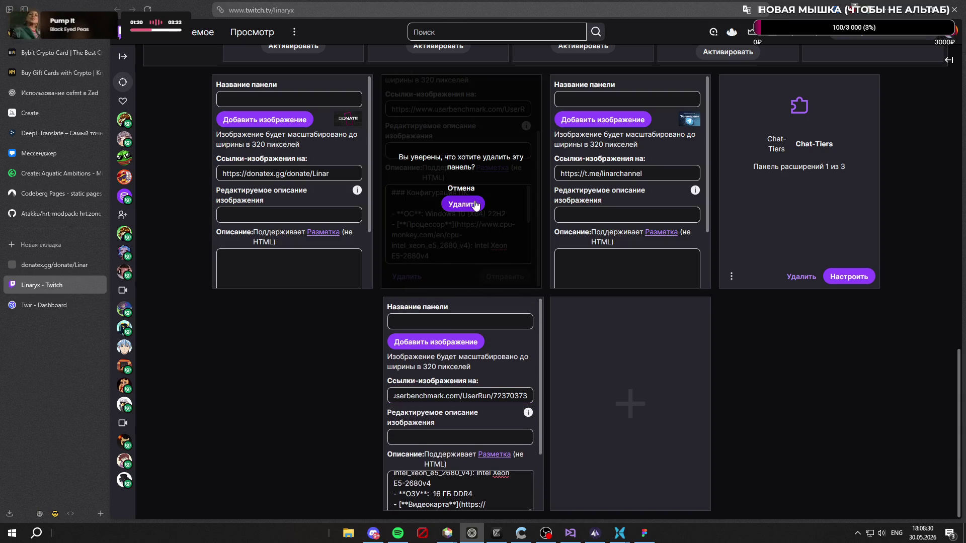
left_click(476, 206)
scroll(620, 283, "up", 2)
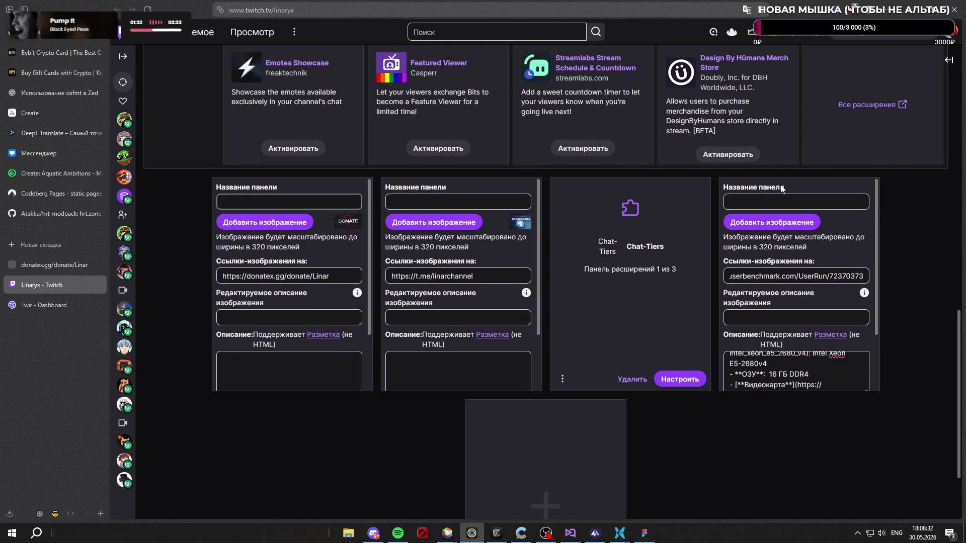
left_click_drag(781, 189, 487, 266)
scroll(487, 266, "down", 2)
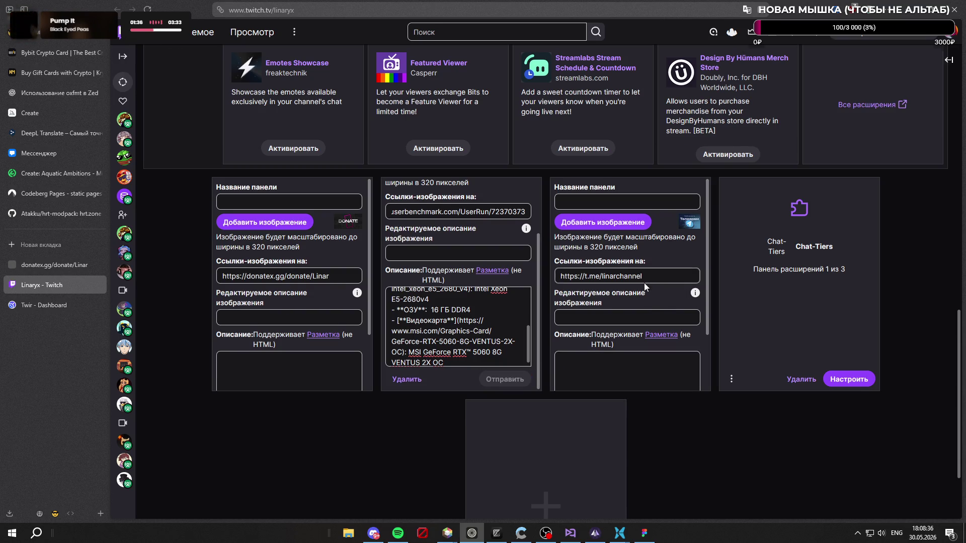
scroll(644, 283, "up", 2)
scroll(497, 295, "up", 2)
scroll(501, 316, "down", 4)
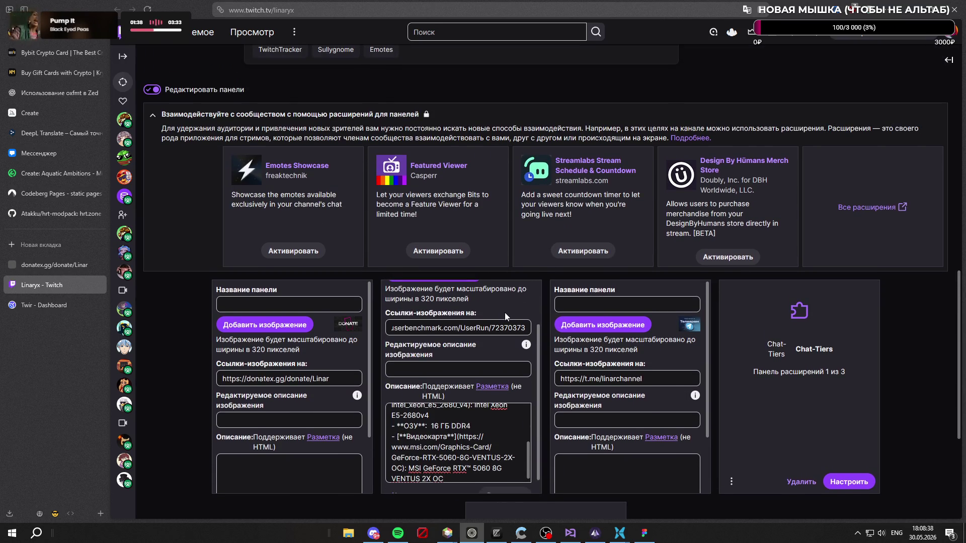
scroll(624, 340, "down", 2)
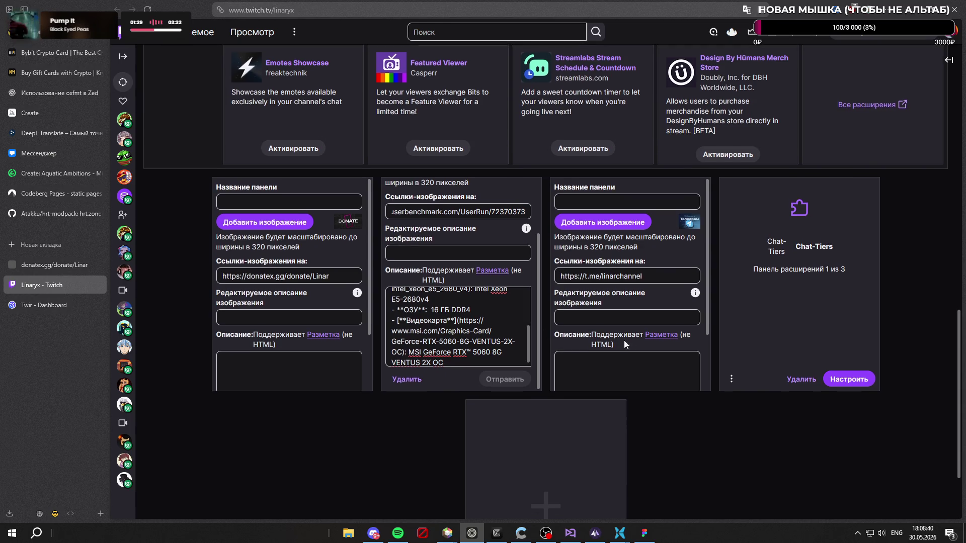
scroll(669, 258, "down", 2)
scroll(619, 273, "up", 2)
Step: Recreate the Telegram panel with its link and no image, delete the old one and turn off panel editing
triple_click(655, 281)
scroll(641, 248, "down", 2)
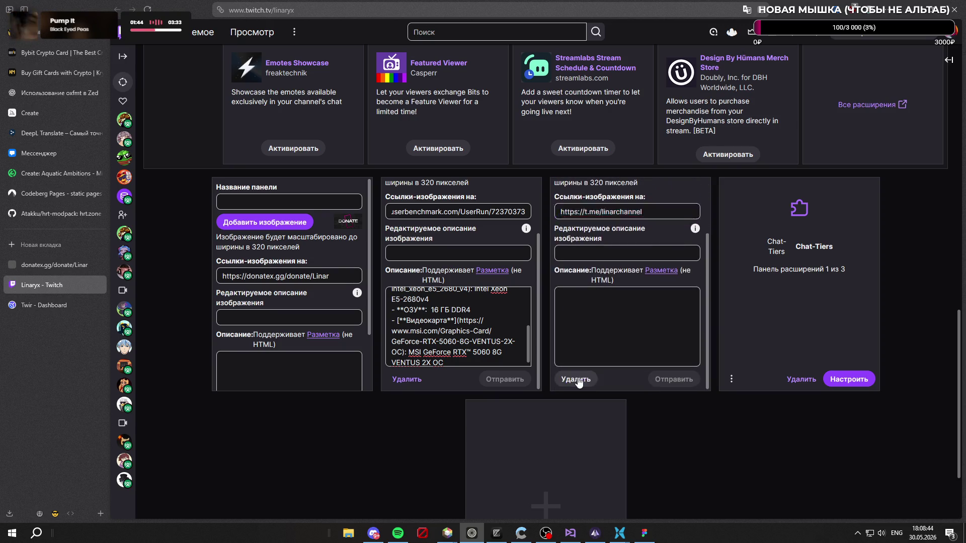
left_click(570, 379)
left_click(641, 309)
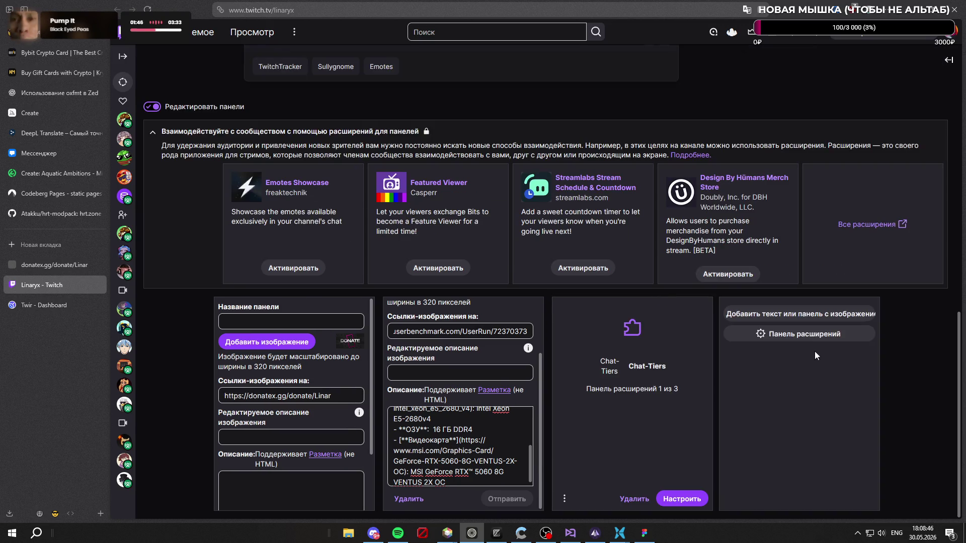
left_click(802, 314)
left_click(800, 332)
key("ctrl+v")
left_click(909, 348)
scroll(908, 348, "down", 2)
left_click(839, 346)
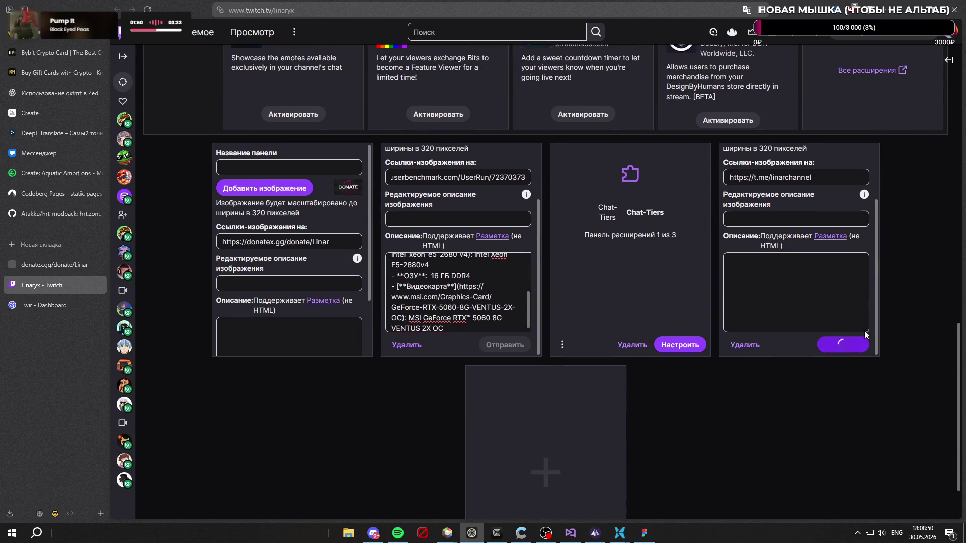
left_click_drag(818, 152, 634, 151)
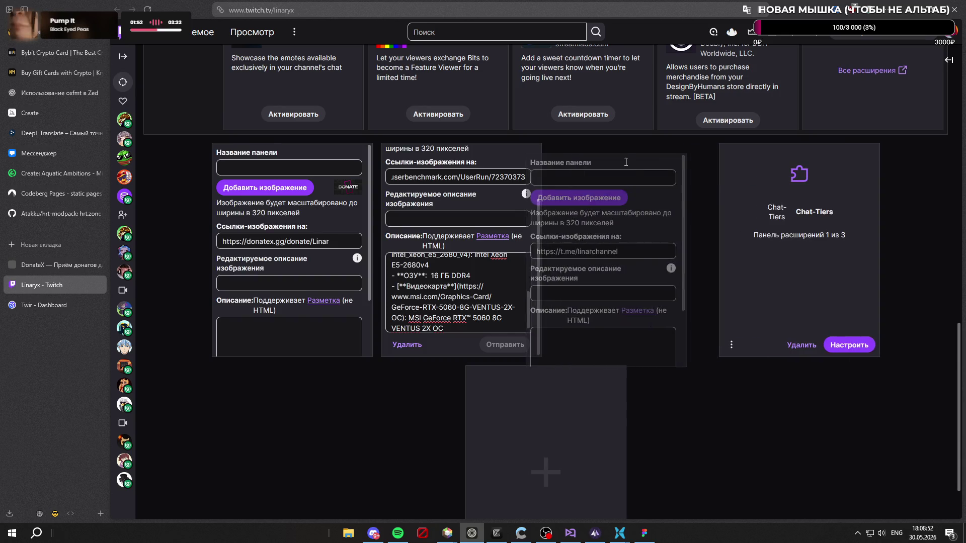
scroll(177, 179, "up", 3)
left_click(152, 158)
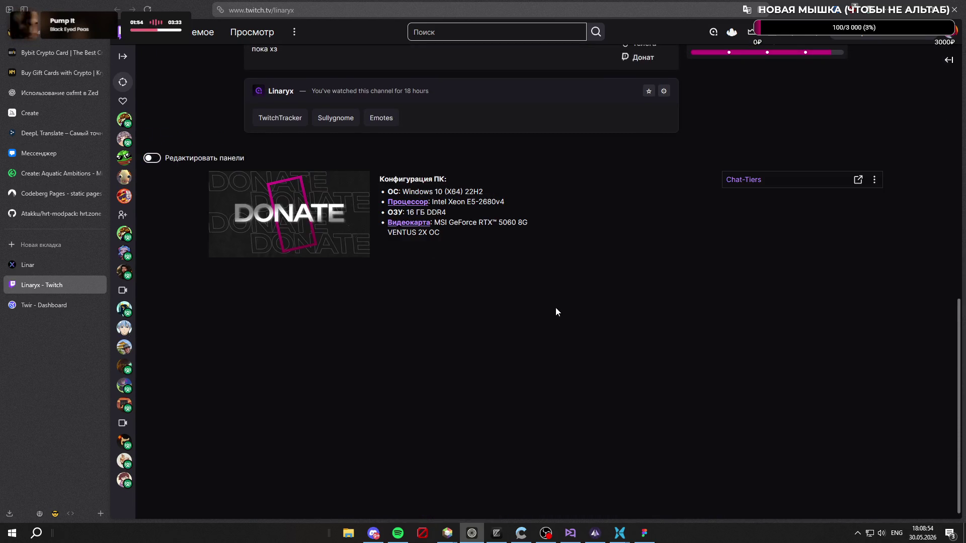
scroll(547, 302, "up", 2)
scroll(527, 305, "down", 2)
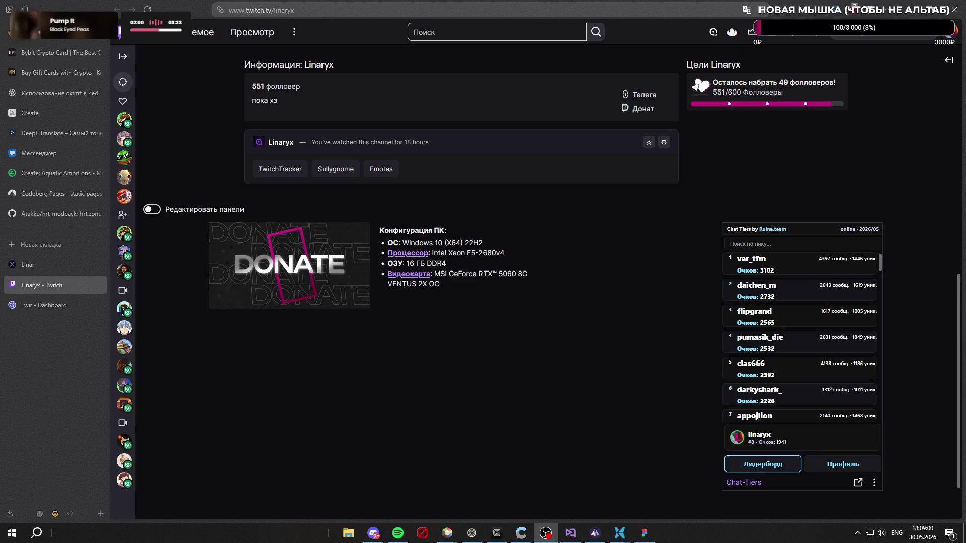
scroll(594, 298, "up", 1)
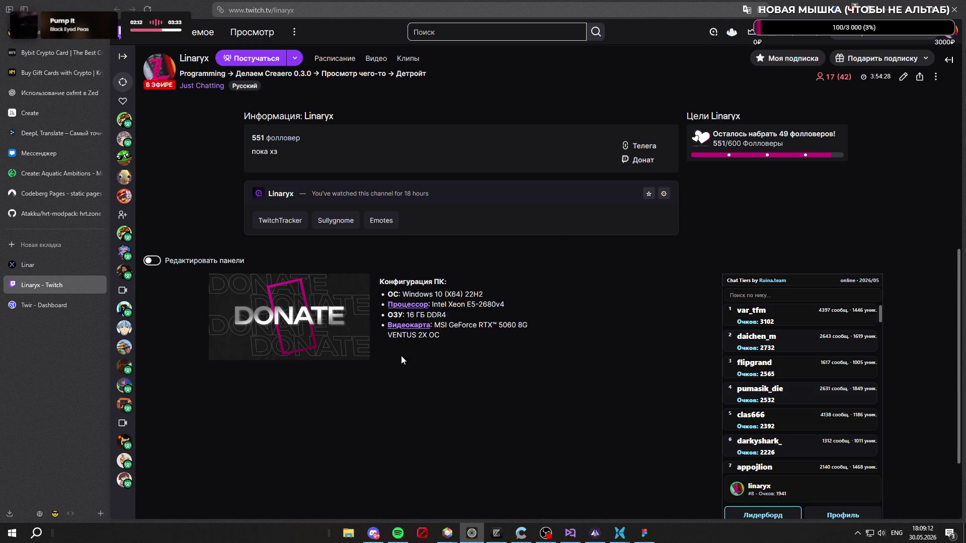
Step: Bring the Figma banner design to the front from the taskbar
left_click(644, 533)
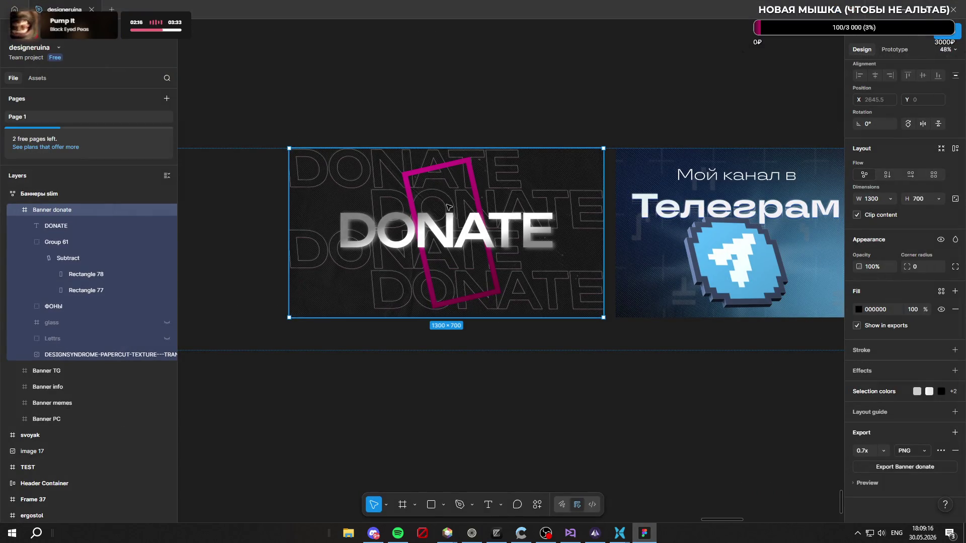
Step: Restore the VK banner and paste the Subscribe, Tribute, YouTube and merch banners into the slim banner row
key("ctrl+z")
key("ctrl+z")
key("ctrl+z")
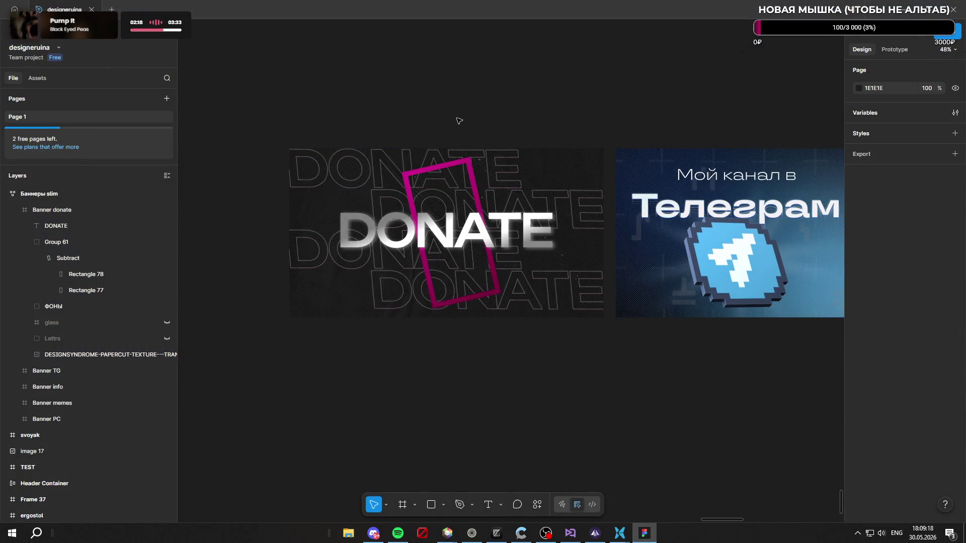
key("ctrl+z")
left_click(459, 121)
scroll(775, 326, "down", 3)
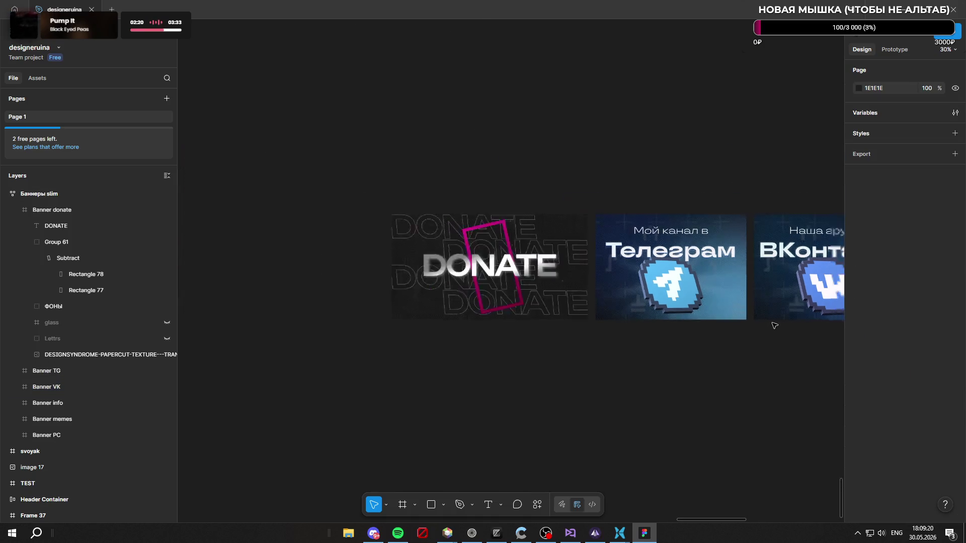
scroll(614, 271, "up", 2)
scroll(602, 276, "left", 3)
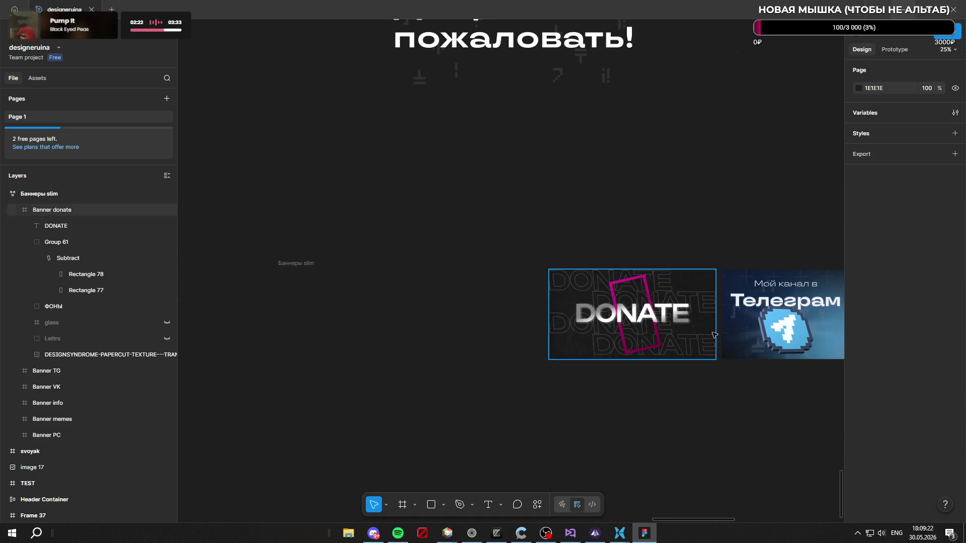
scroll(703, 324, "up", 3)
scroll(483, 132, "down", 2)
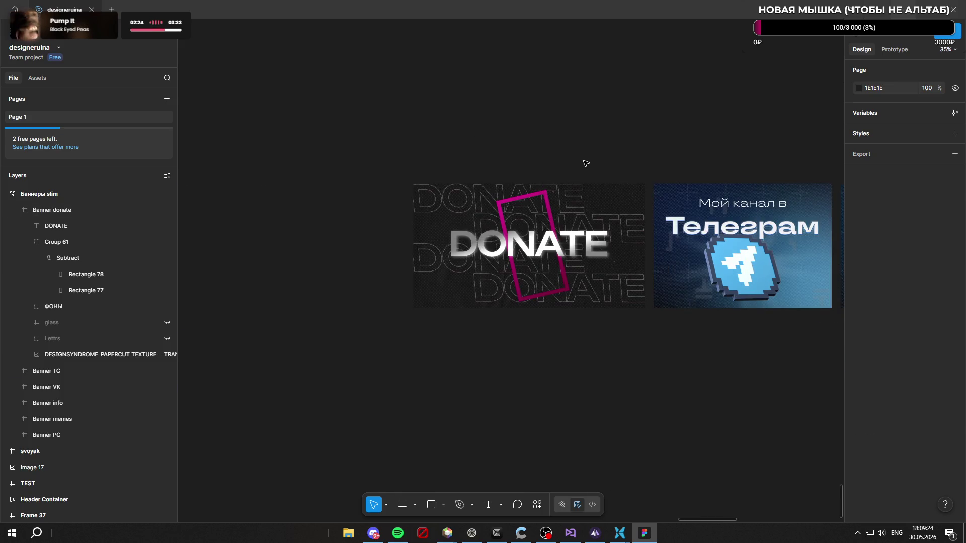
key("ctrl+v")
left_click(560, 320)
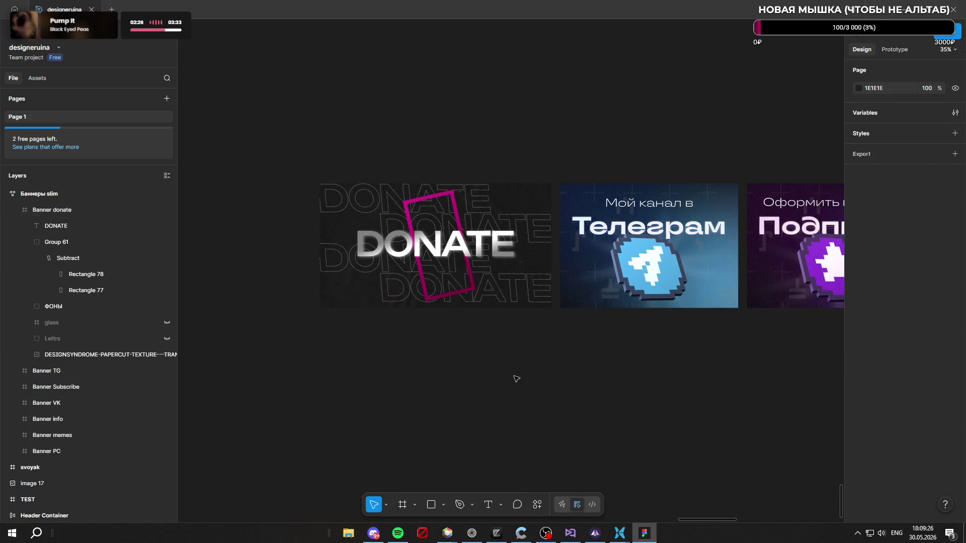
key("ctrl+v")
left_click(515, 379)
key("ctrl+v")
left_click(516, 379)
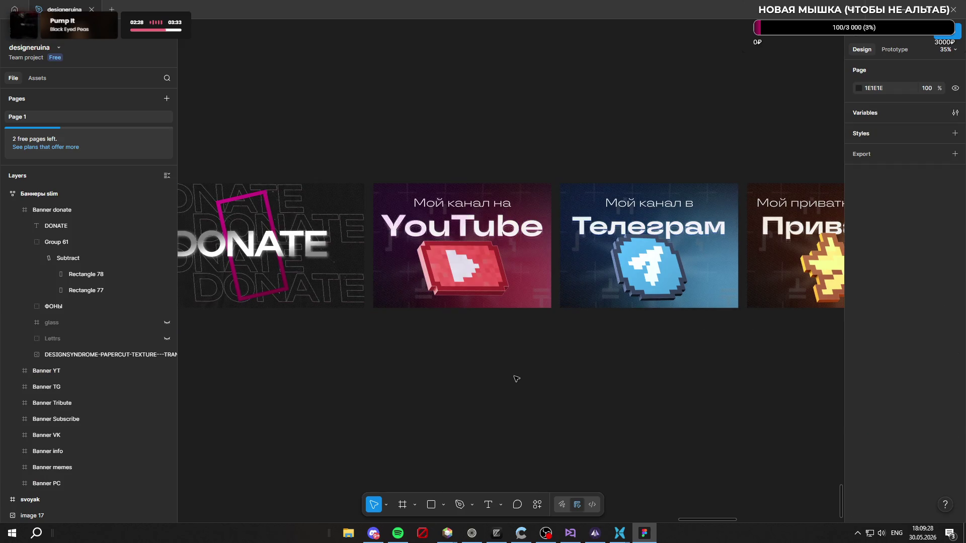
key("ctrl+v")
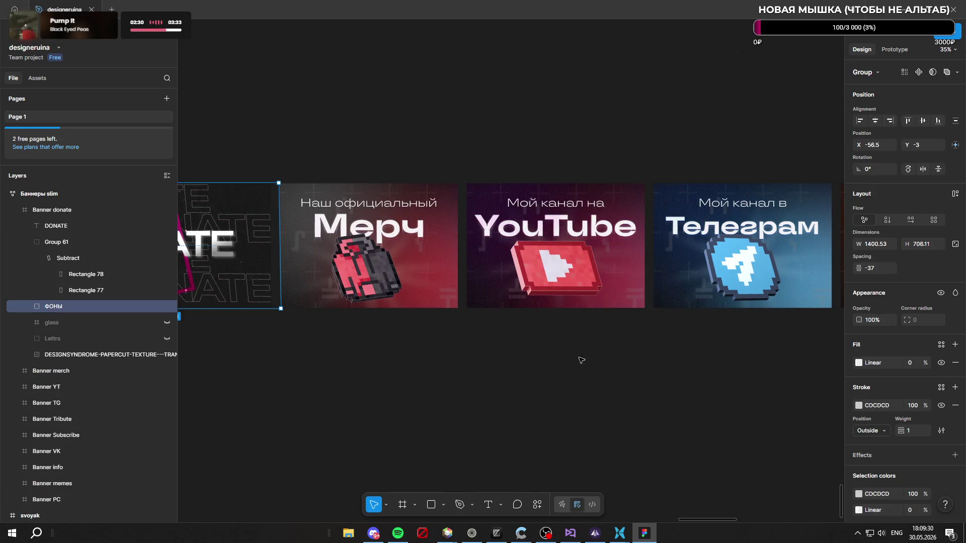
scroll(654, 359, "down", 3)
scroll(653, 359, "up", 5)
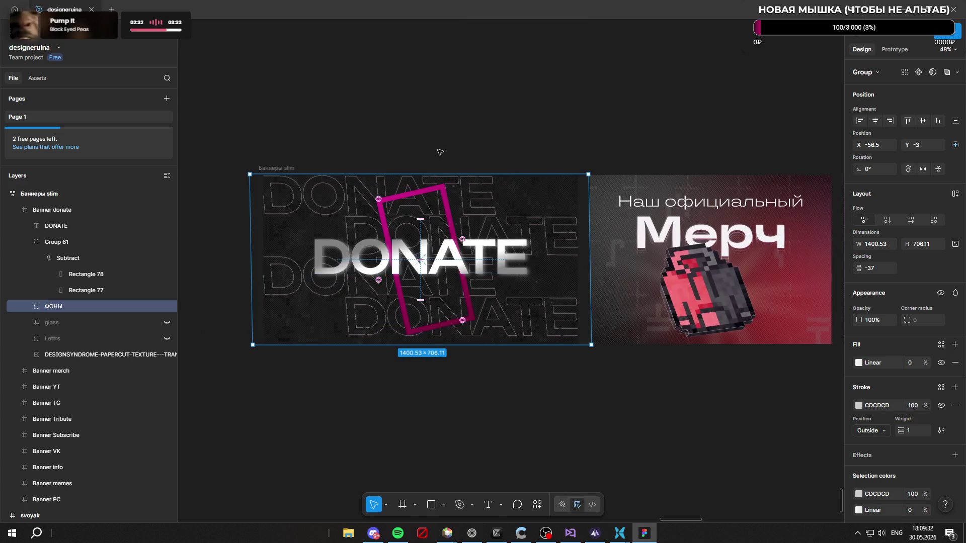
Step: Nudge the ФОНЫ background text down and undo recent edits to the DONATE banner's rectangle and title
key("shift+Down")
key("Down")
key("Down")
key("Down")
key("Return")
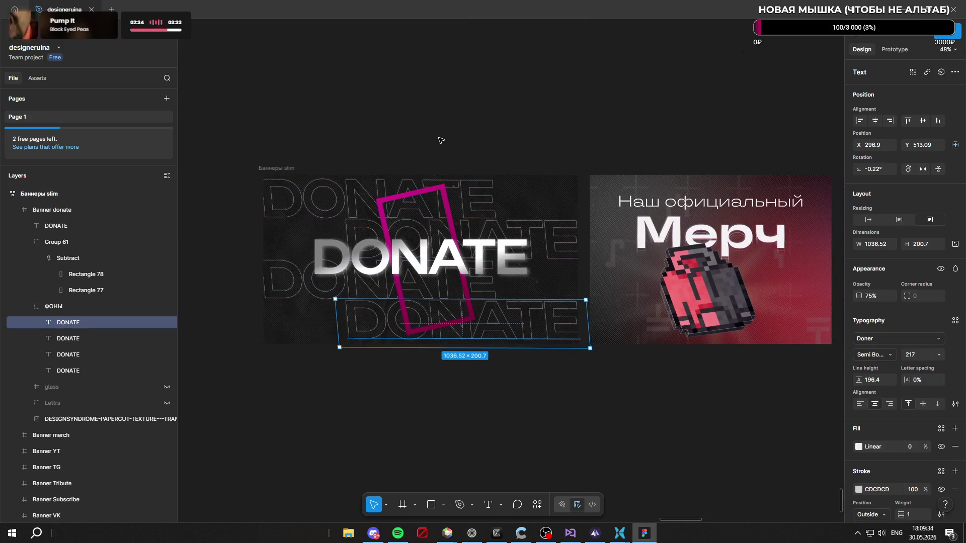
key("Escape")
key("ctrl+z")
key("ctrl+z")
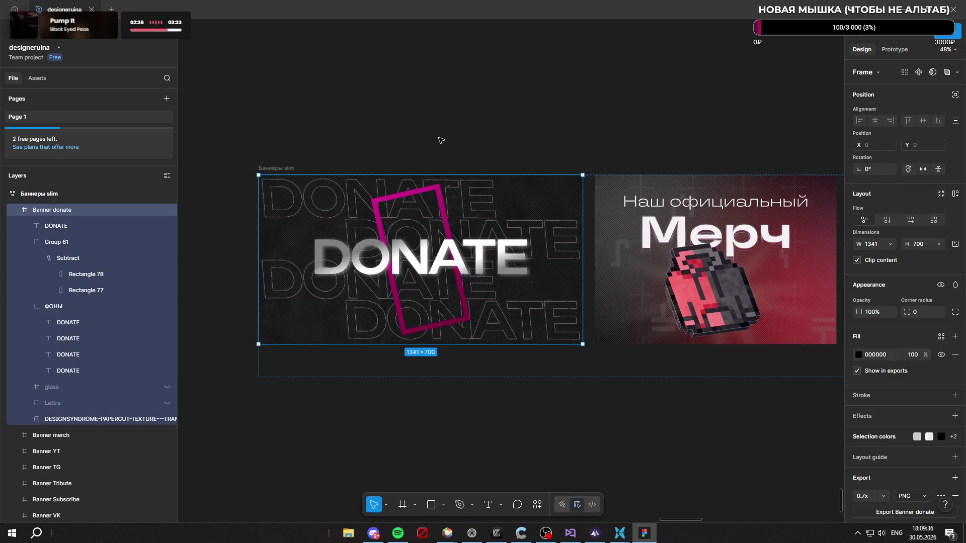
key("ctrl+z")
key("ctrl+z")
key("ctrl+z")
key("ctrl+z")
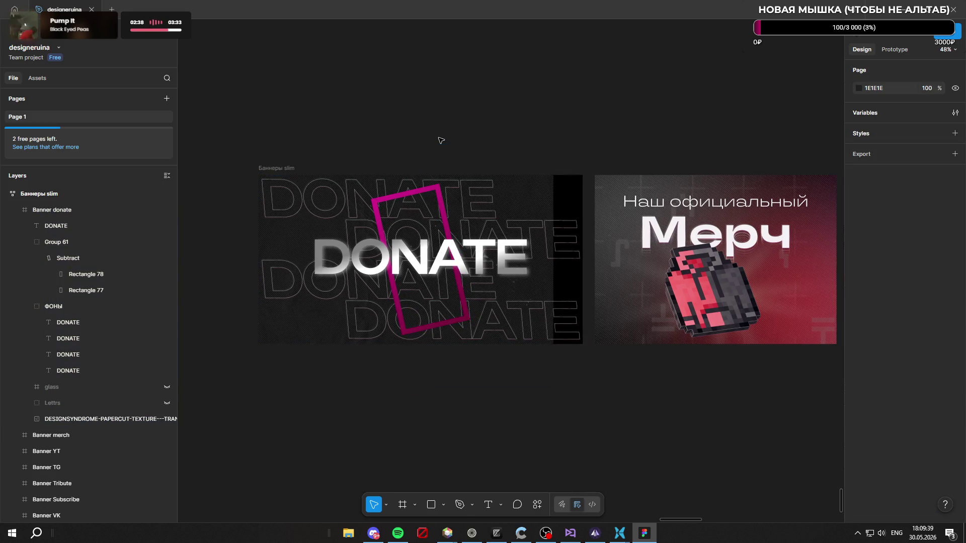
key("ctrl+z")
key("ctrl+z")
key("ctrl+z")
key("ctrl+z")
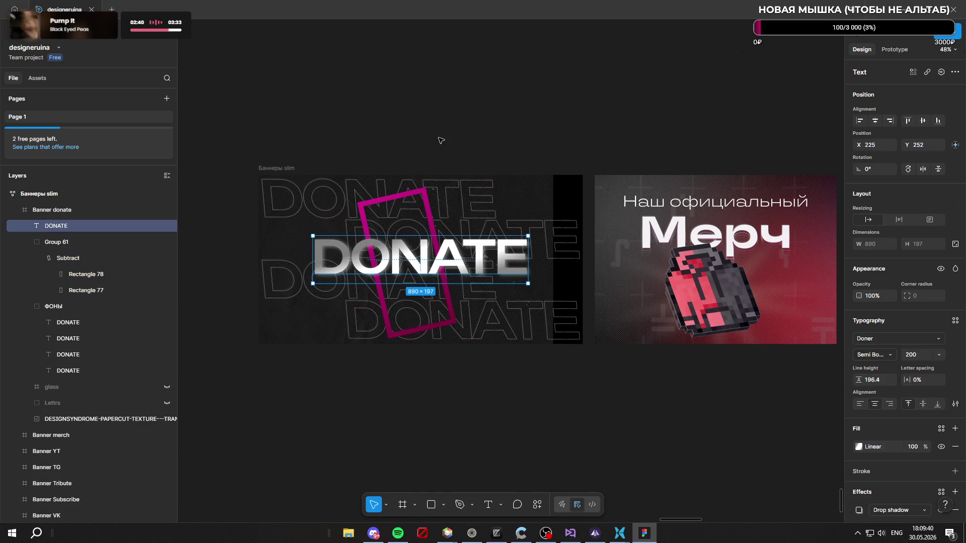
key("ctrl+z")
key("ctrl+z")
key("ctrl+z")
key("ctrl+z")
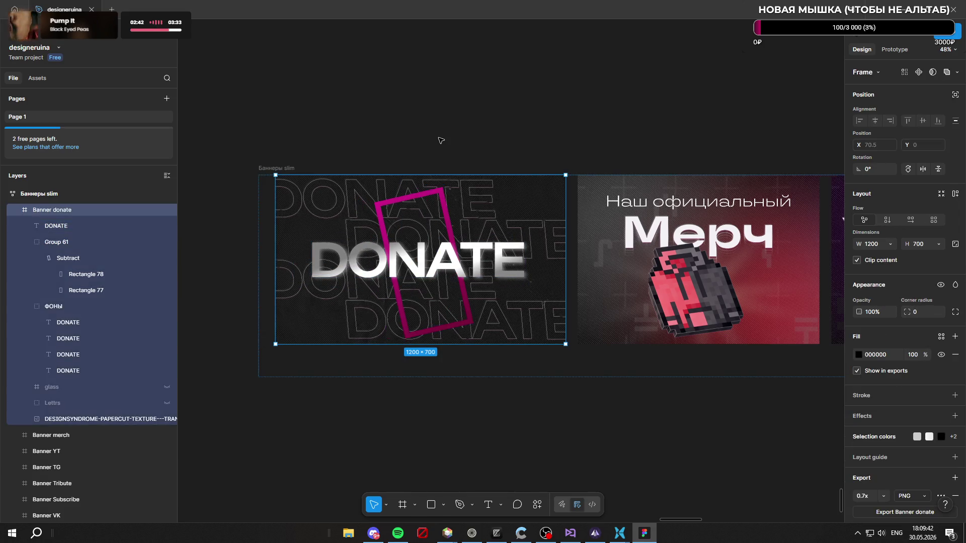
Step: Realign the DONATE title, Group 61 rectangle and ФОНЫ text within the banner, then select the merch banner
left_click(438, 264)
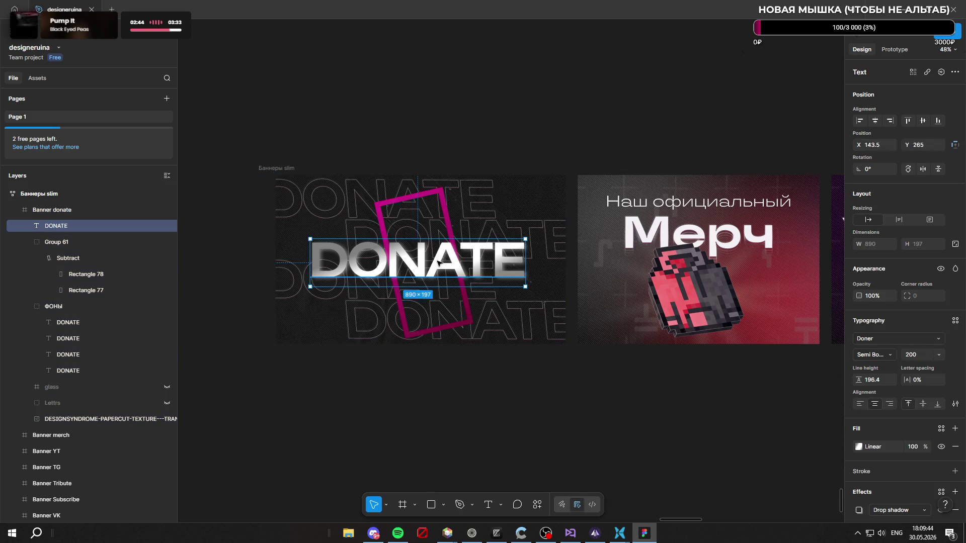
left_click(922, 120)
left_click(874, 120)
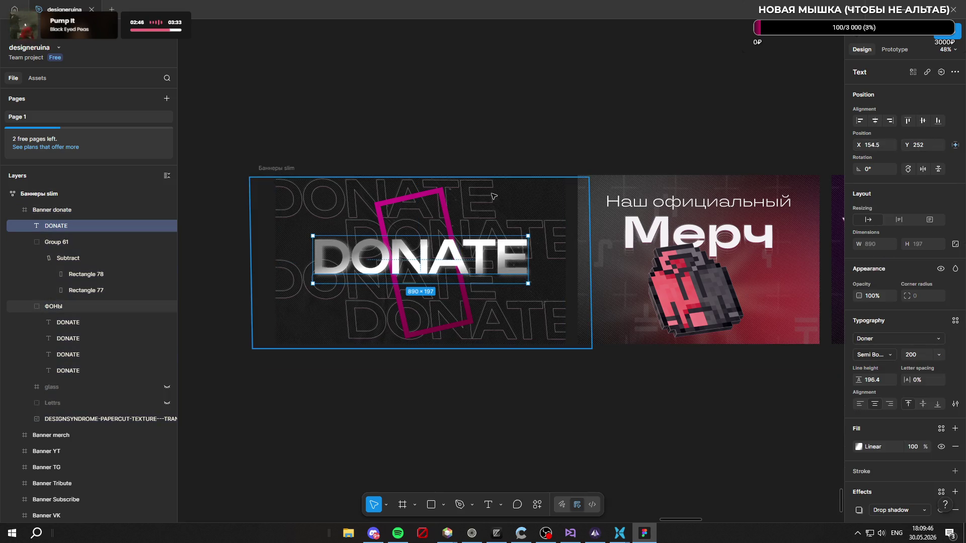
left_click(88, 242)
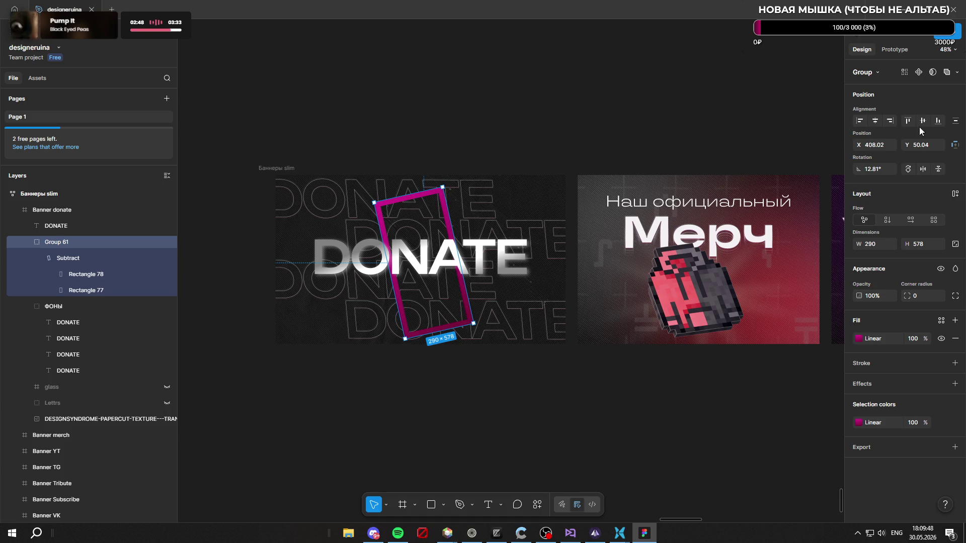
left_click(923, 120)
left_click(875, 120)
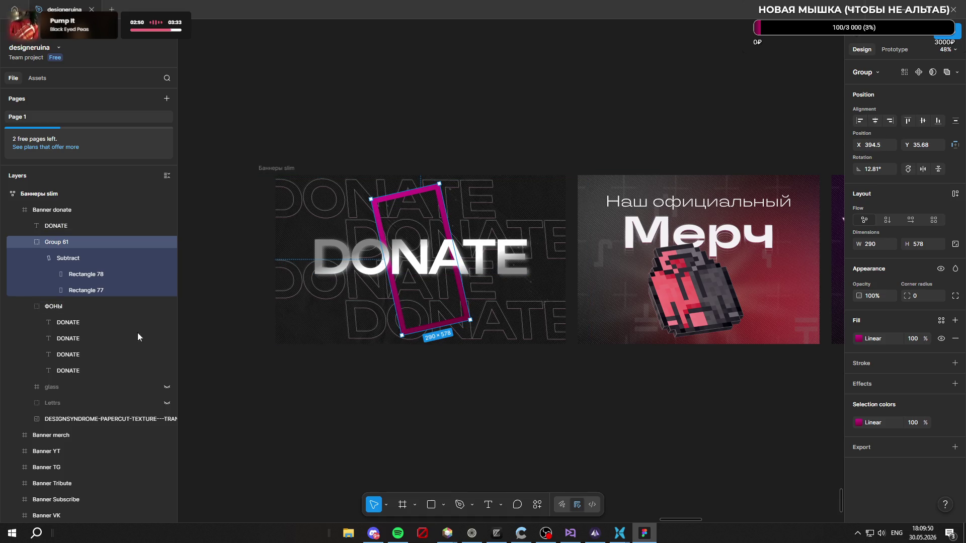
left_click(84, 308)
left_click(874, 120)
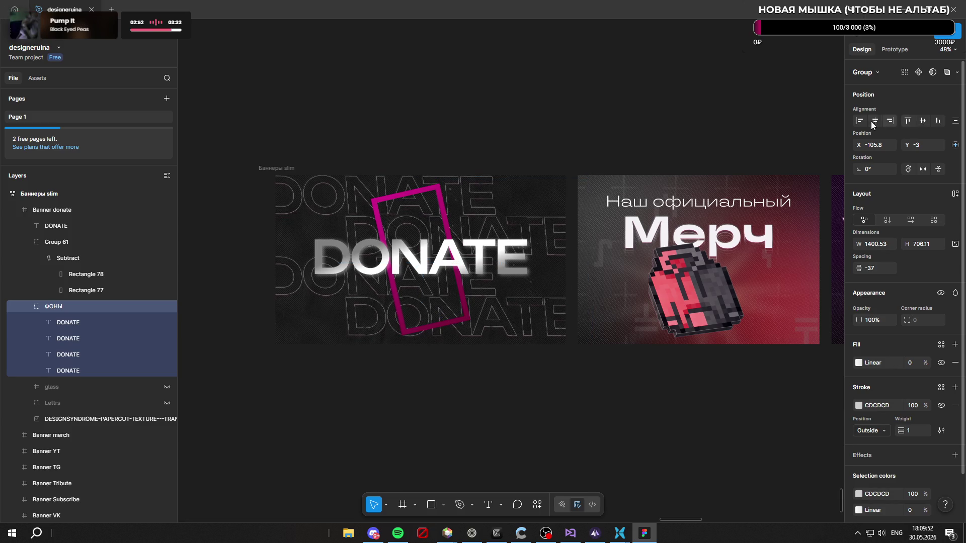
scroll(416, 395, "up", 2)
scroll(542, 318, "down", 3)
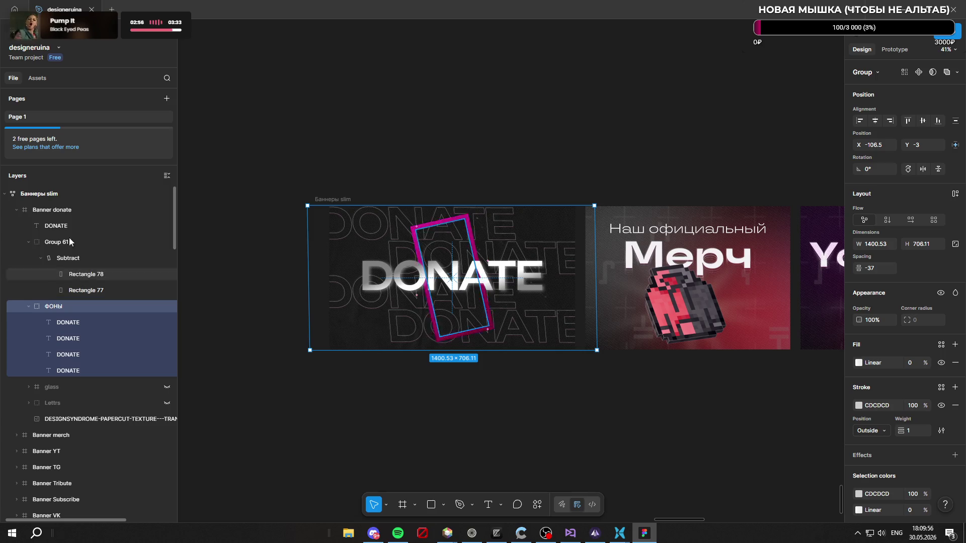
double_click(72, 211)
left_click(725, 249)
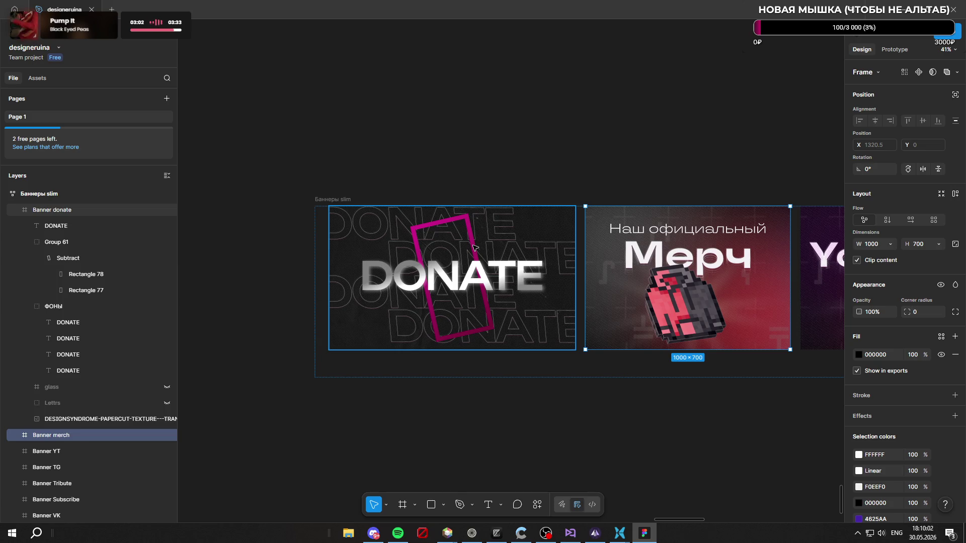
Step: Set the Banner donate frame width to 1000 after a quick desktop peek
key("super+d")
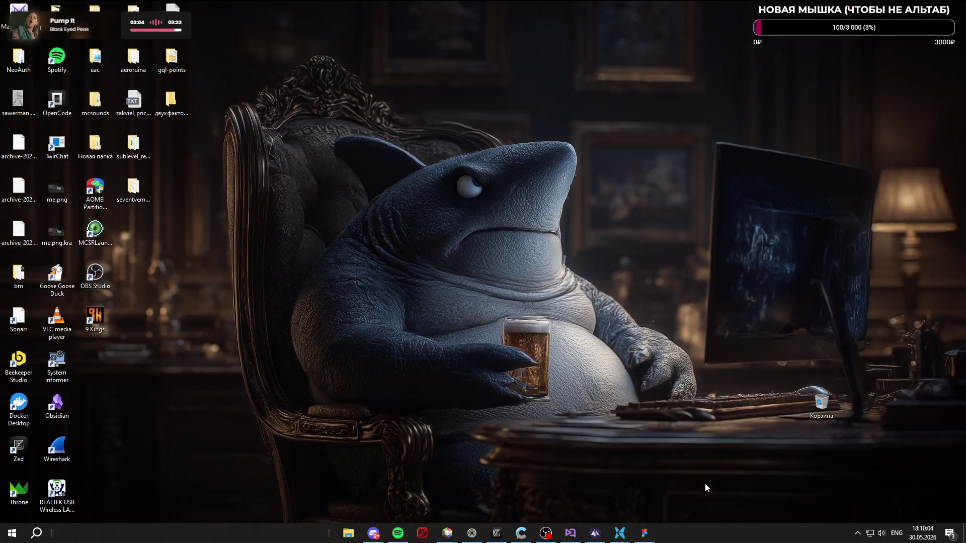
key("super+d")
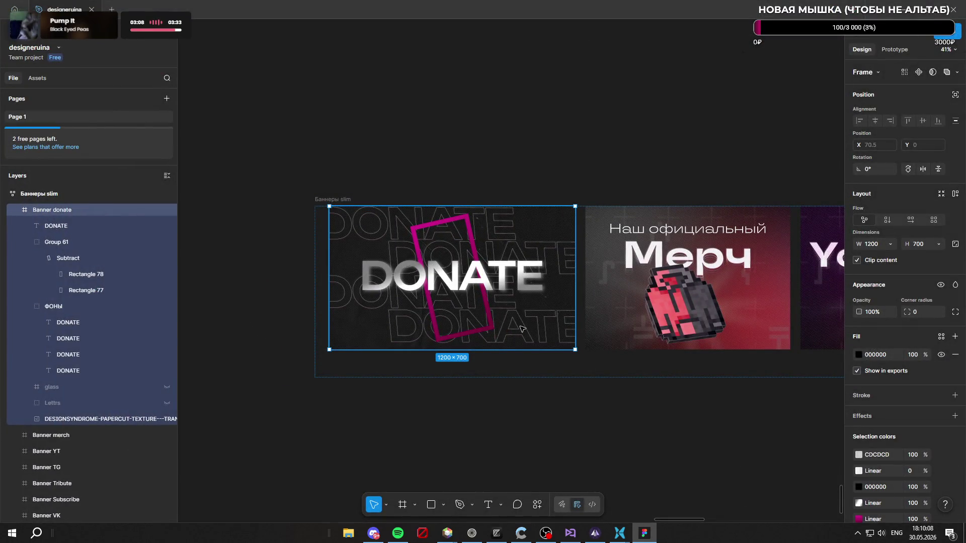
scroll(382, 290, "up", 2)
scroll(362, 264, "up", 3)
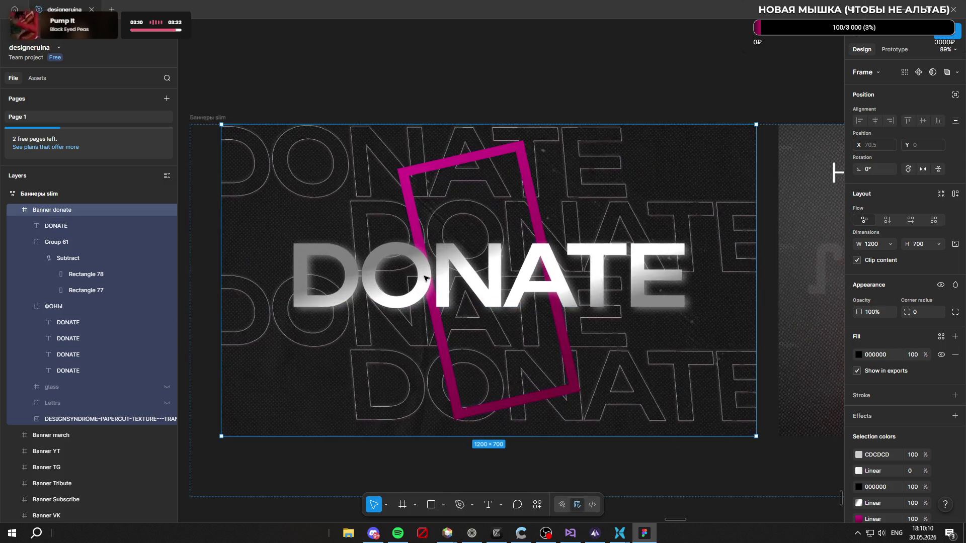
scroll(332, 234, "down", 4)
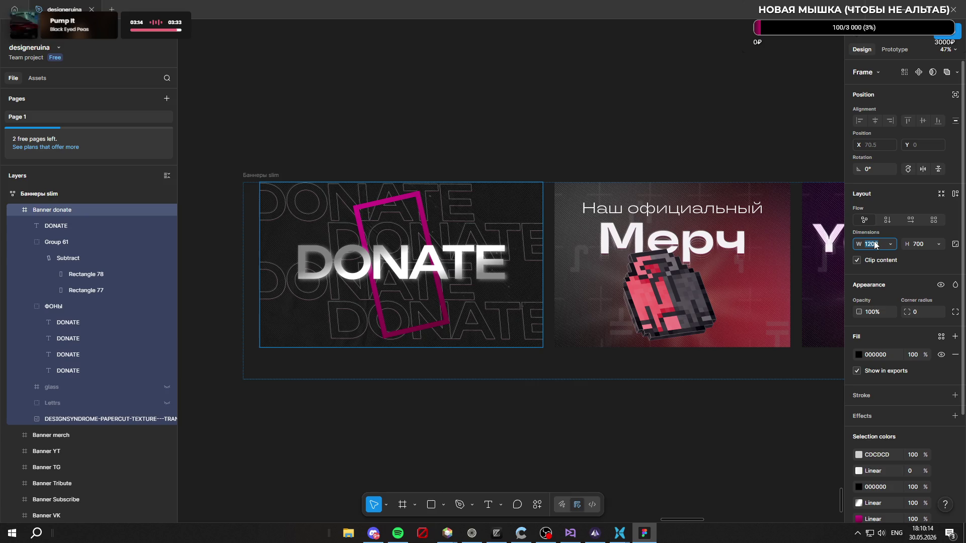
type("1000")
key("Return")
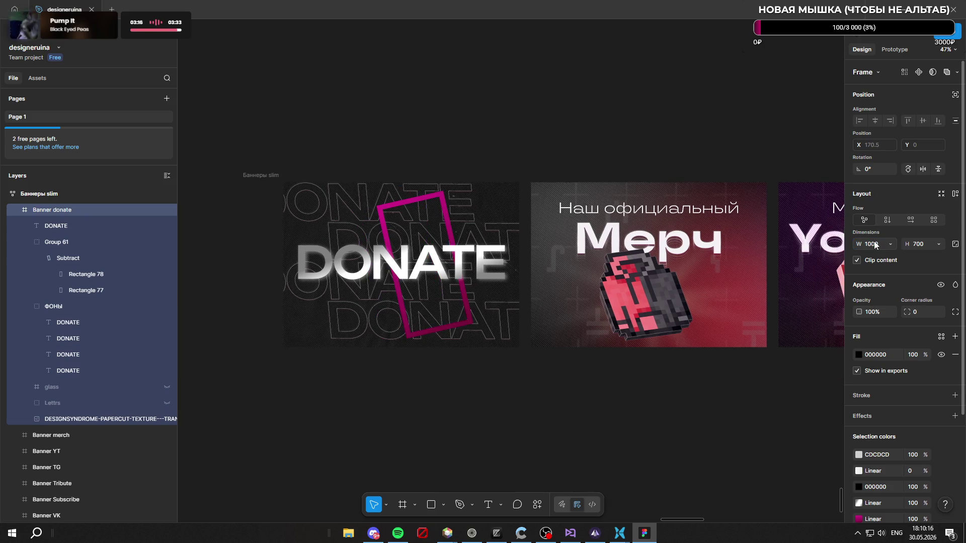
Step: Centre the pink rectangle Group 61 horizontally over the DONATE title
left_click(400, 267)
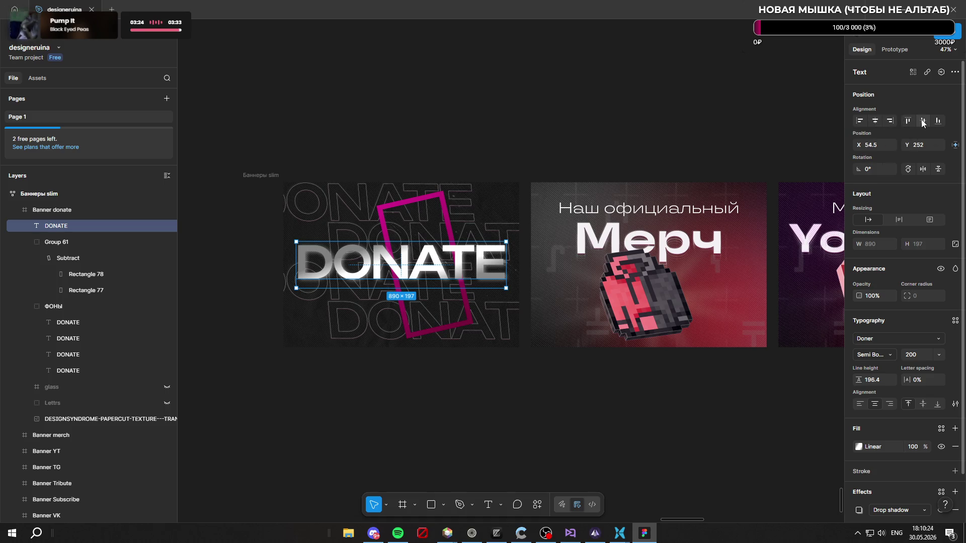
left_click(106, 240)
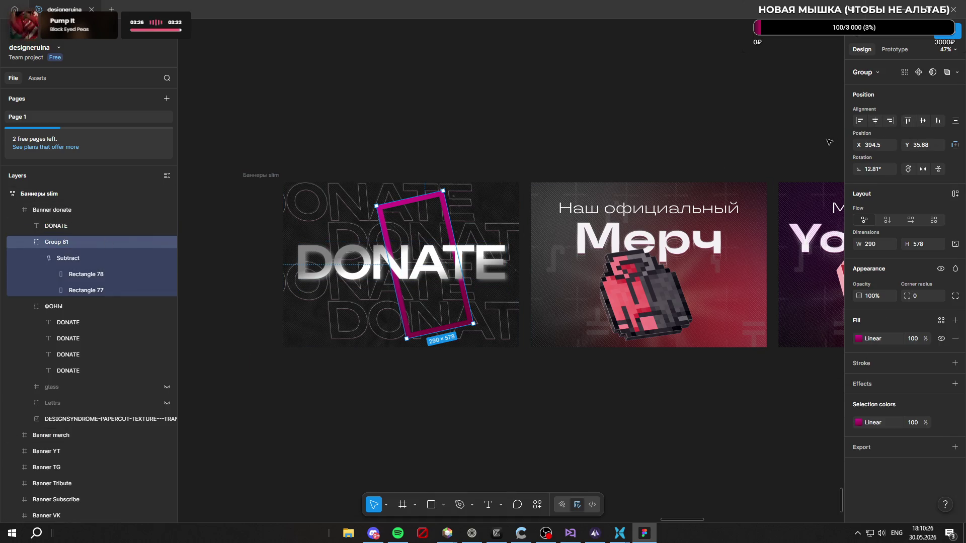
left_click(875, 121)
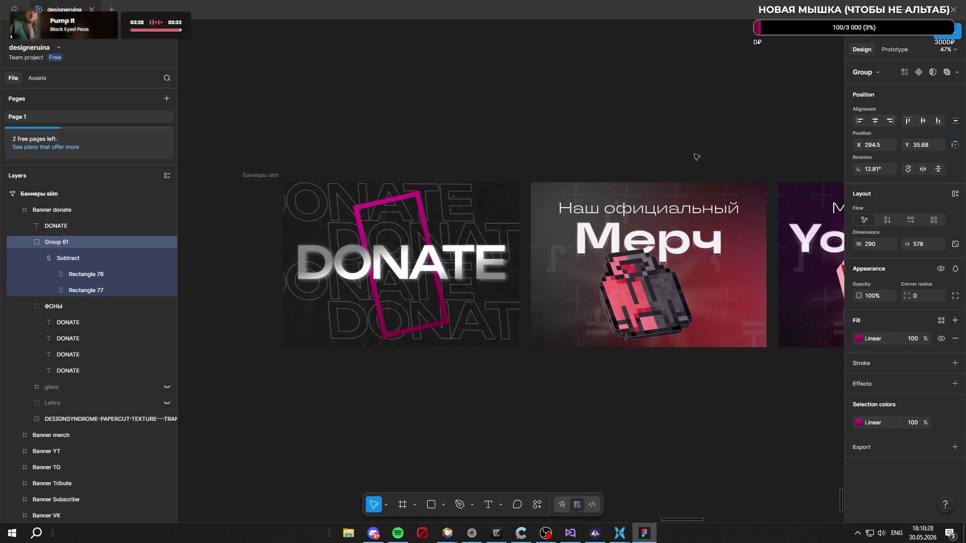
left_click(90, 306)
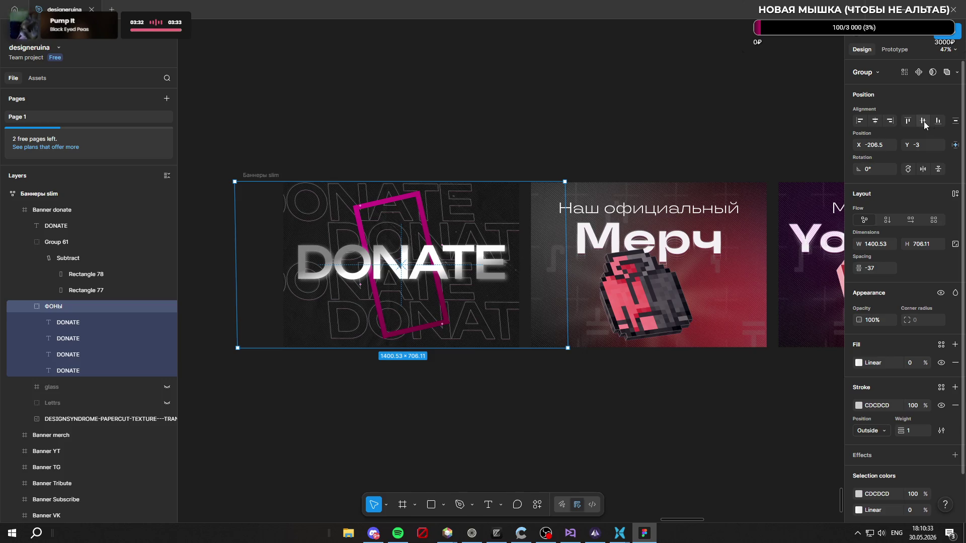
left_click(502, 448)
scroll(504, 448, "up", 2)
scroll(600, 257, "down", 3)
scroll(597, 253, "up", 1)
scroll(566, 221, "up", 3)
scroll(512, 132, "down", 2)
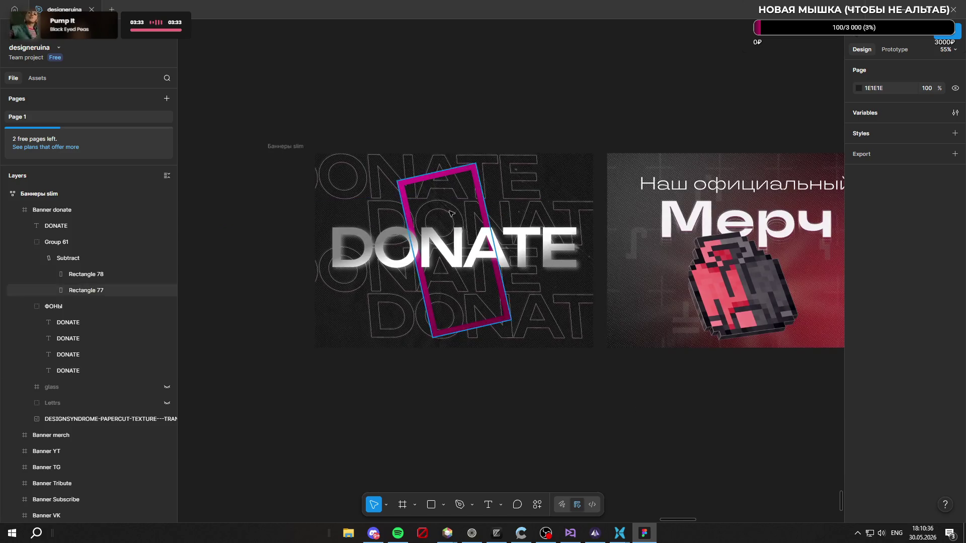
scroll(483, 121, "up", 1)
scroll(468, 114, "down", 1)
scroll(450, 105, "down", 2)
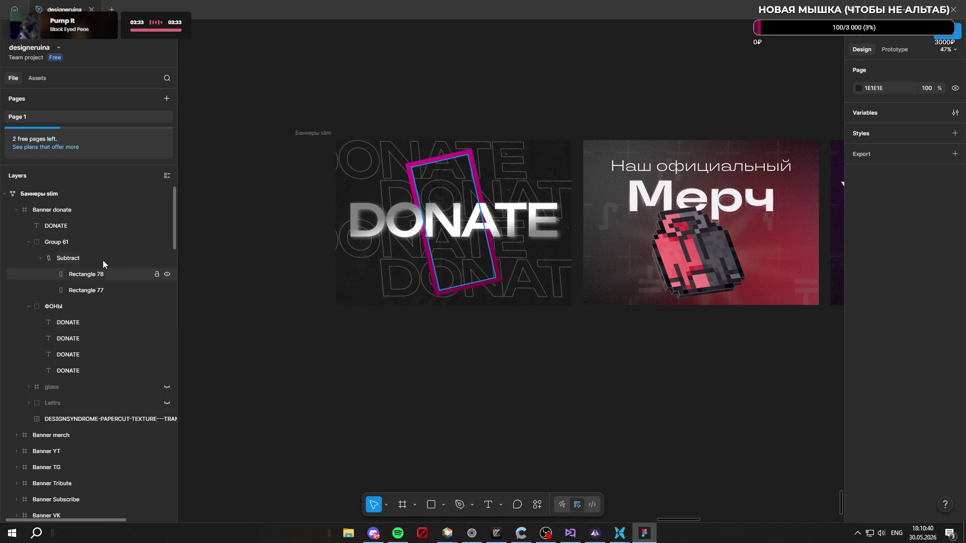
scroll(71, 390, "down", 2)
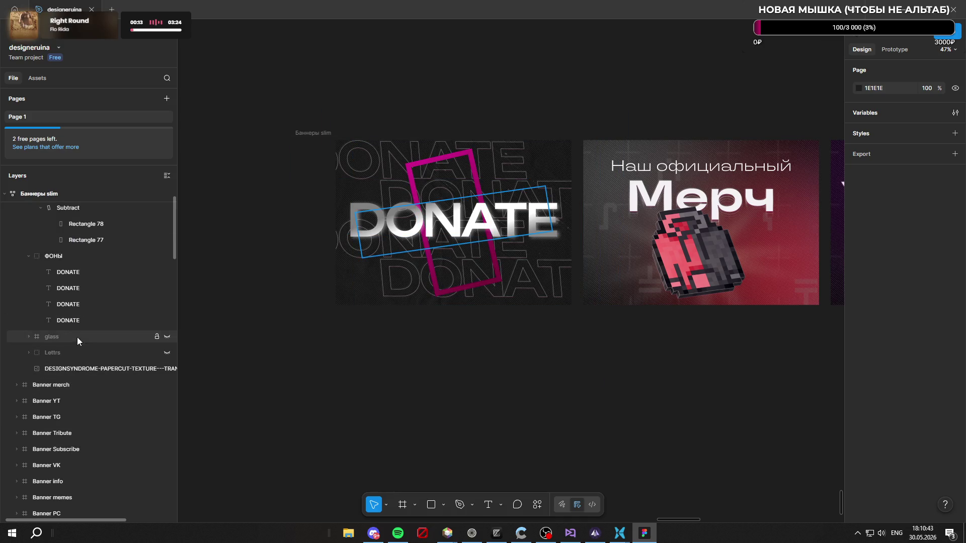
Step: Level the glass strip's rotation back to 0° and leave the glass layer hidden
left_click(168, 337)
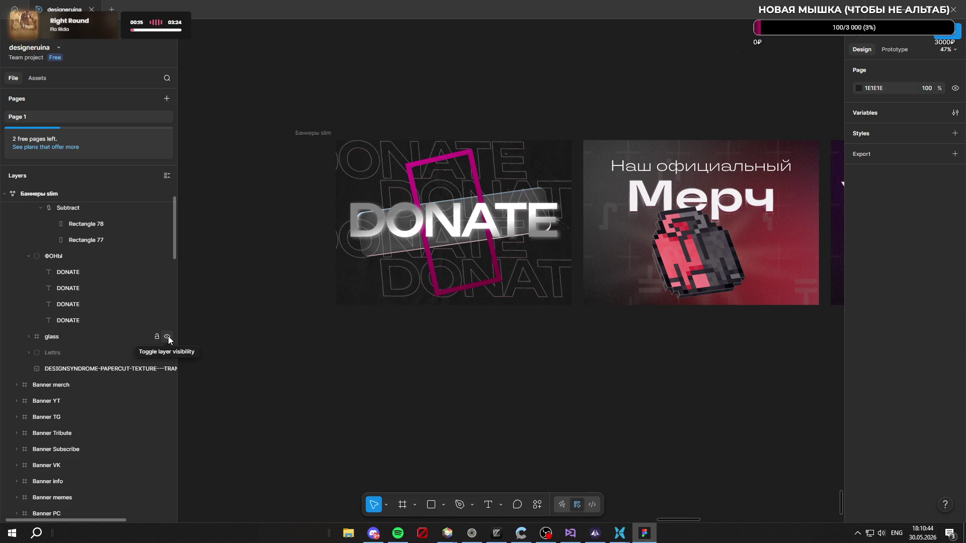
left_click(168, 337)
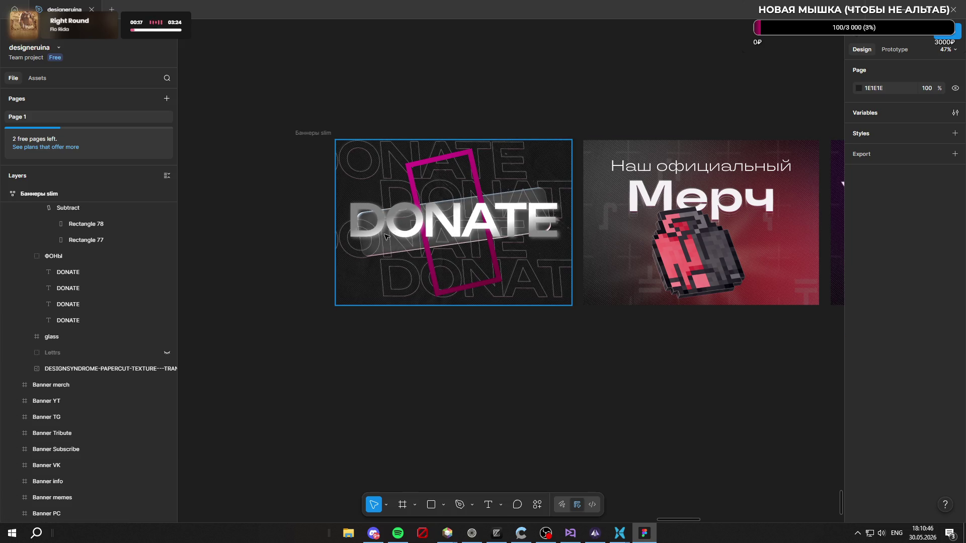
left_click(88, 336)
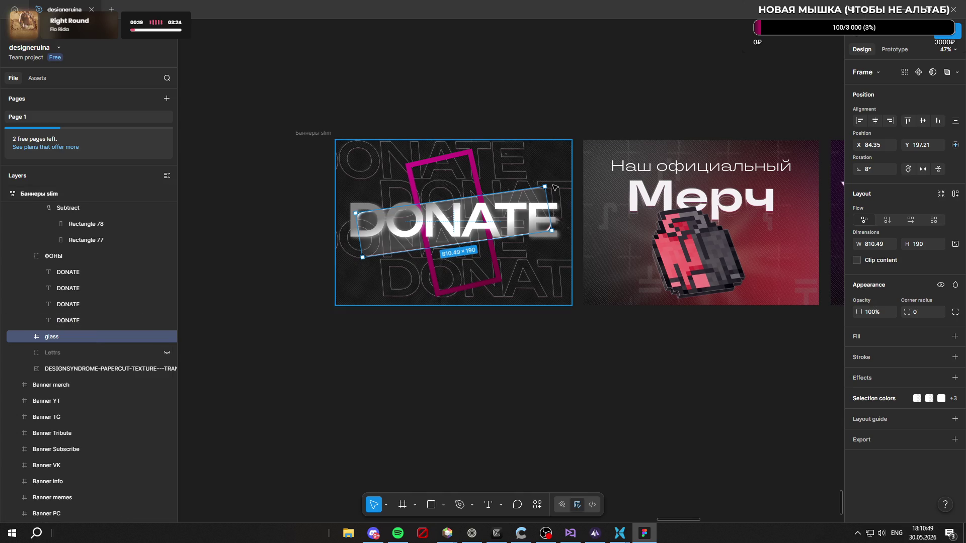
mouse_move(858, 168)
left_mouse_down()
mouse_move(845, 169)
mouse_move(855, 169)
left_mouse_up()
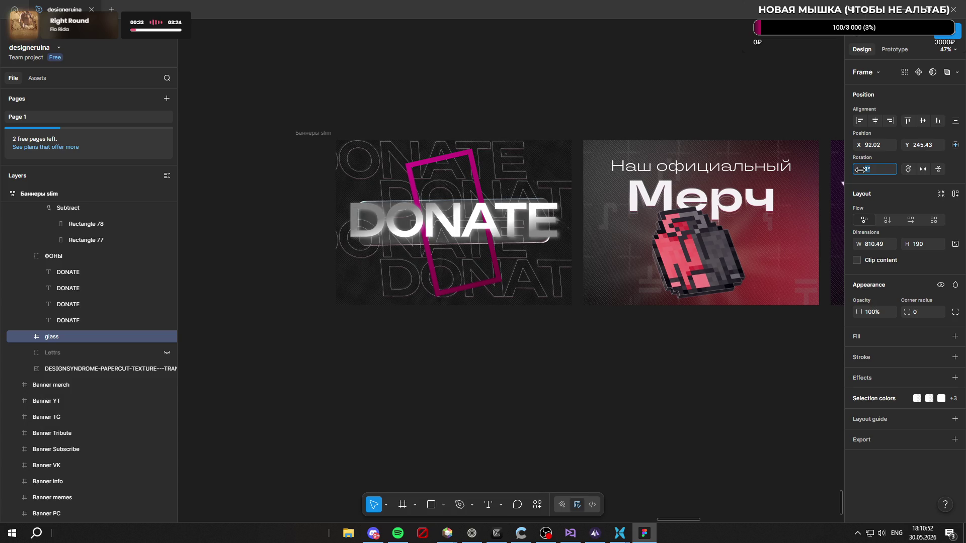
left_click_drag(859, 169, 861, 169)
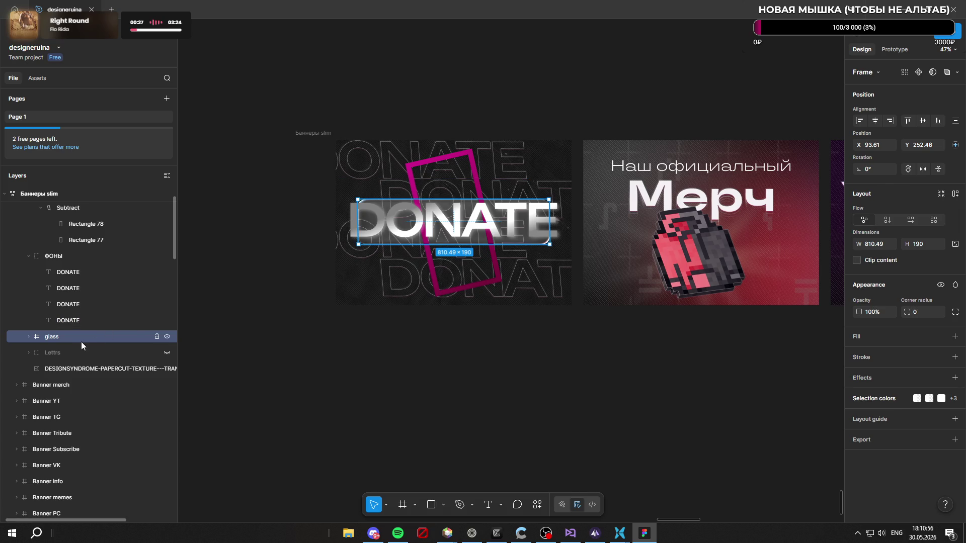
left_click(167, 336)
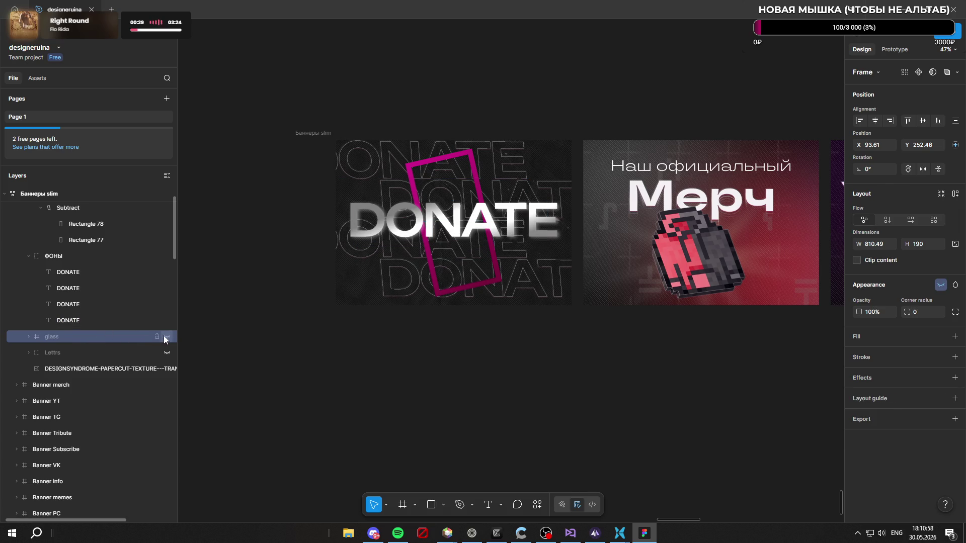
left_click(87, 352)
left_click(167, 353)
Step: Shift the paper texture image slightly left and down inside the banner
left_click(167, 353)
left_click(80, 370)
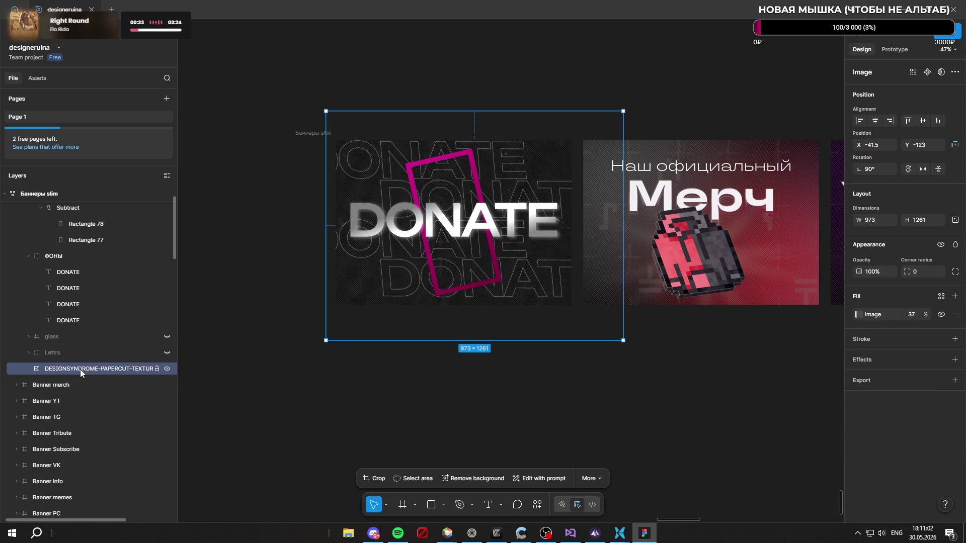
left_click(399, 362)
left_click(102, 369)
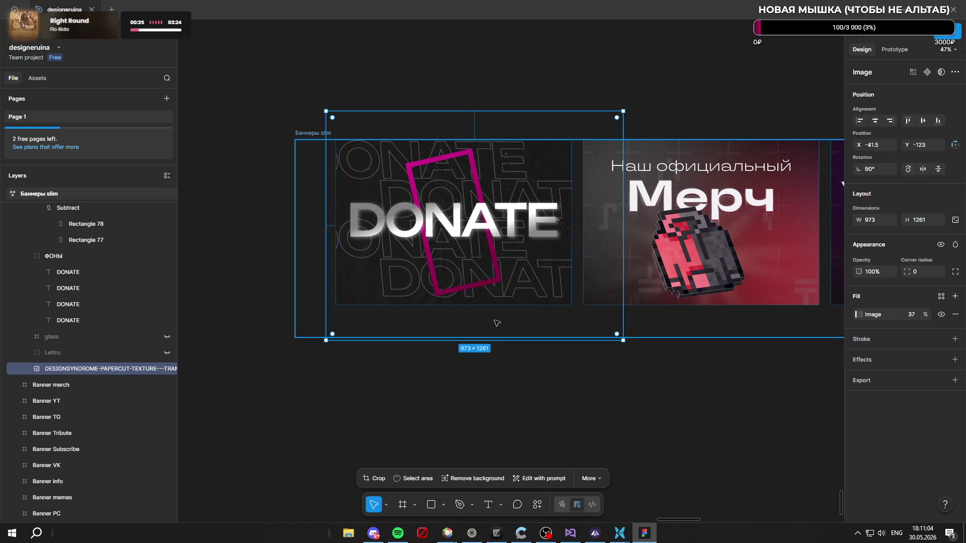
left_click_drag(532, 322, 495, 332)
left_click(552, 403)
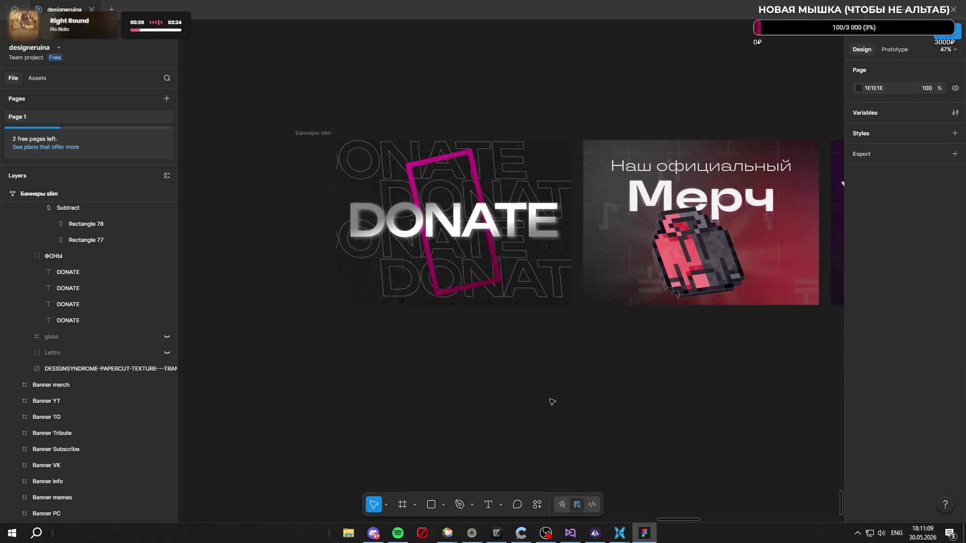
scroll(597, 354, "down", 1)
scroll(596, 286, "up", 1)
scroll(598, 201, "up", 2)
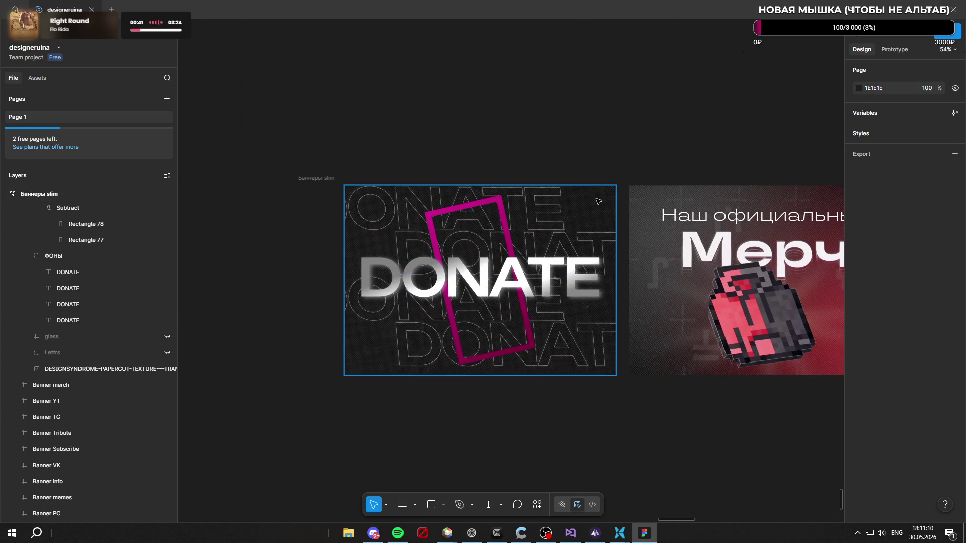
Step: Enlarge the DONATE title to font size 210 and select Banner donate for export
left_click(598, 201)
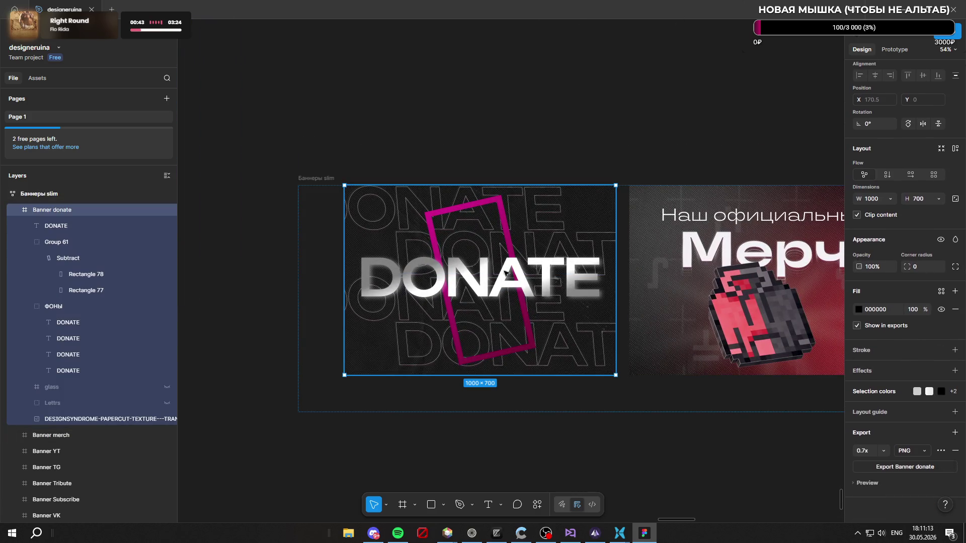
left_click(486, 280)
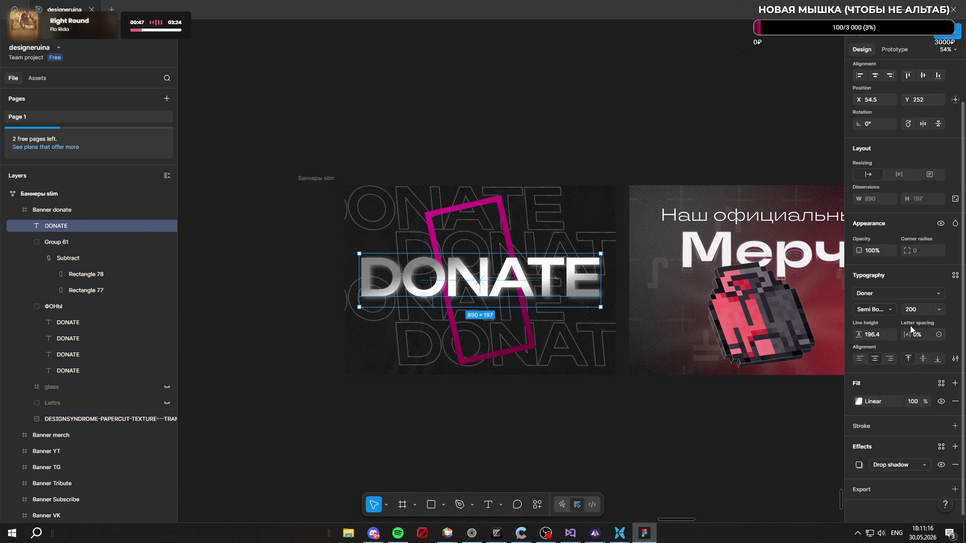
key("shift+Up")
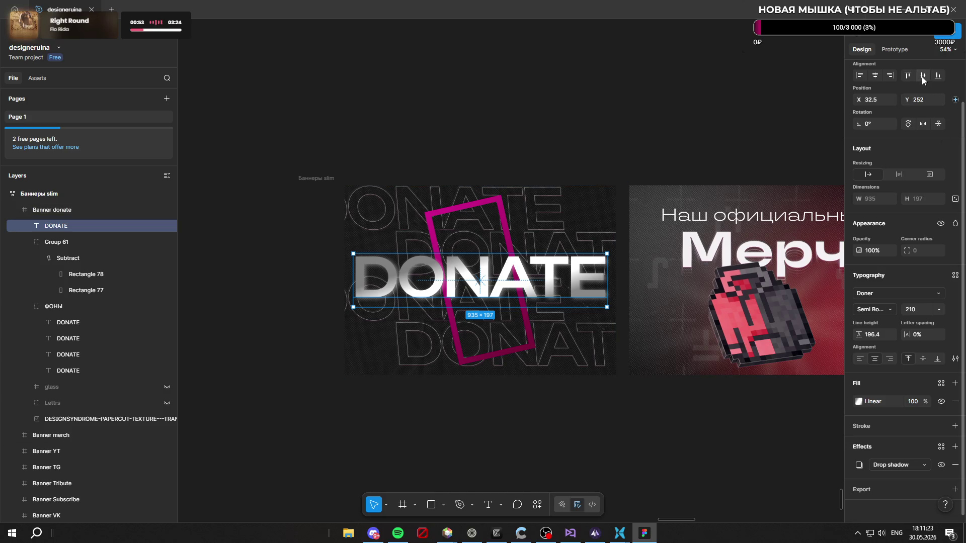
left_click(466, 464)
scroll(472, 324, "down", 3)
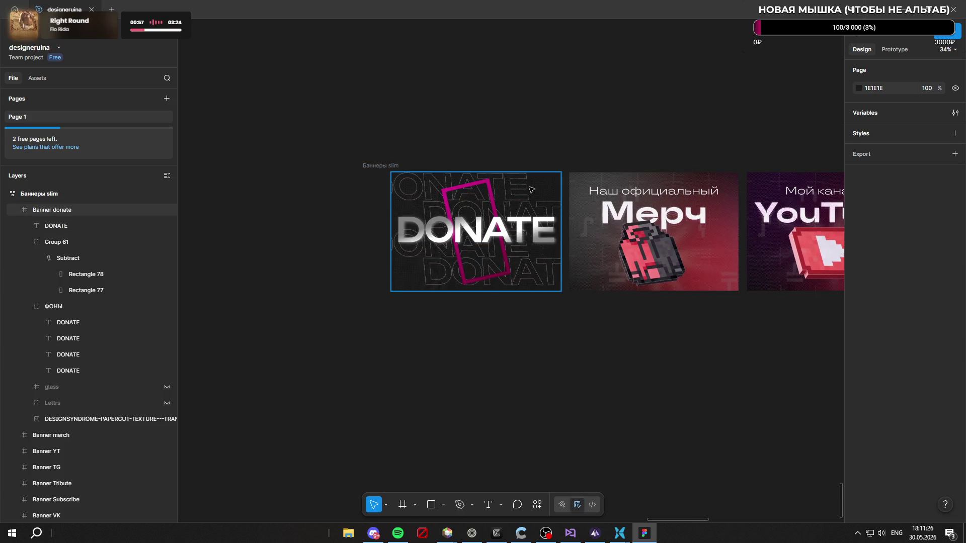
left_click(530, 190)
scroll(886, 489, "down", 2)
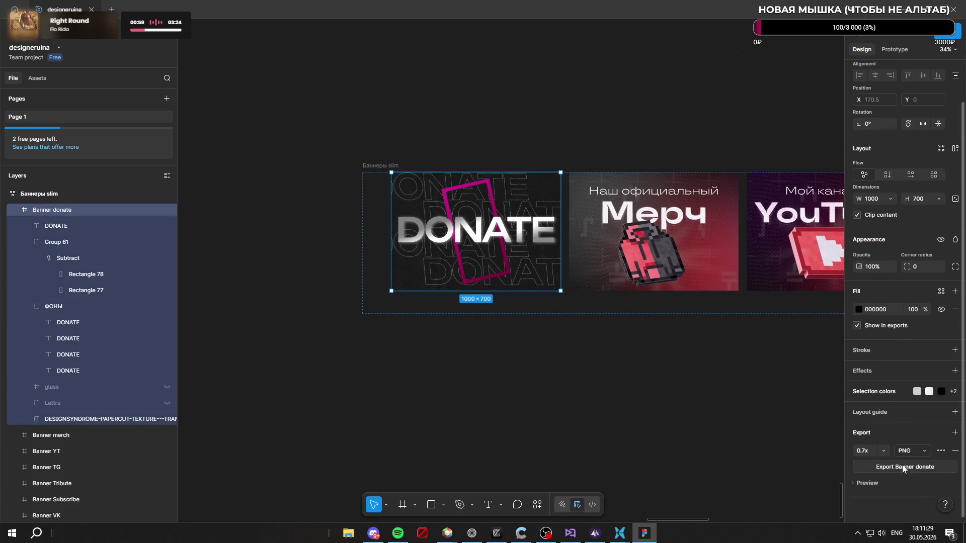
Step: Export Banner donate at 1x as Banner donate.png, overwriting the earlier file
left_click(884, 449)
left_click(879, 360)
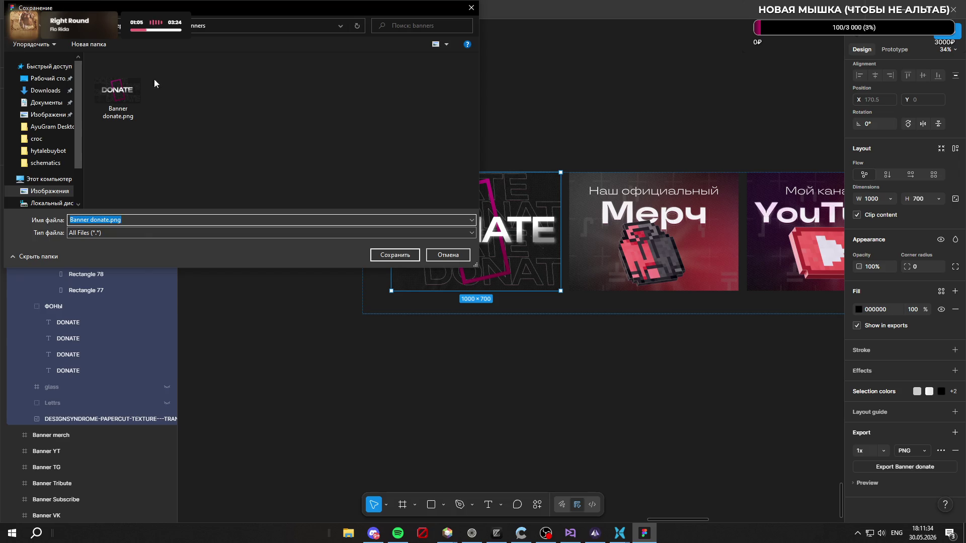
left_click(118, 91)
left_click(404, 259)
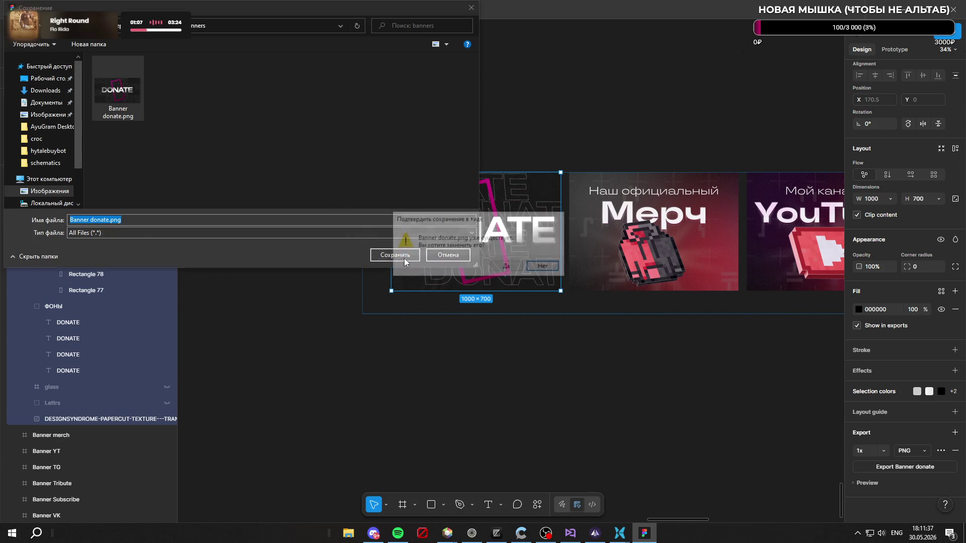
left_click(506, 267)
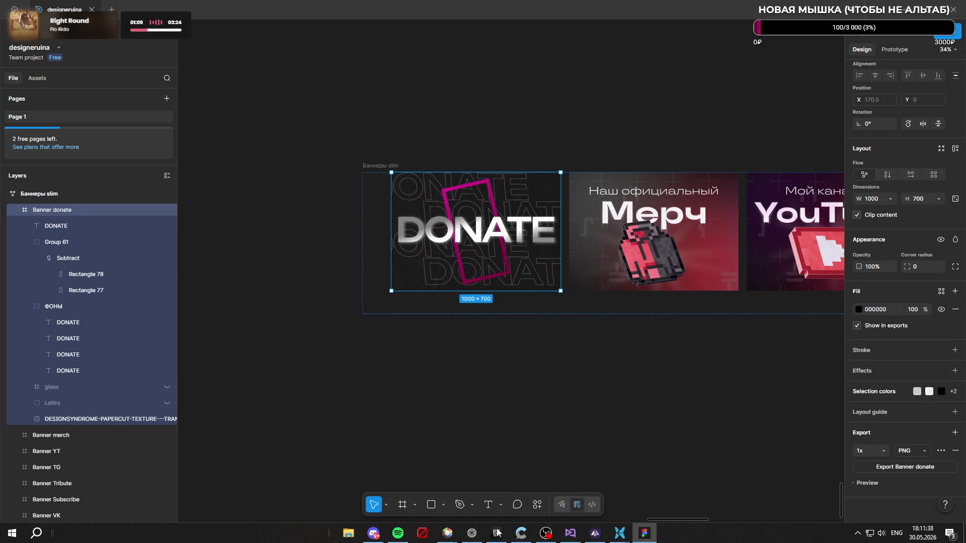
left_click(471, 533)
left_click(195, 261)
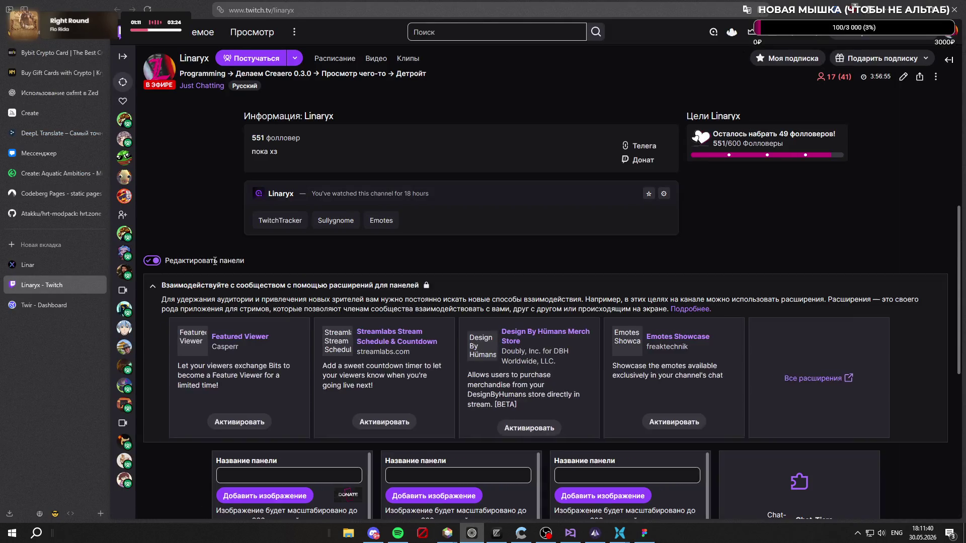
scroll(347, 265, "down", 3)
Step: Upload Banner donate.png to the first Twitch panel with a full-image crop, submit it and turn Edit Panels off
left_click(264, 240)
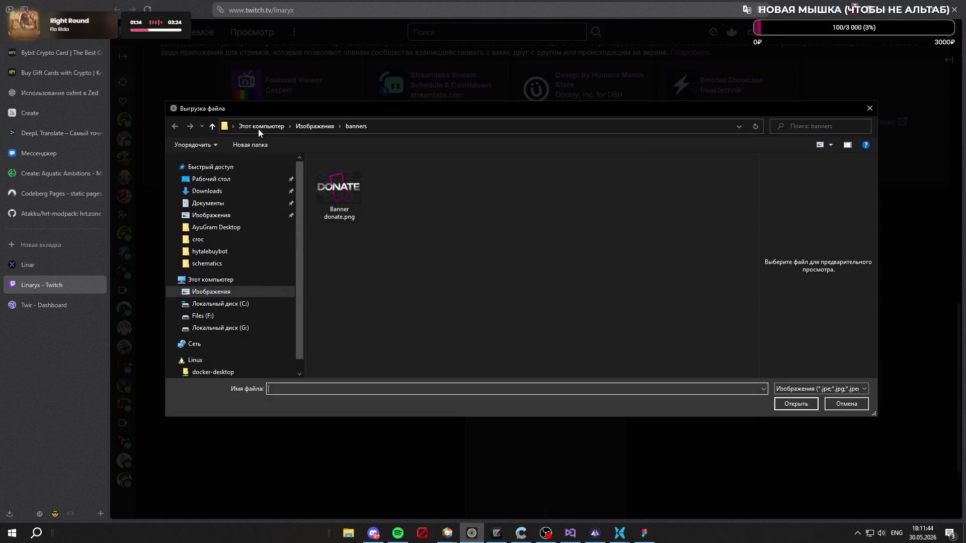
left_click(339, 189)
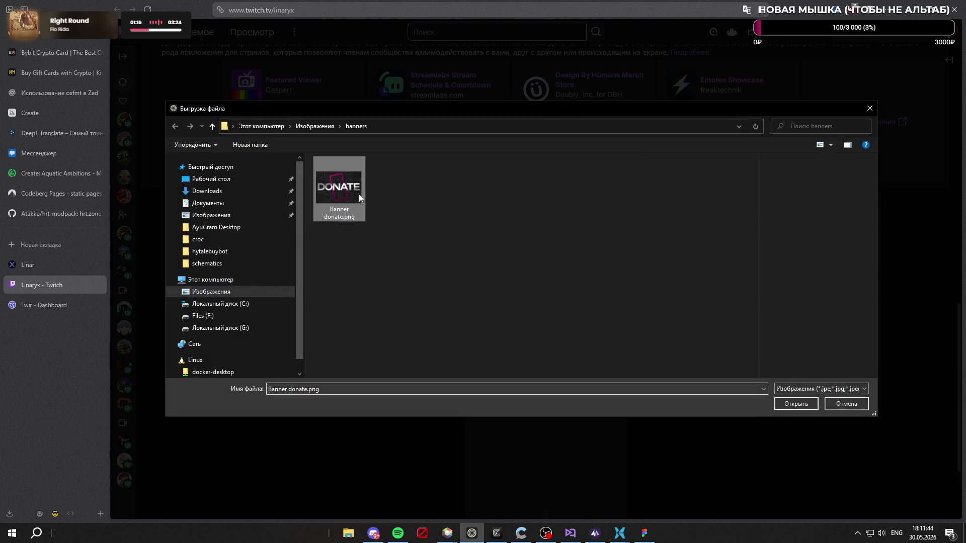
left_click(795, 403)
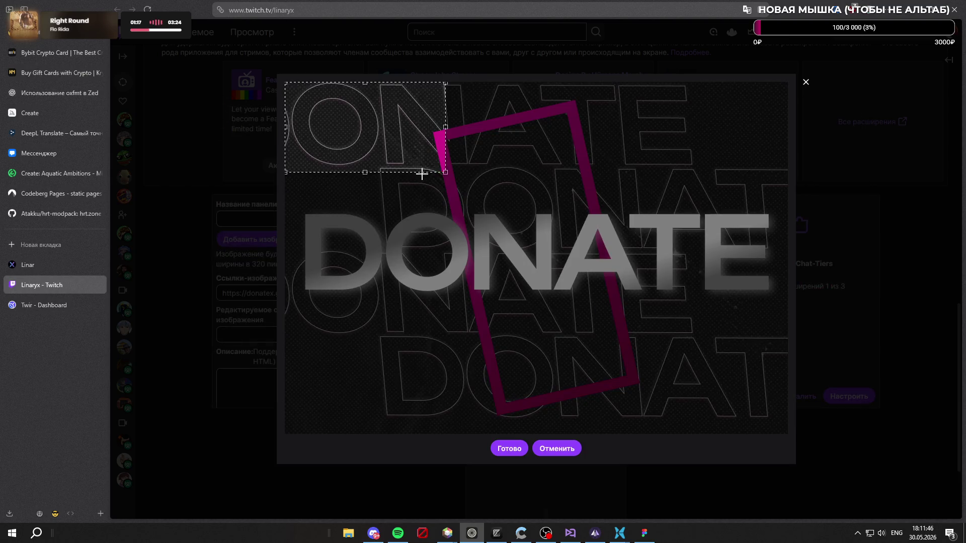
left_click_drag(445, 172, 848, 446)
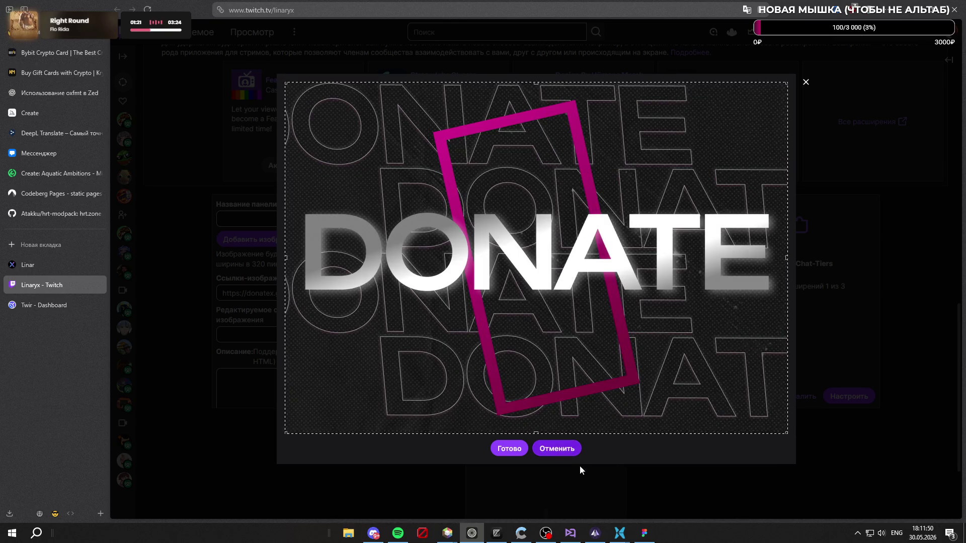
left_click(510, 448)
scroll(346, 269, "down", 2)
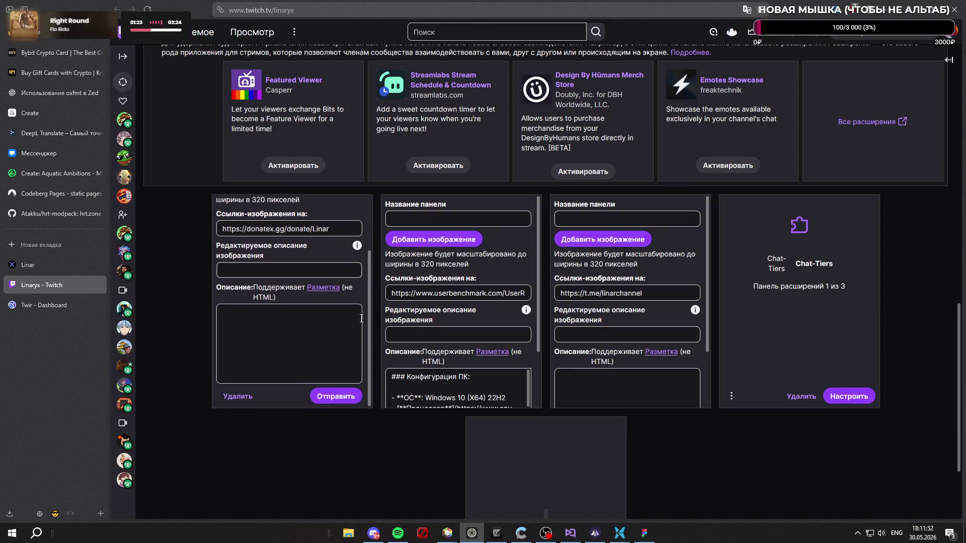
left_click(342, 397)
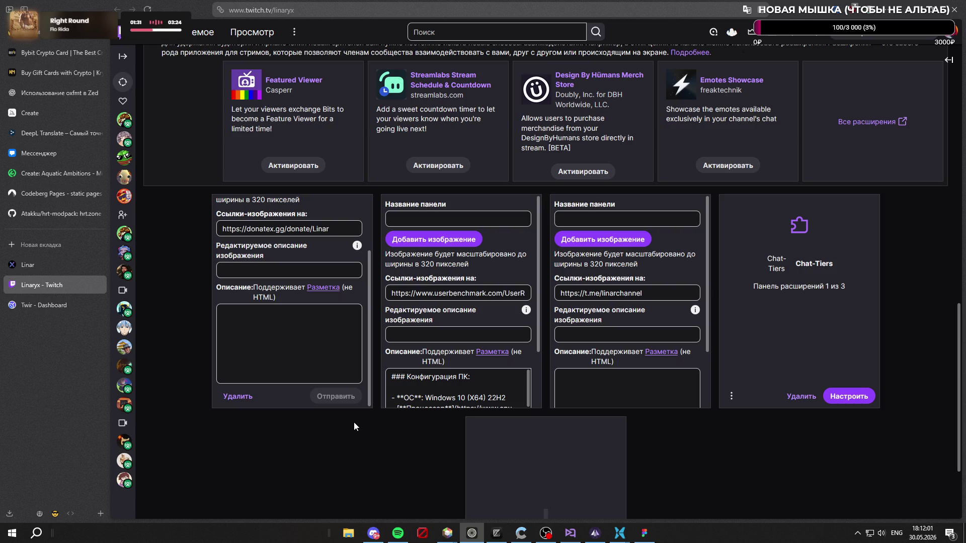
scroll(303, 340, "up", 2)
scroll(176, 225, "up", 5)
left_click(154, 415)
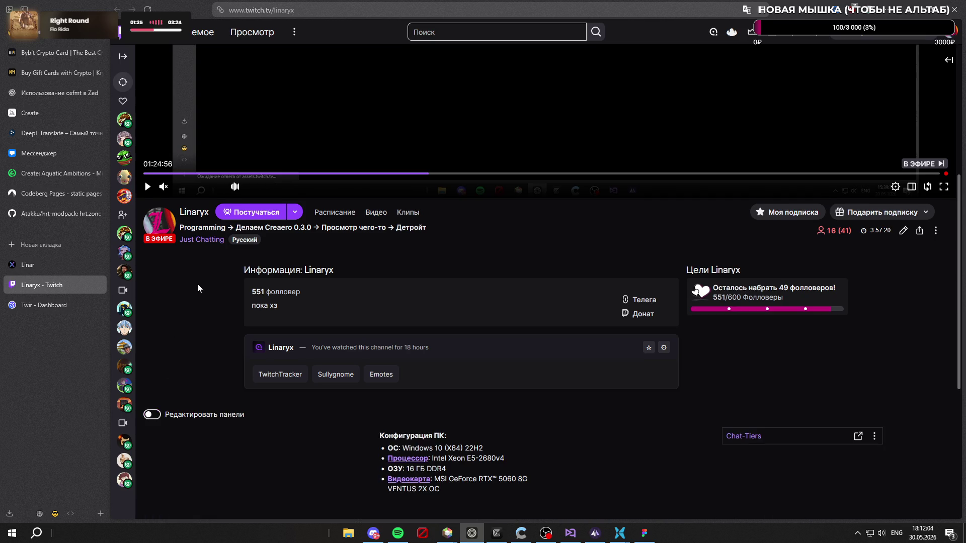
scroll(197, 285, "down", 2)
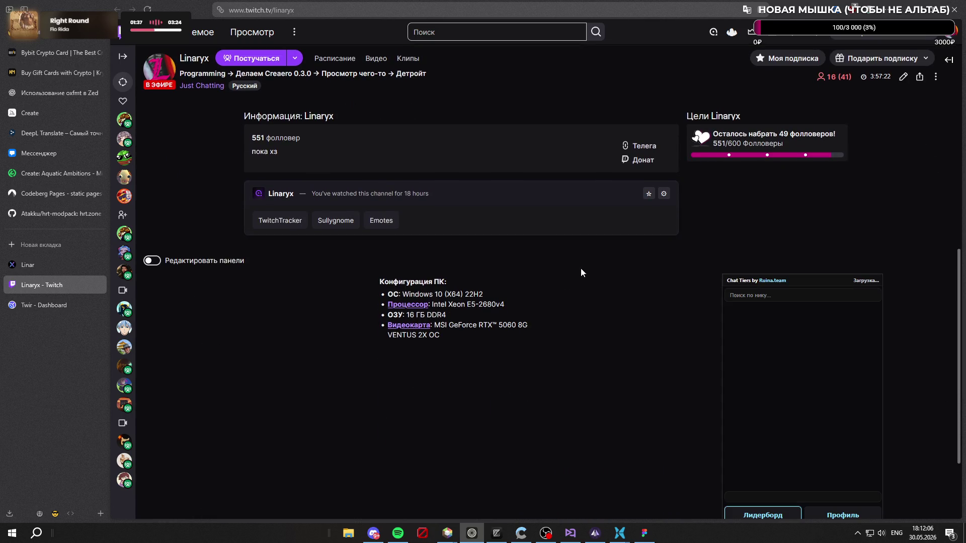
scroll(547, 251, "down", 2)
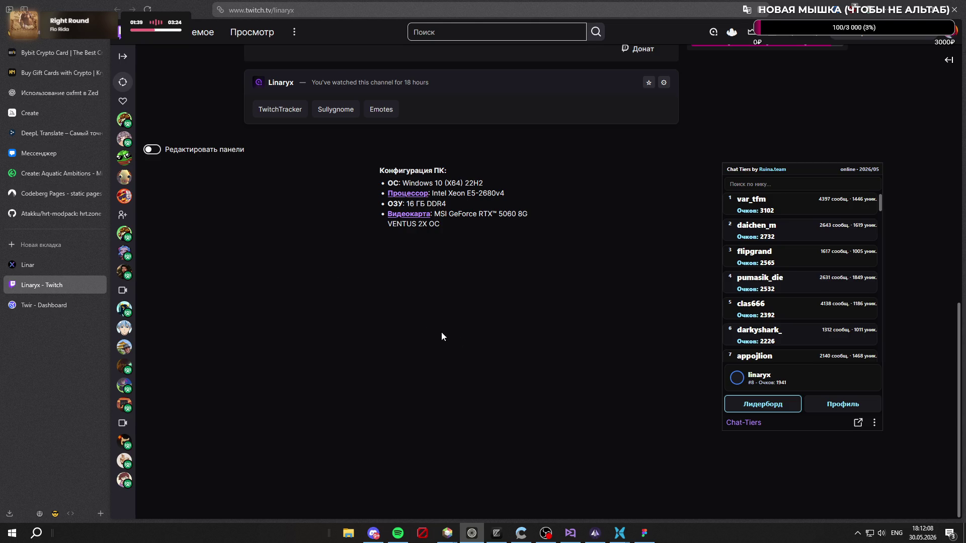
scroll(524, 350, "up", 2)
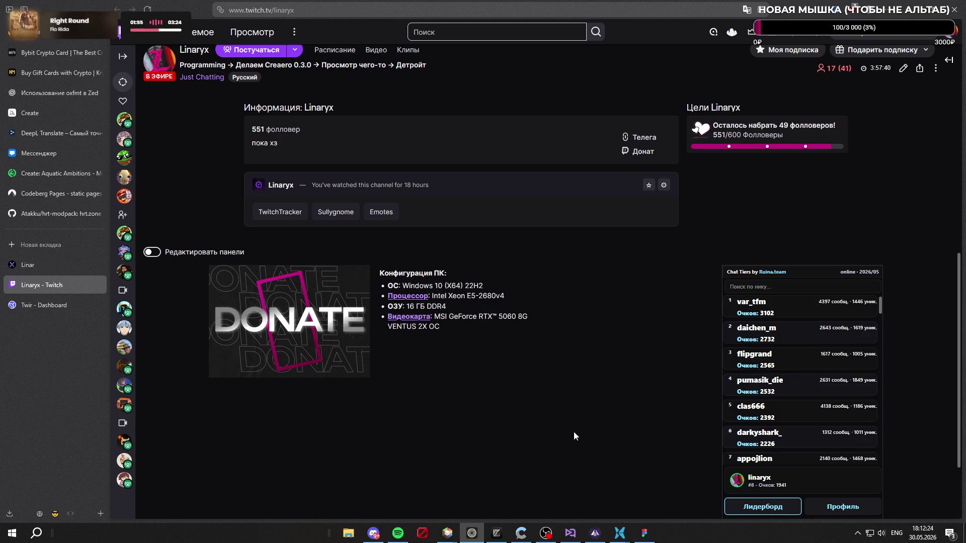
Step: Return to the Figma banner file from the taskbar after checking the Twitch panel
left_click(644, 532)
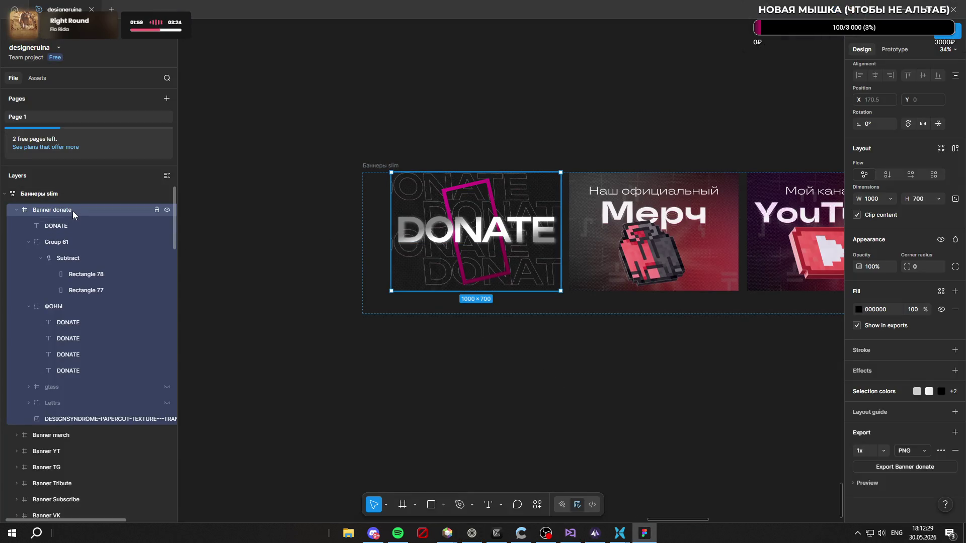
Step: Duplicate Banner donate and reshape the Баннеры slim frame to 6308×2313 so banners wrap into two rows
key("ctrl+d")
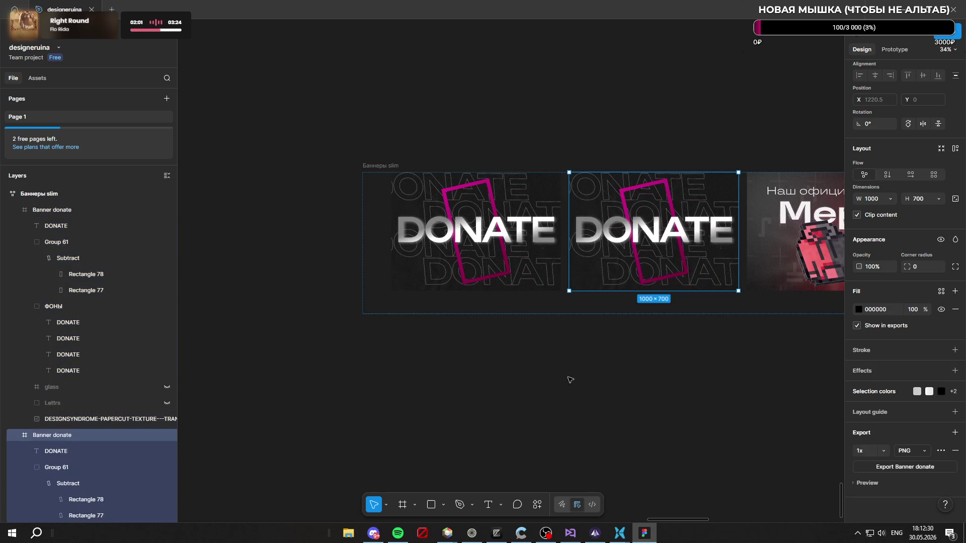
scroll(579, 202, "down", 2)
scroll(578, 202, "up", 2)
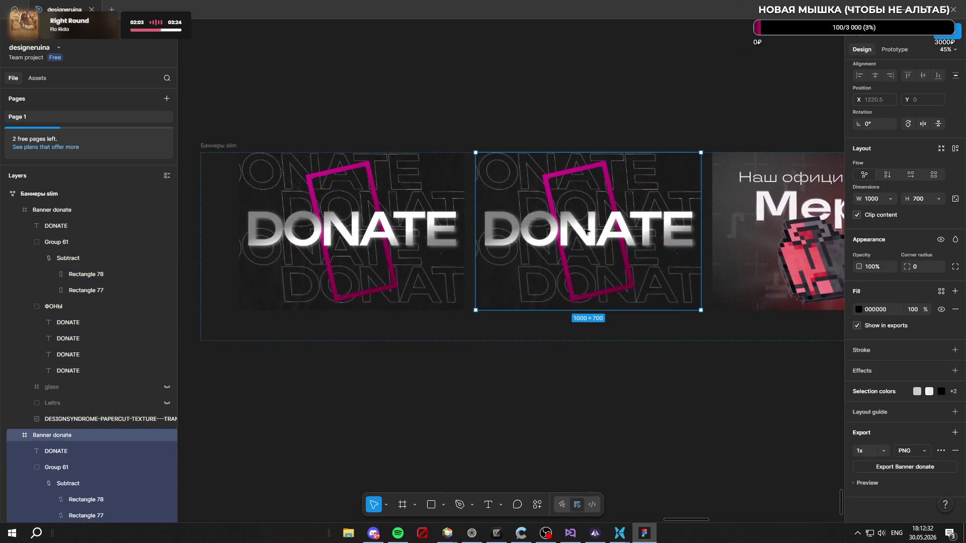
scroll(575, 219, "up", 3)
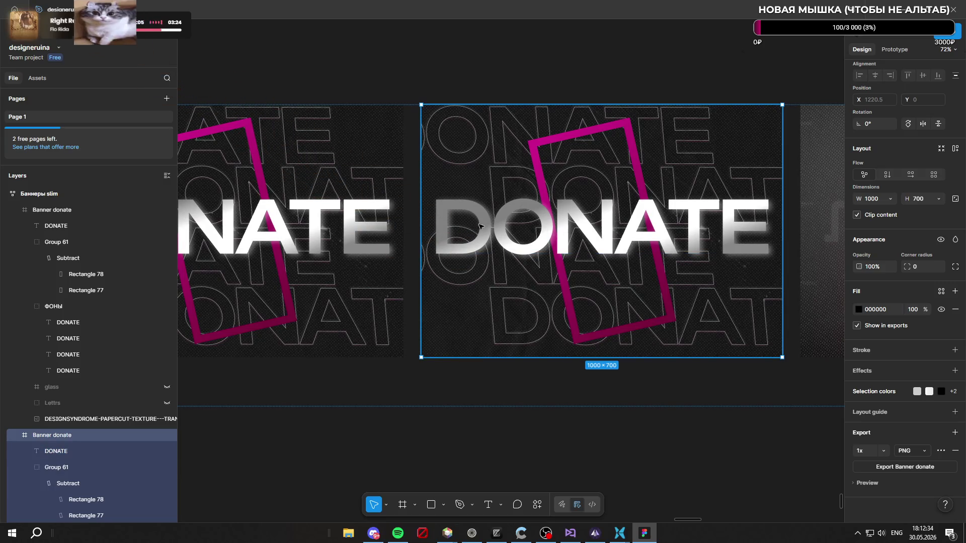
scroll(396, 212, "down", 3)
scroll(396, 211, "up", 1)
scroll(397, 212, "down", 3)
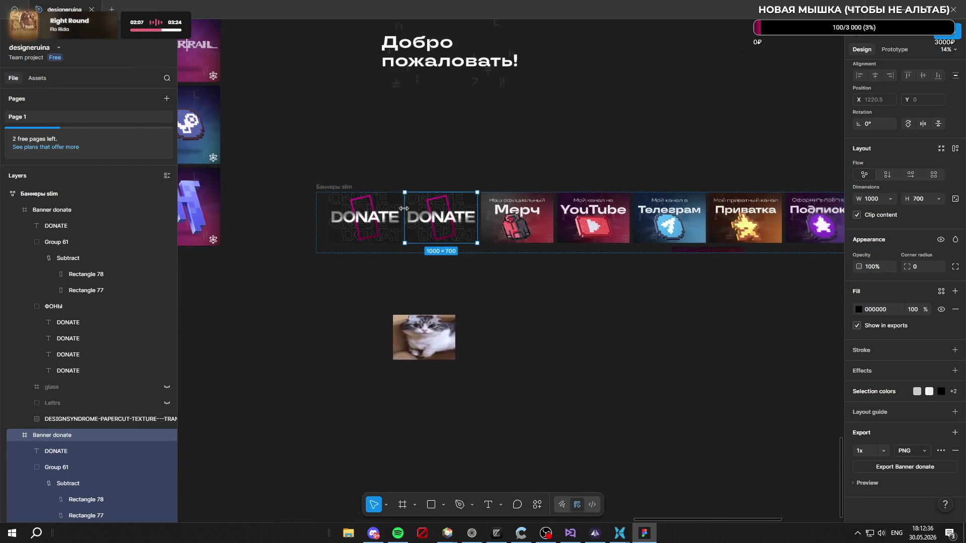
scroll(397, 212, "down", 2)
scroll(693, 213, "up", 1)
scroll(693, 214, "up", 3)
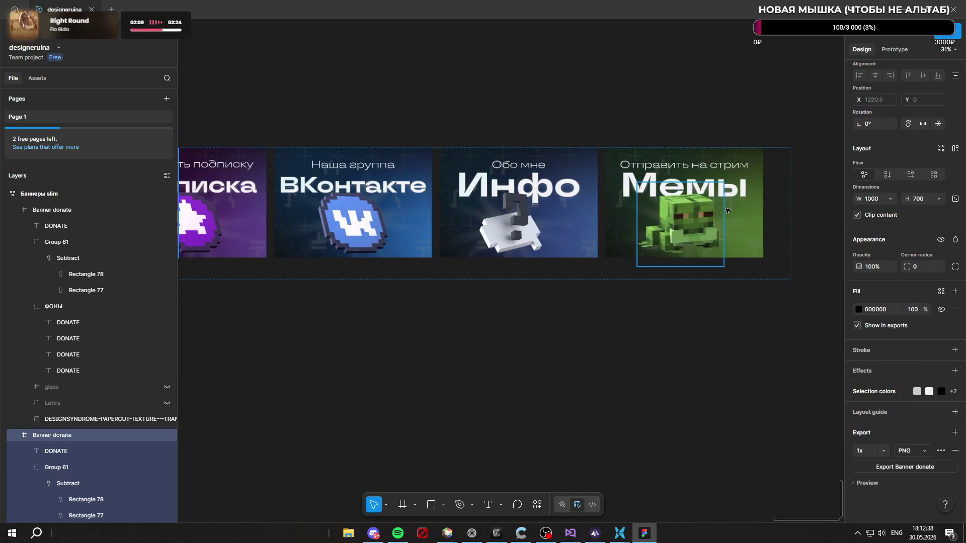
scroll(755, 250, "down", 3)
scroll(783, 236, "down", 2)
scroll(782, 236, "down", 2)
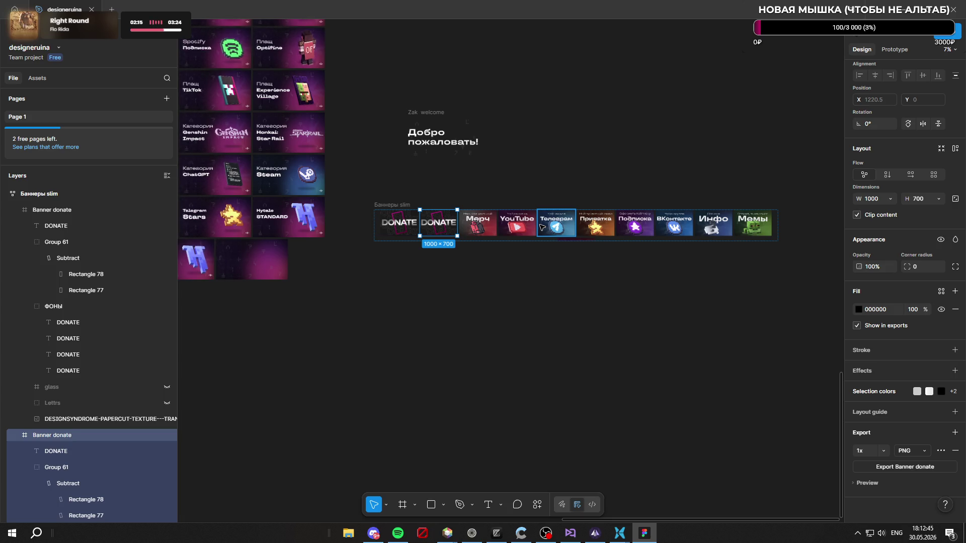
left_click(71, 193)
mouse_move(801, 251)
left_mouse_down()
mouse_move(662, 312)
mouse_move(610, 296)
left_mouse_up()
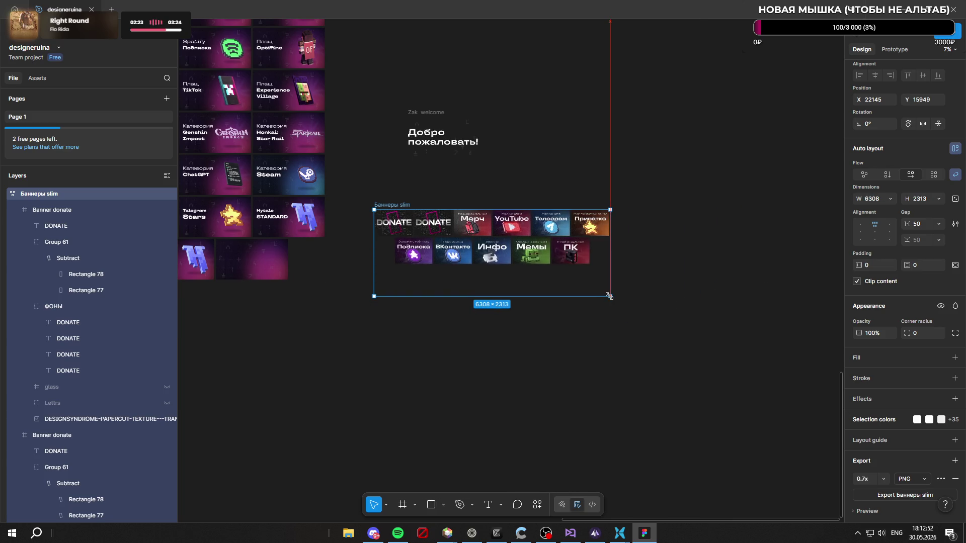
scroll(362, 223, "up", 5)
scroll(321, 218, "up", 5)
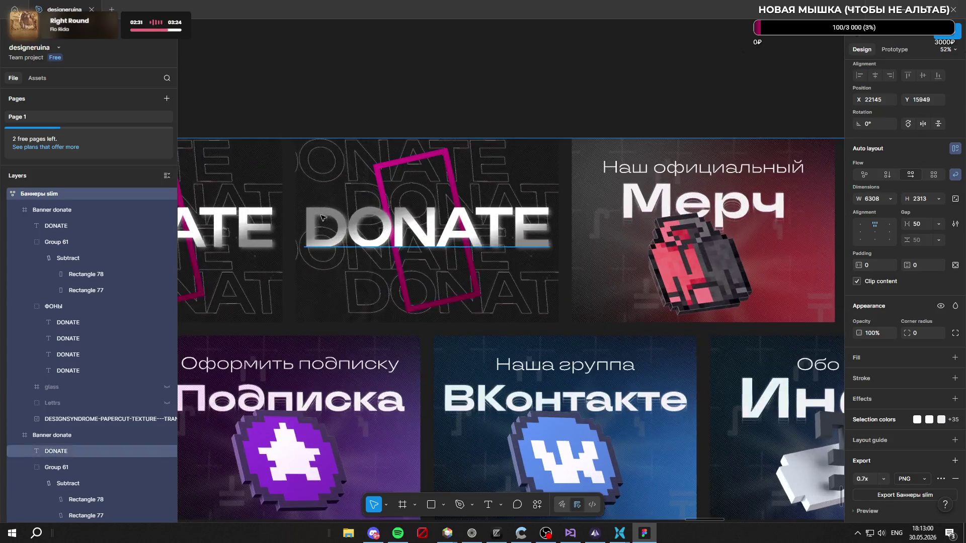
scroll(320, 218, "up", 2)
Step: Retype the duplicate banner's heading as TELEGRAM and shrink its font size to about 159
double_click(443, 231)
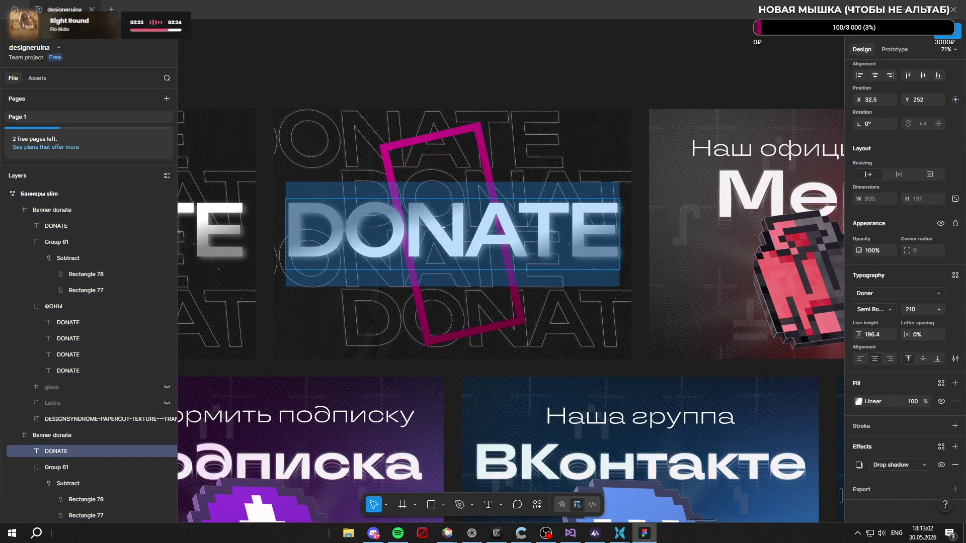
type("TELE")
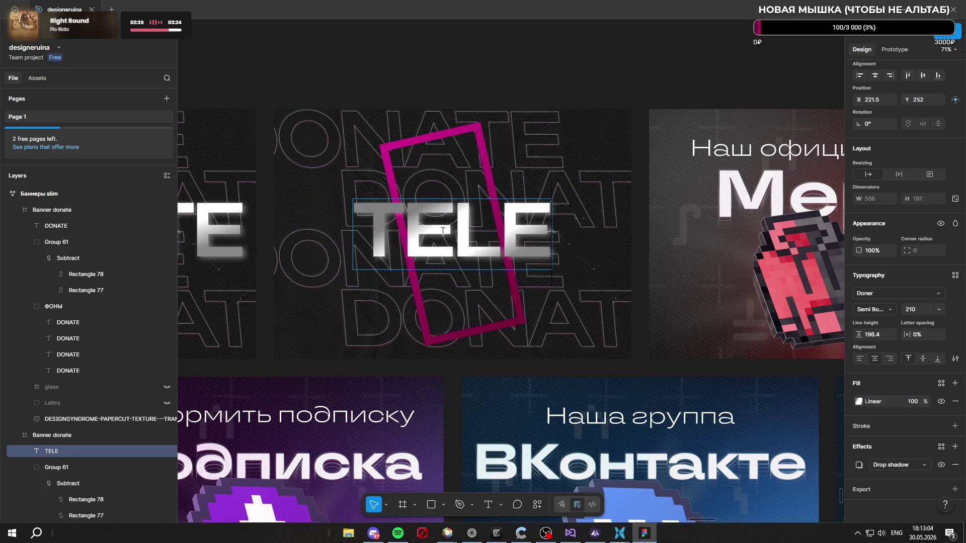
type("GRA")
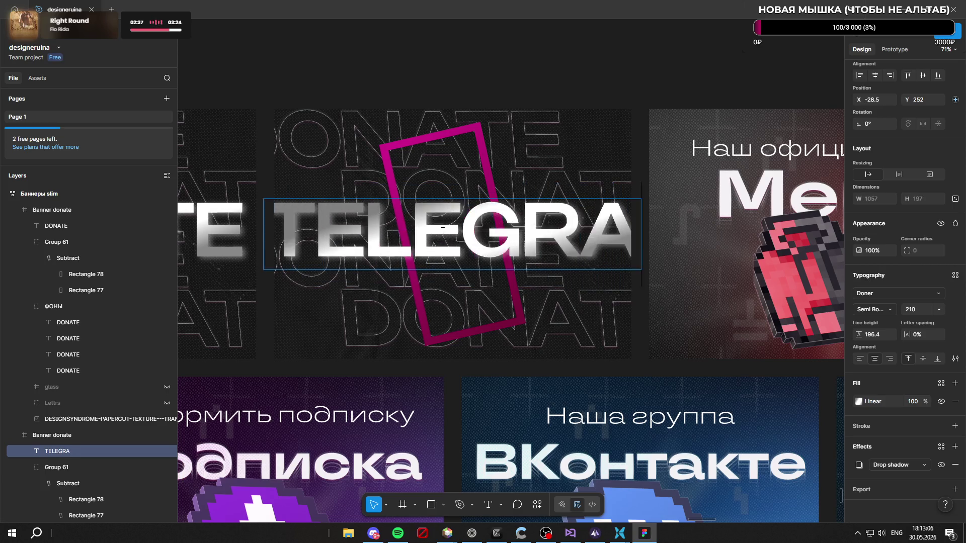
type("M")
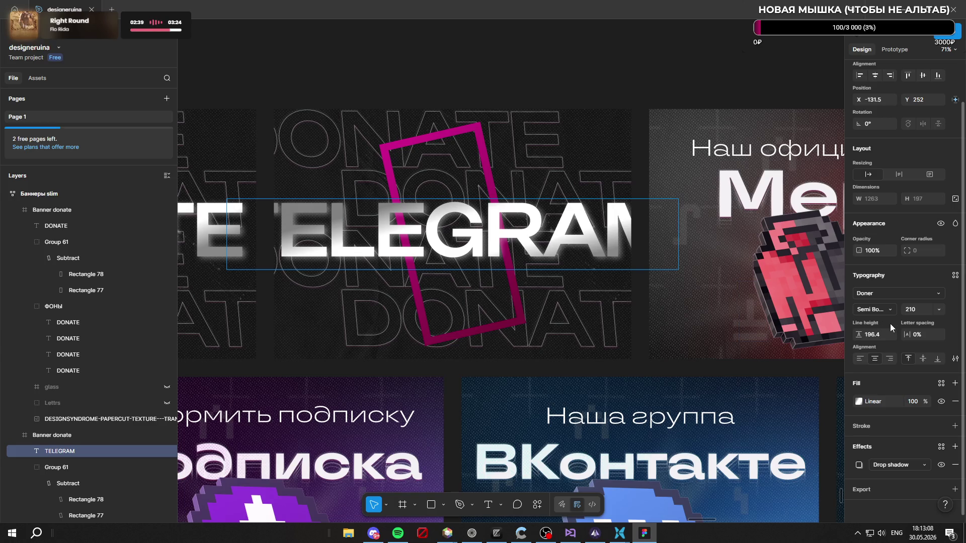
key("ctrl+a")
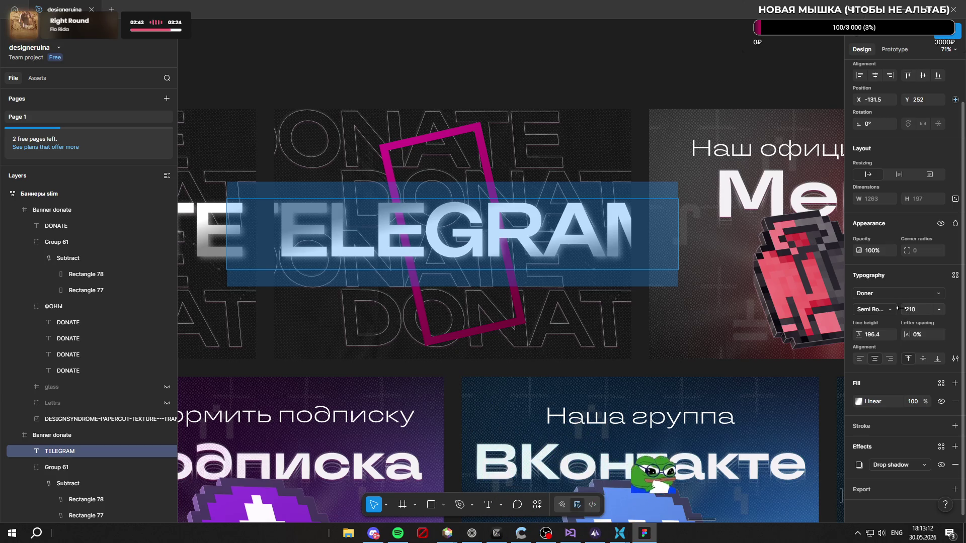
mouse_move(901, 308)
left_mouse_down()
mouse_move(836, 304)
mouse_move(851, 303)
left_mouse_up()
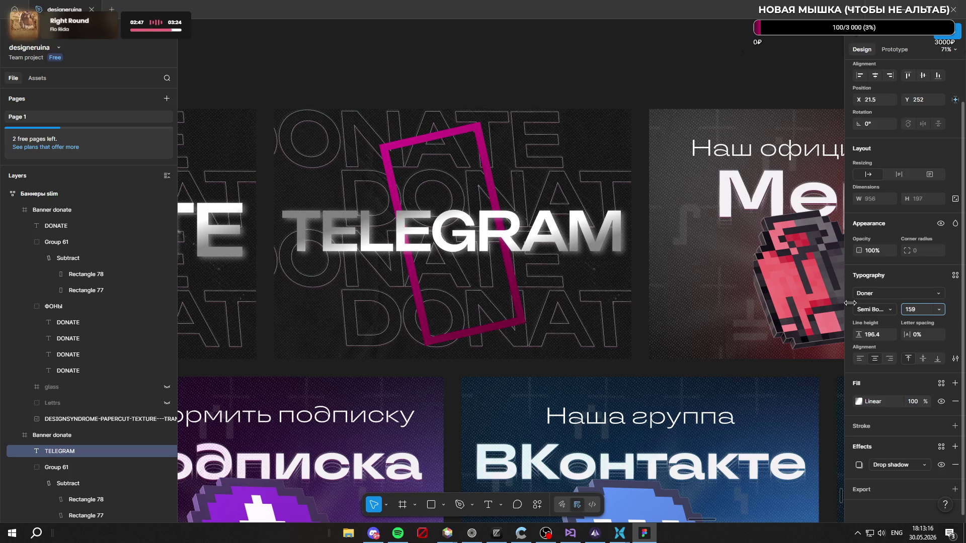
scroll(502, 161, "down", 5, "ctrl")
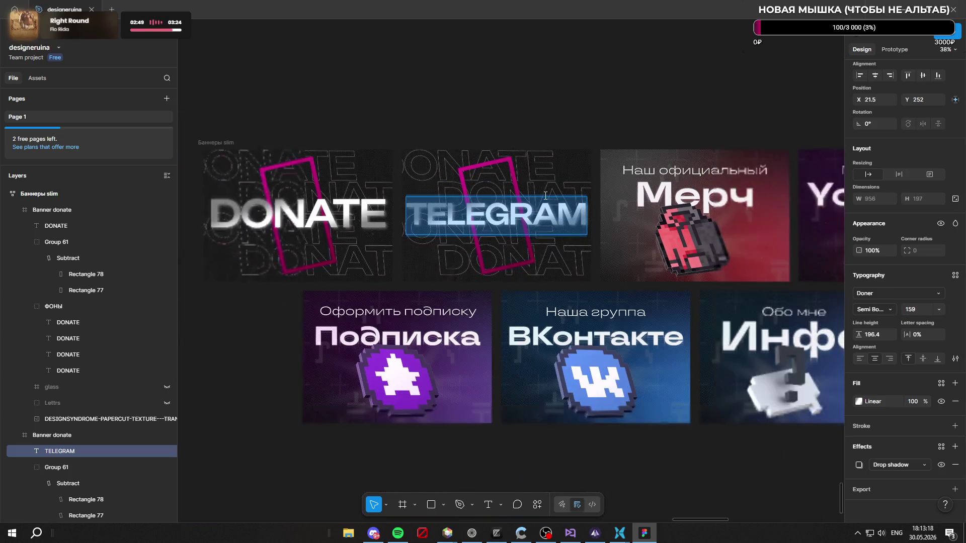
scroll(502, 161, "up", 4, "ctrl")
scroll(88, 390, "down", 2)
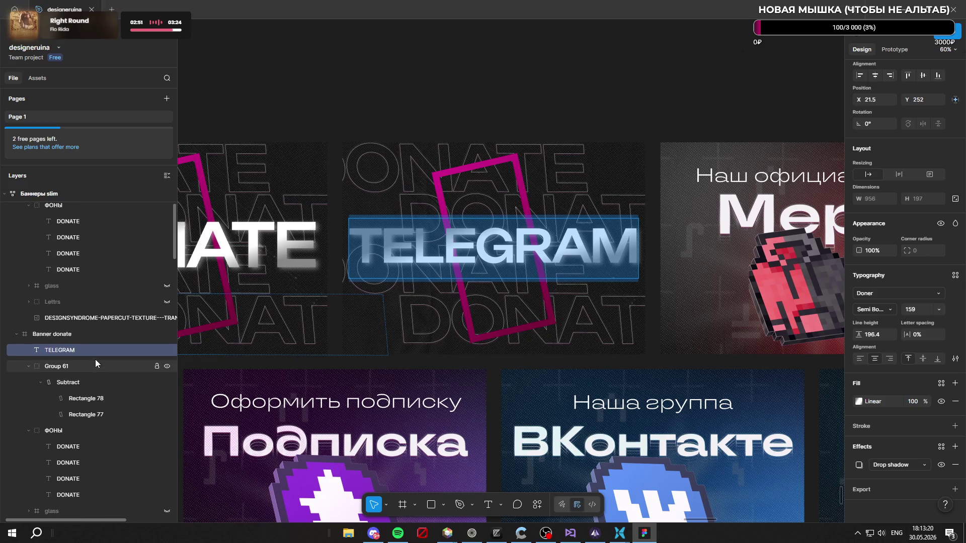
scroll(95, 359, "down", 3)
Step: Select the four DONATE background text layers and clear the bottom one for retyping
left_click(91, 297)
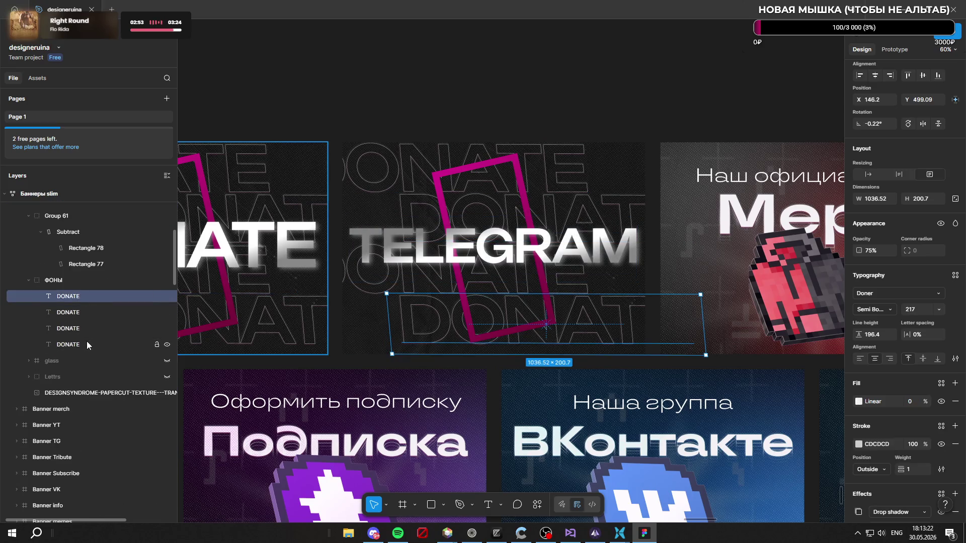
left_click(85, 345, "shift")
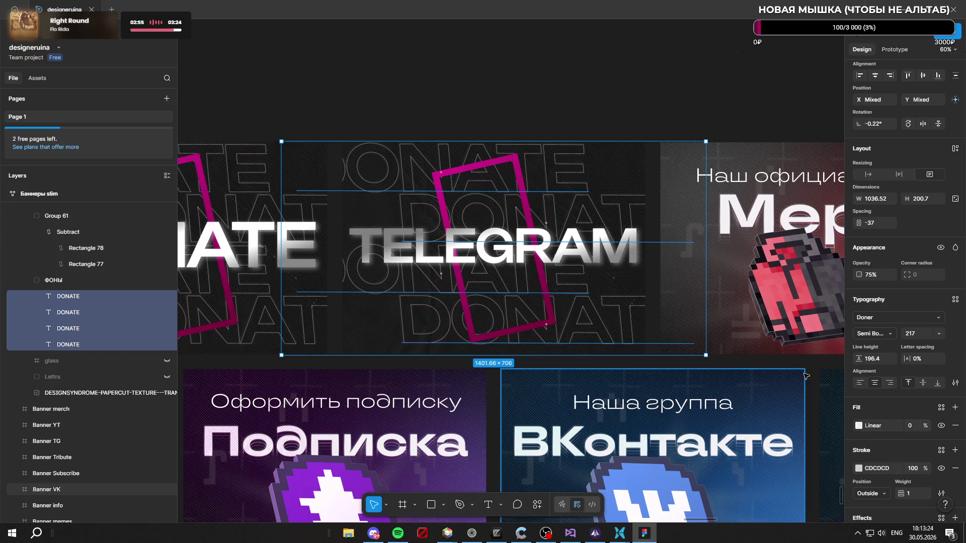
double_click(595, 325)
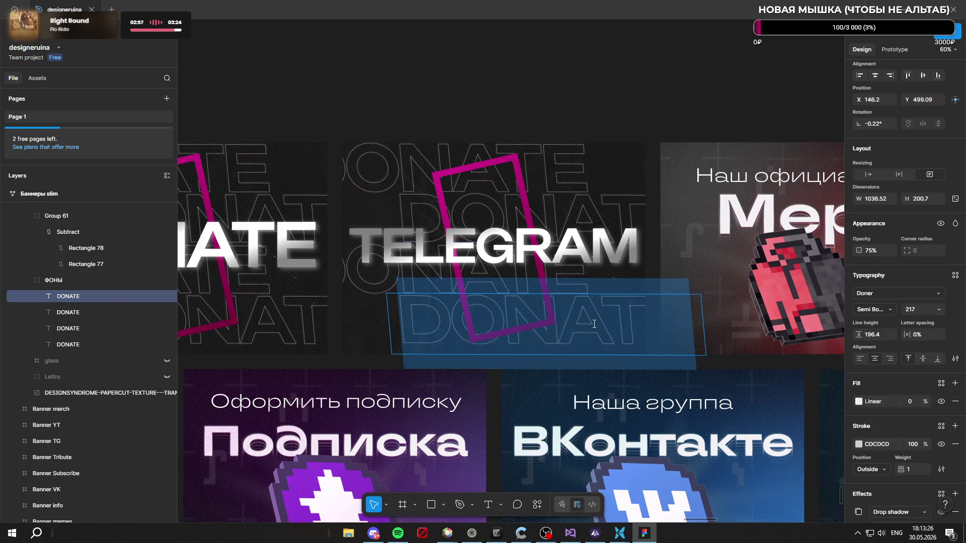
left_click(89, 315, "shift")
left_click(96, 344, "shift")
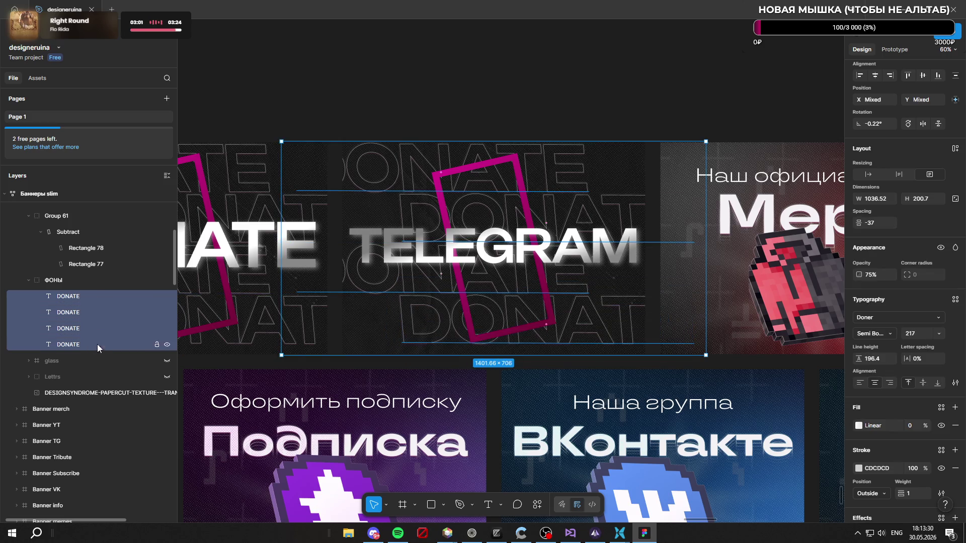
double_click(594, 324)
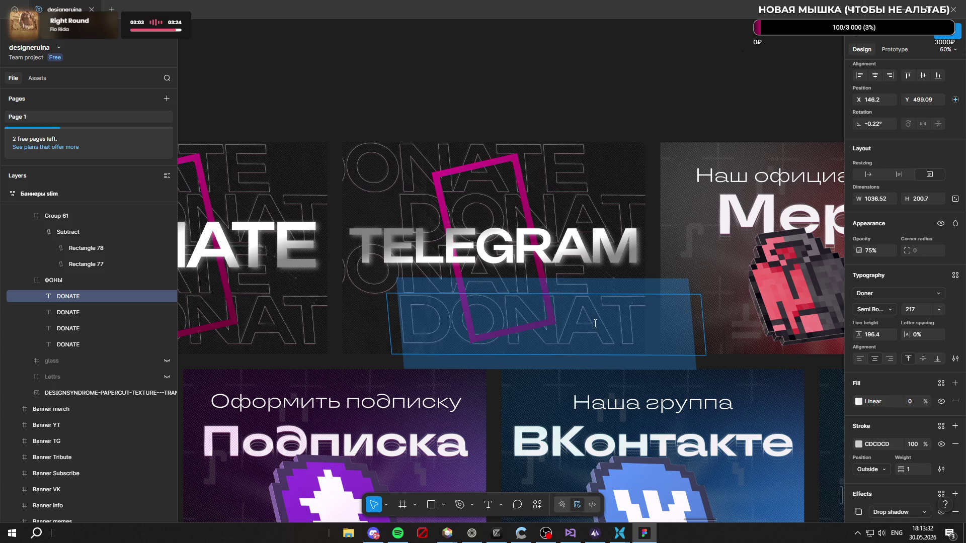
key("BackSpace")
type("TELEGRAM")
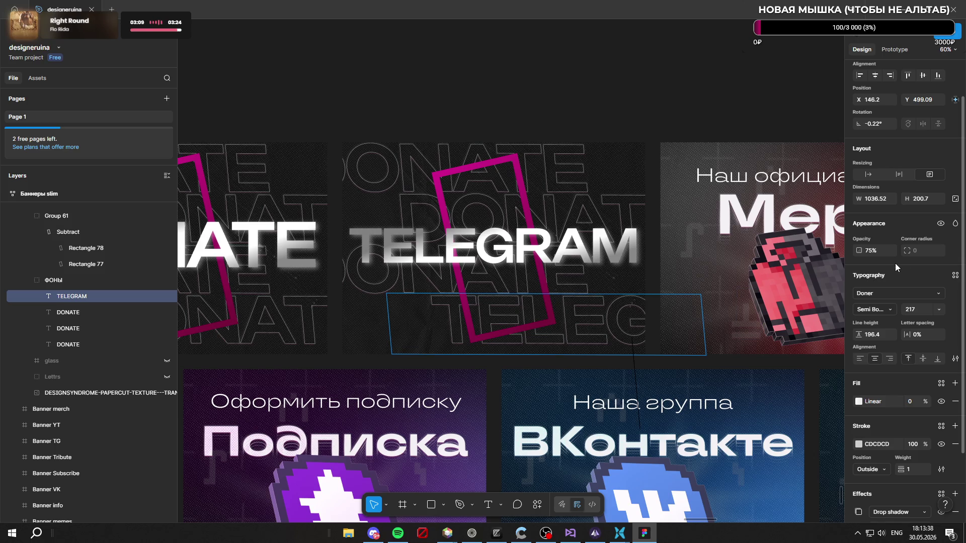
scroll(902, 344, "down", 2)
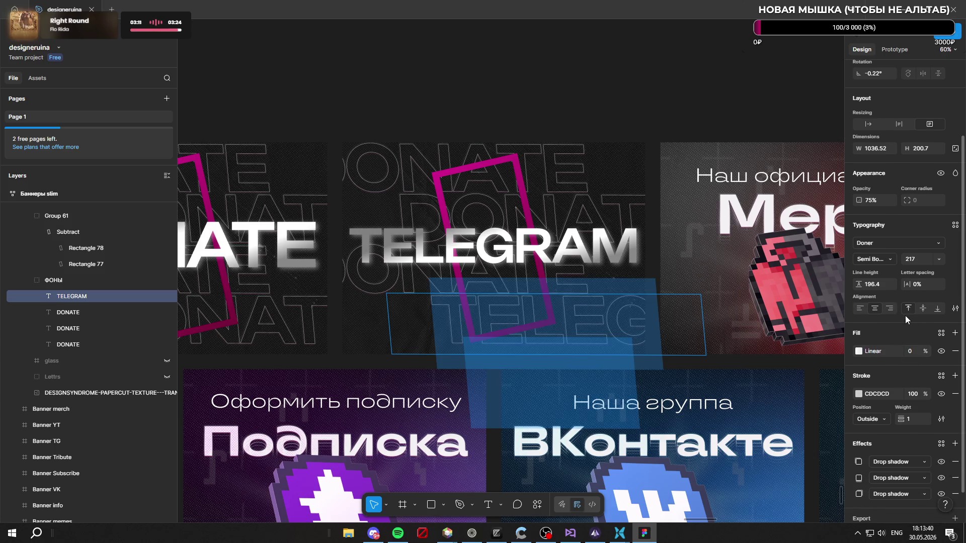
scroll(906, 320, "up", 1)
scroll(917, 330, "up", 2)
Step: Shrink the background text's font size, then back out leaving the DONATE text restored
mouse_move(899, 326)
left_mouse_down()
mouse_move(842, 328)
mouse_move(851, 328)
left_mouse_up()
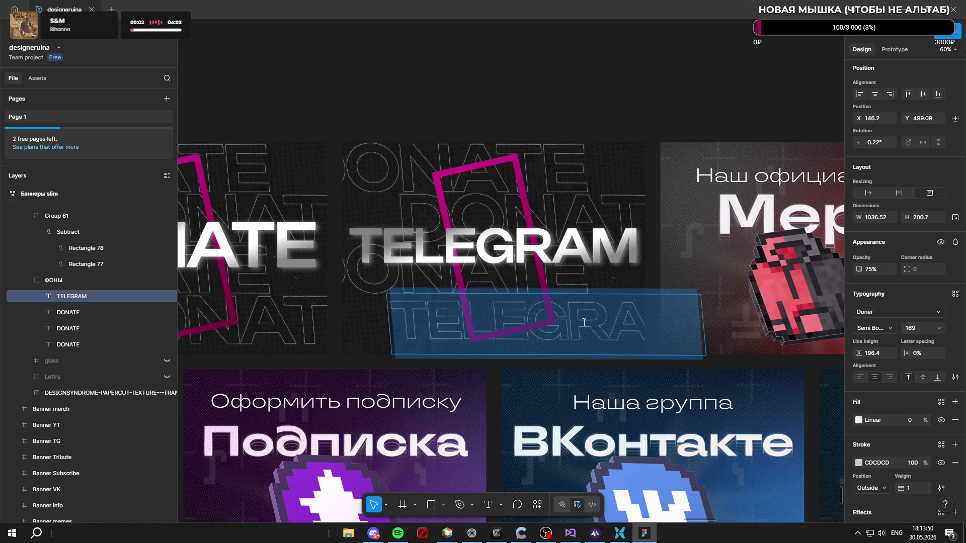
left_click(645, 99)
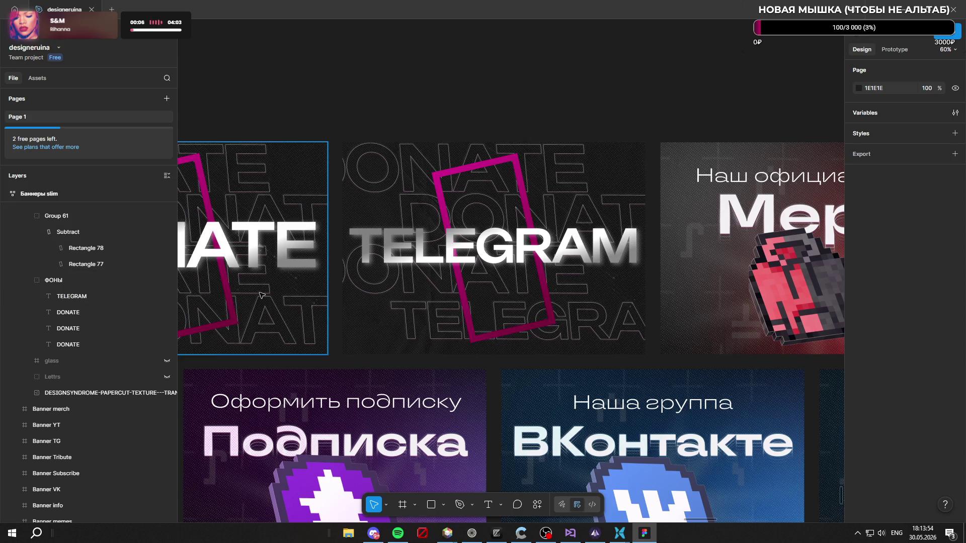
left_click(90, 298)
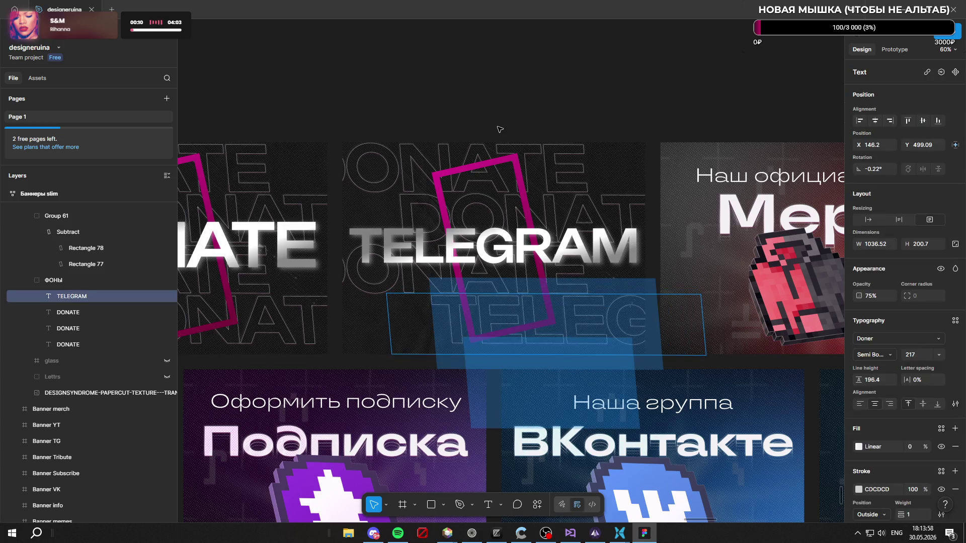
key("BackSpace")
type("DONATE")
key("Escape")
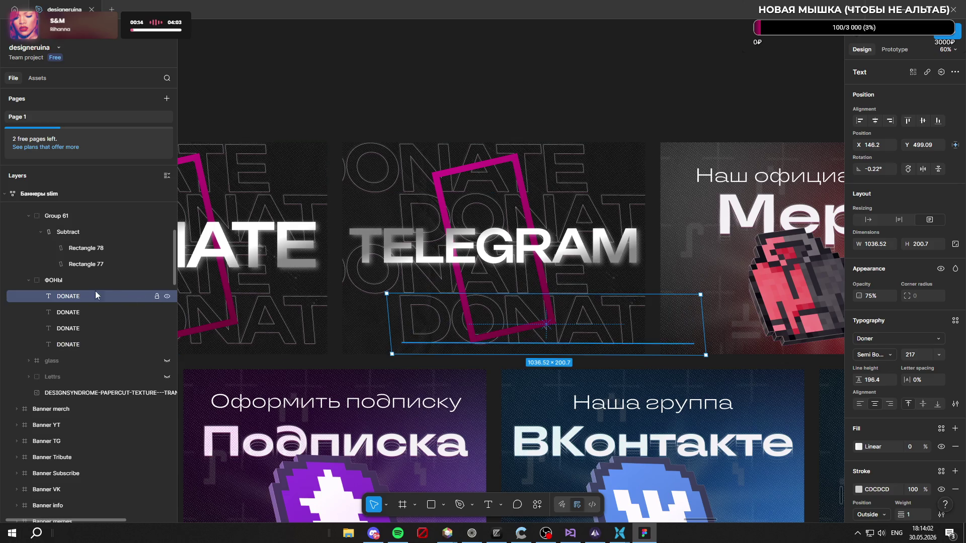
Step: Reselect all four outlined DONATE background texts together from the ФОНЫ group
left_click(96, 279)
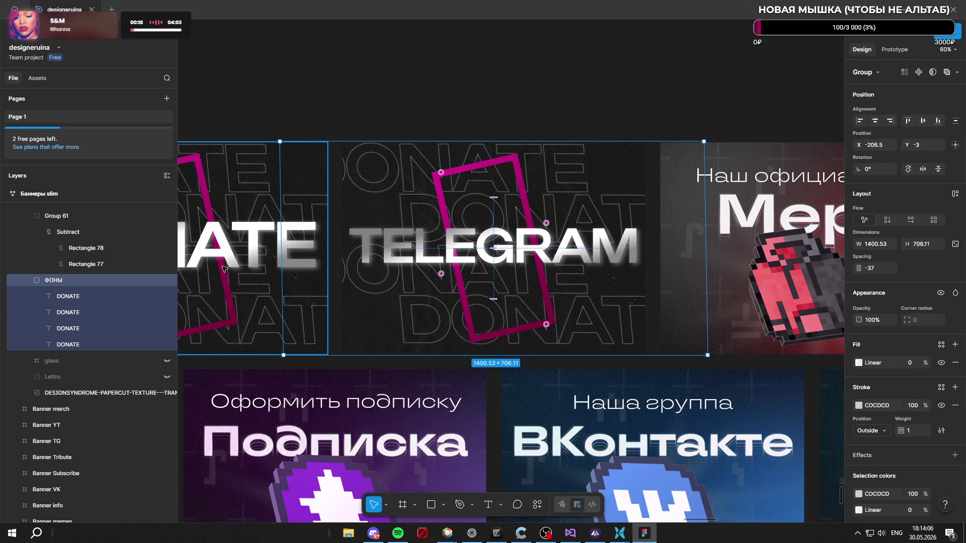
left_click(82, 295)
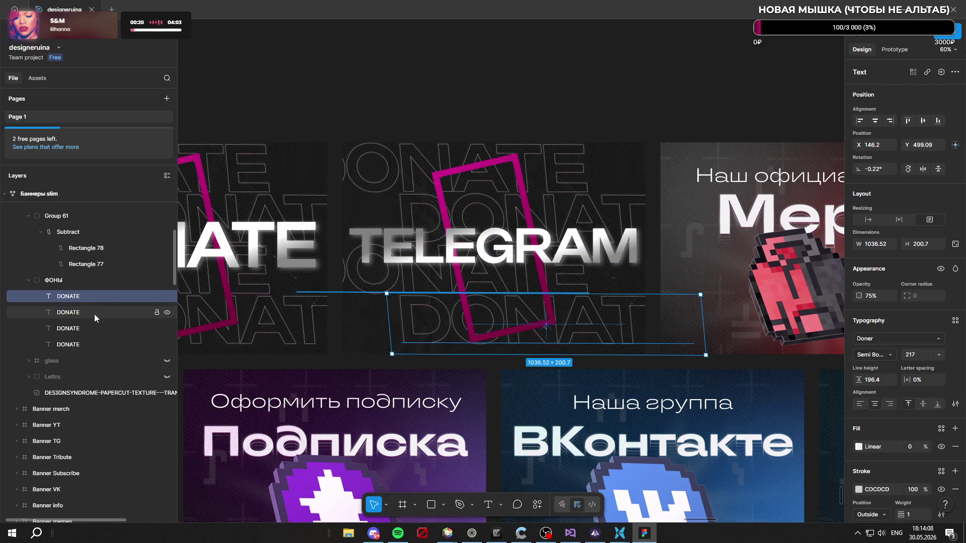
left_click(92, 343, "shift")
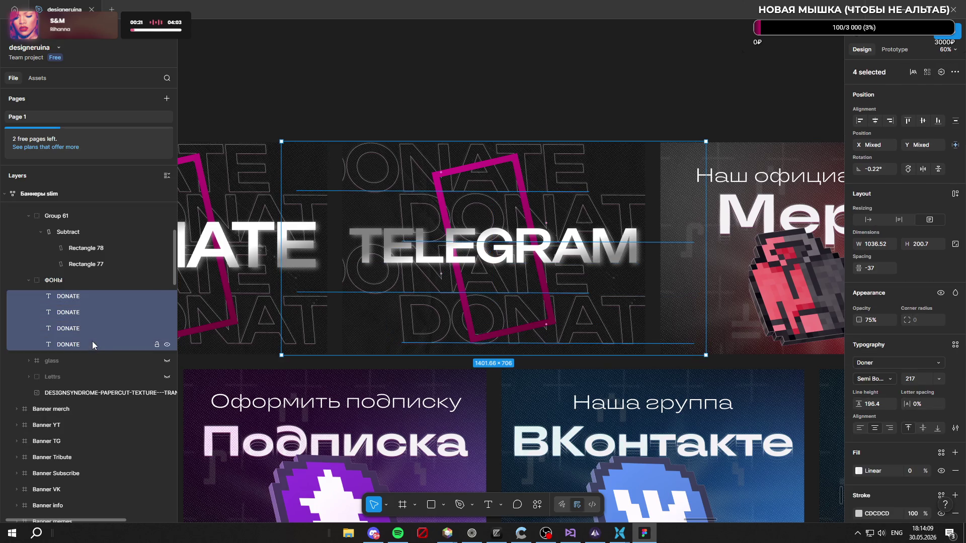
left_click(580, 327)
left_click(117, 312)
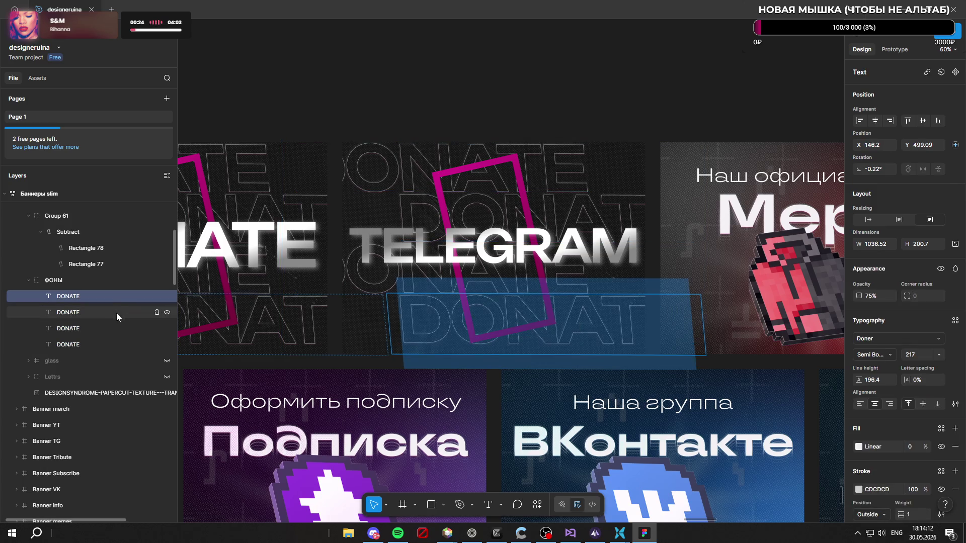
left_click(104, 340, "shift")
left_click(604, 330, "shift")
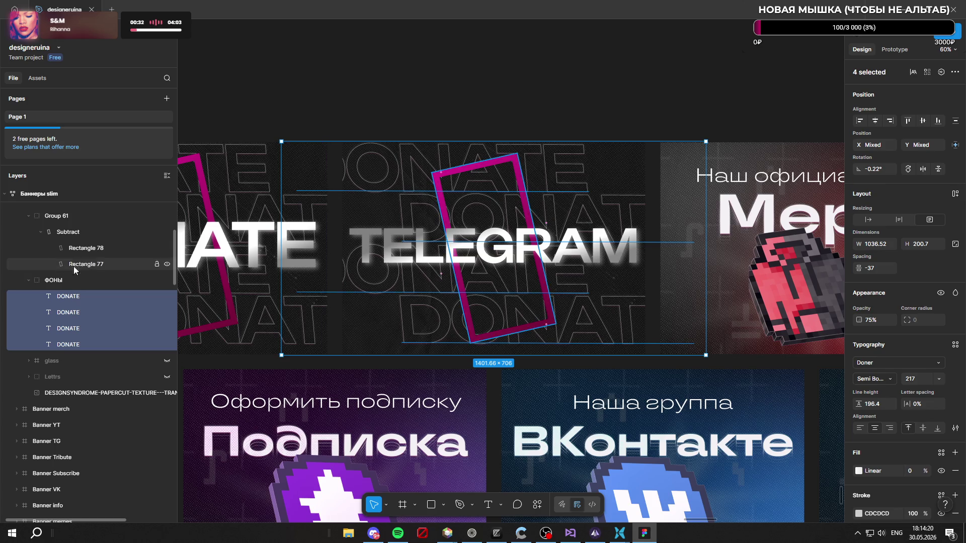
scroll(86, 268, "up", 2)
Step: Recolour both stops of the Subtract frame's linear gradient from magenta to blue/cyan
left_click(100, 363)
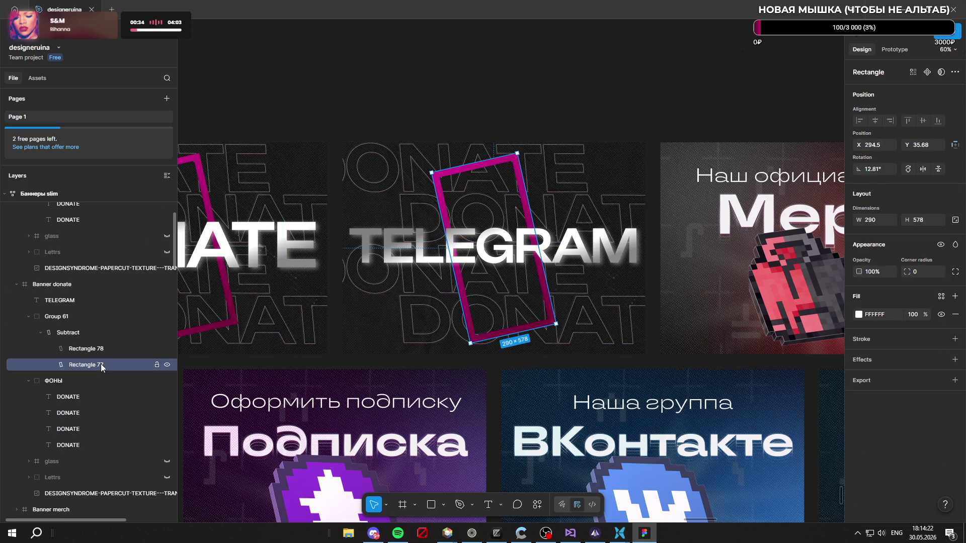
left_click(104, 331)
left_click(859, 315)
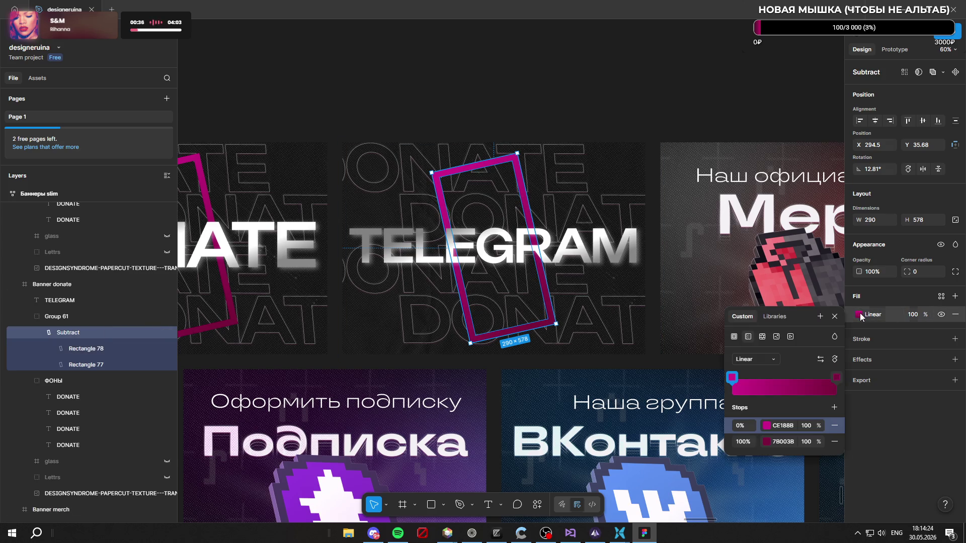
left_click(733, 379)
left_click_drag(702, 411, 678, 411)
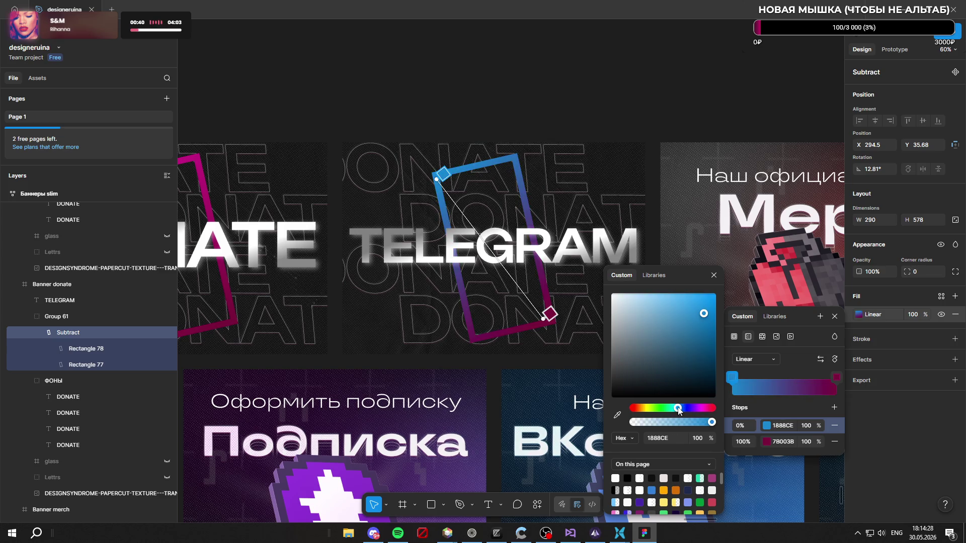
left_click(837, 377)
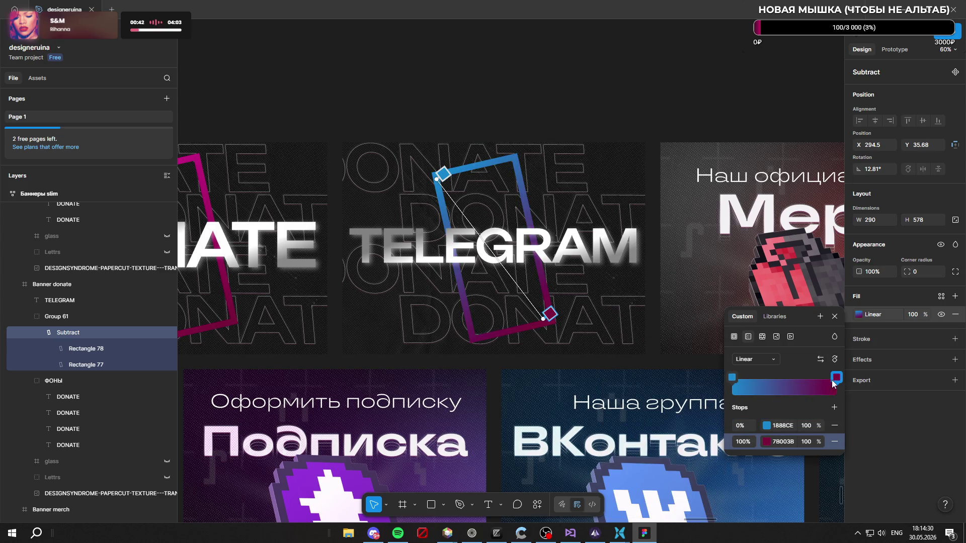
left_click(835, 381)
left_click_drag(681, 409, 681, 411)
key("Escape")
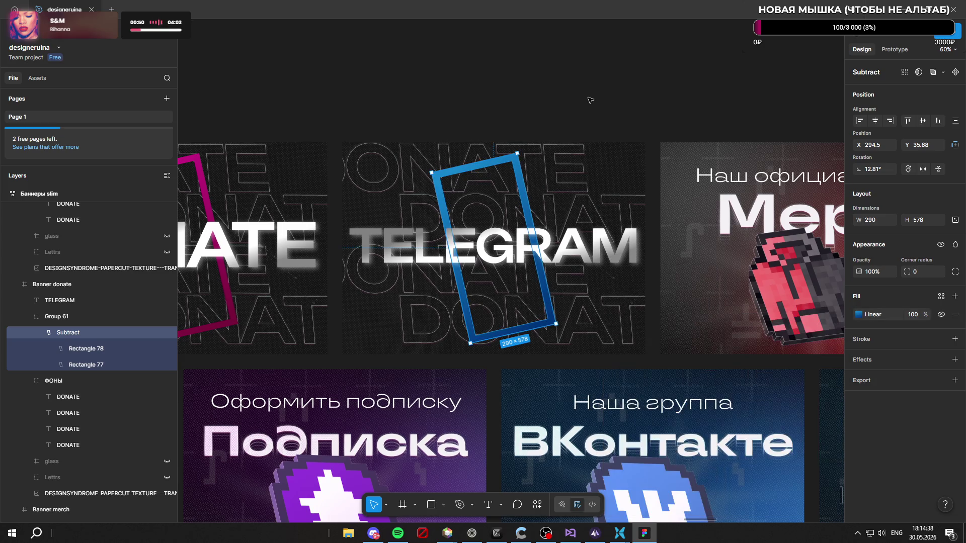
scroll(596, 100, "down", 3, "ctrl")
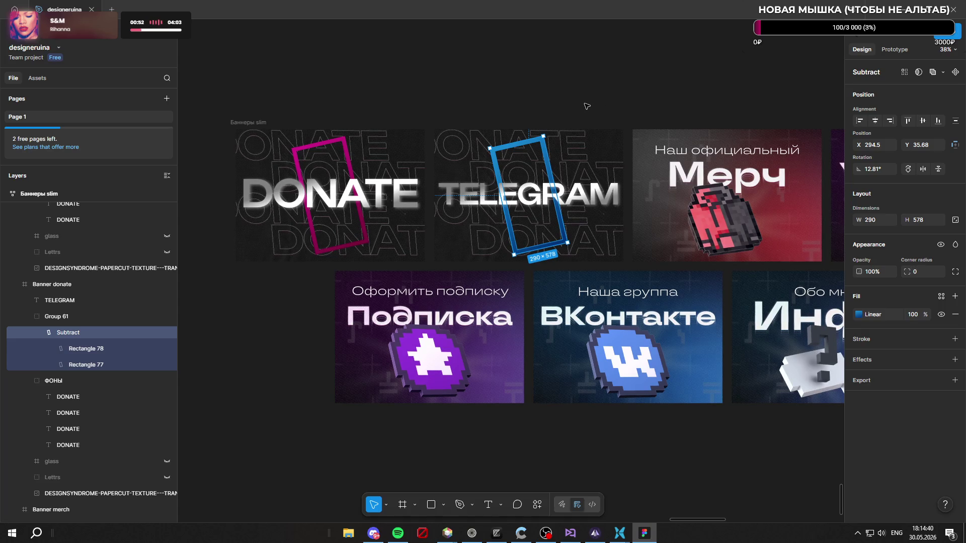
scroll(536, 139, "up", 4, "ctrl")
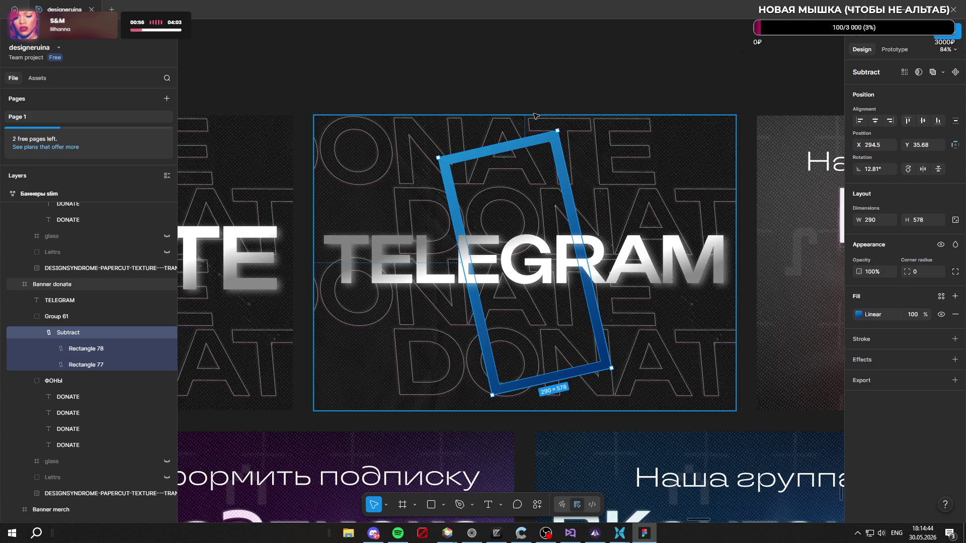
left_click(559, 72)
scroll(470, 73, "down", 2, "ctrl")
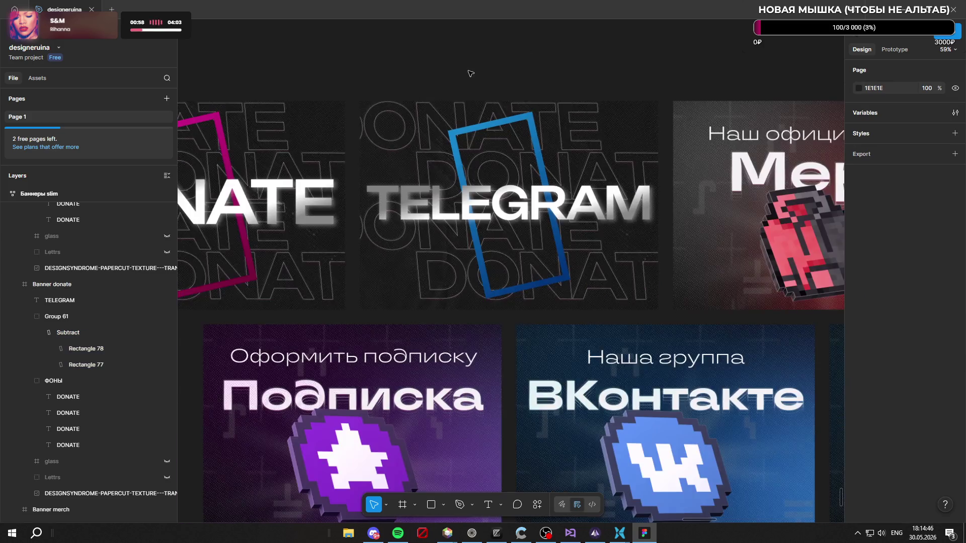
scroll(470, 73, "down", 2, "ctrl")
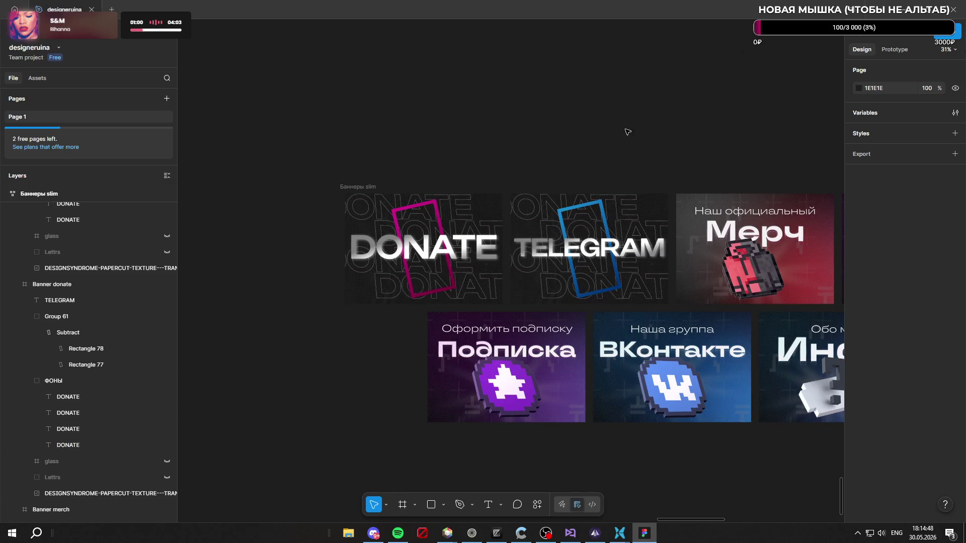
scroll(635, 185, "up", 1, "ctrl")
scroll(634, 189, "up", 1, "ctrl")
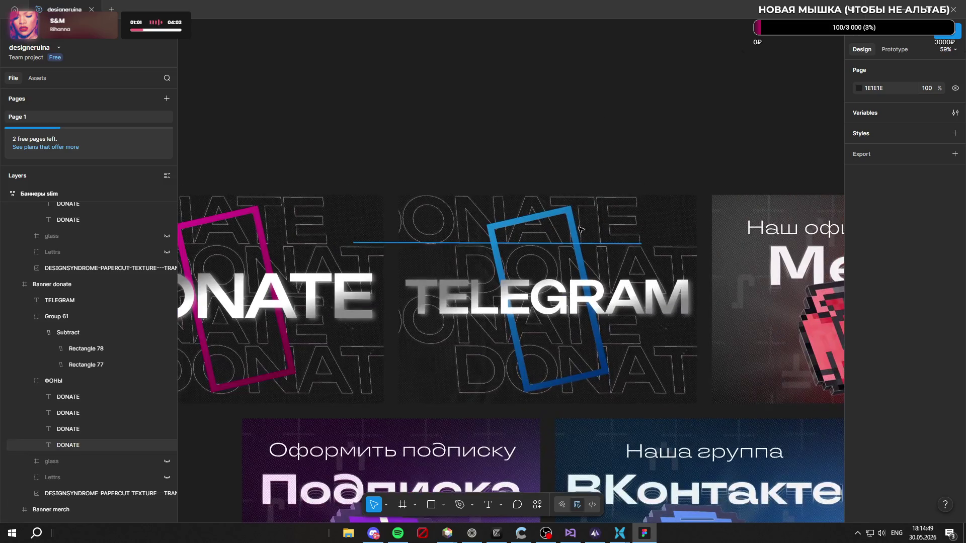
Step: Select the four ФОНЫ DONATE background texts together and set their font size to 159
left_click(603, 217, "ctrl")
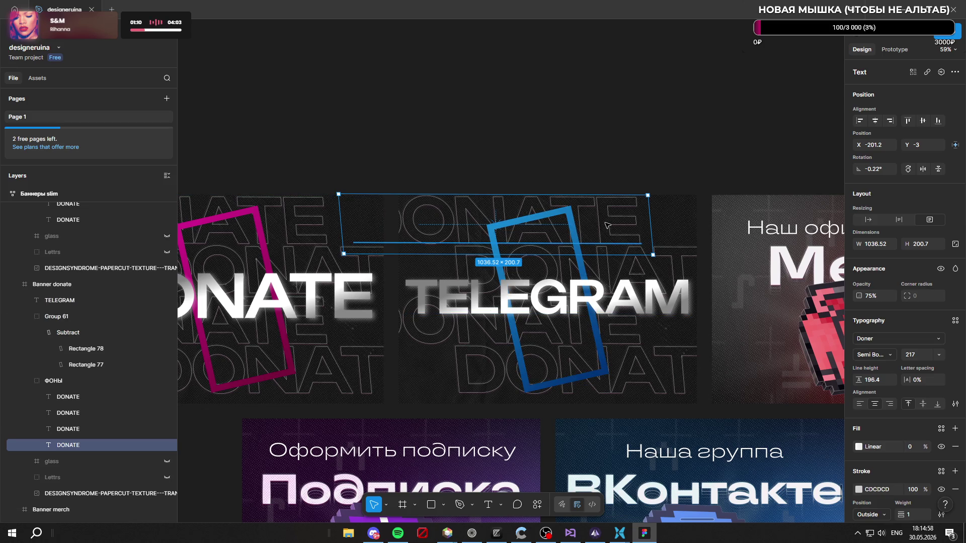
left_click(629, 300)
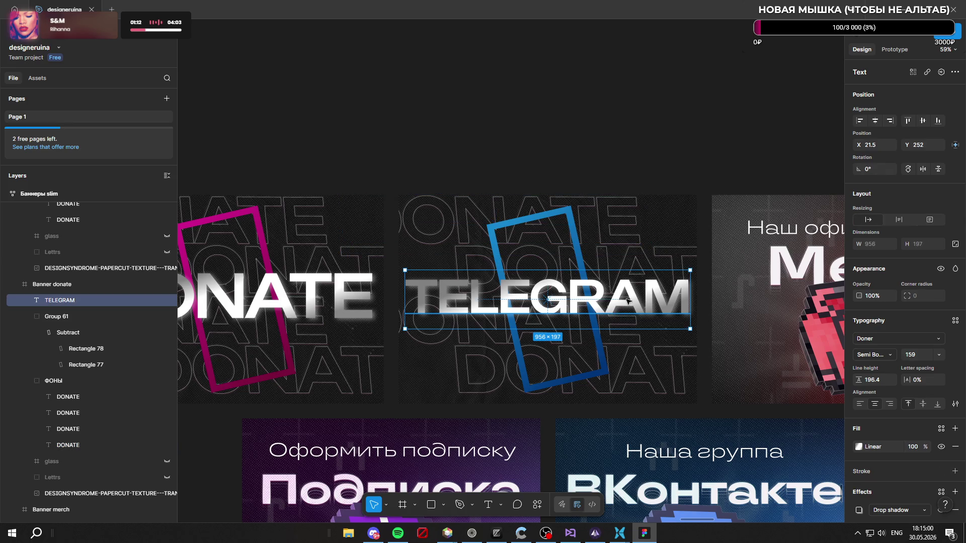
left_click(612, 222)
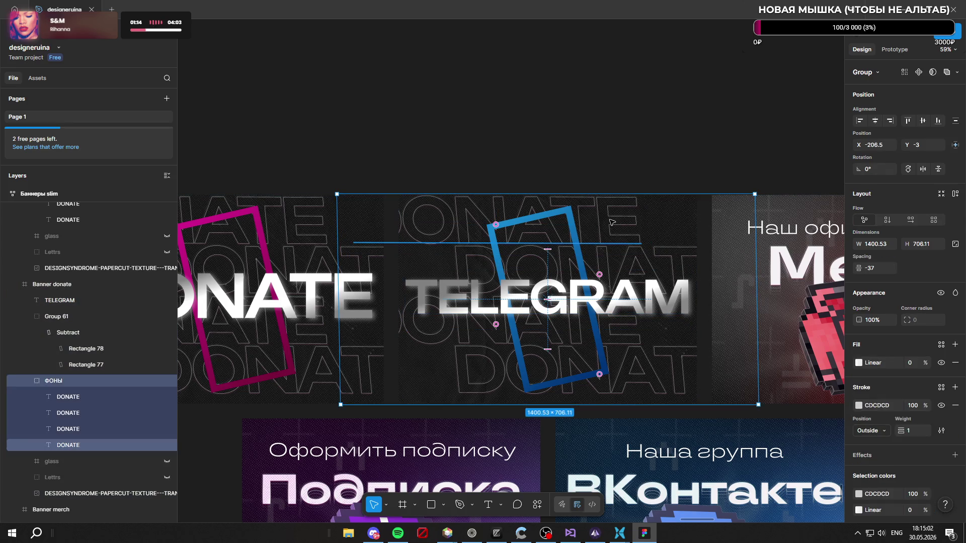
double_click(612, 221)
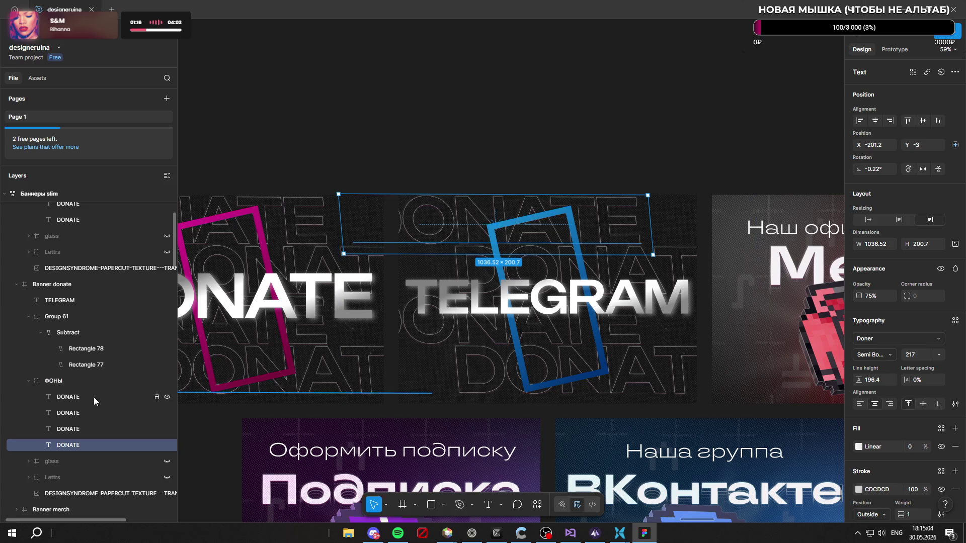
left_click(93, 397, "shift")
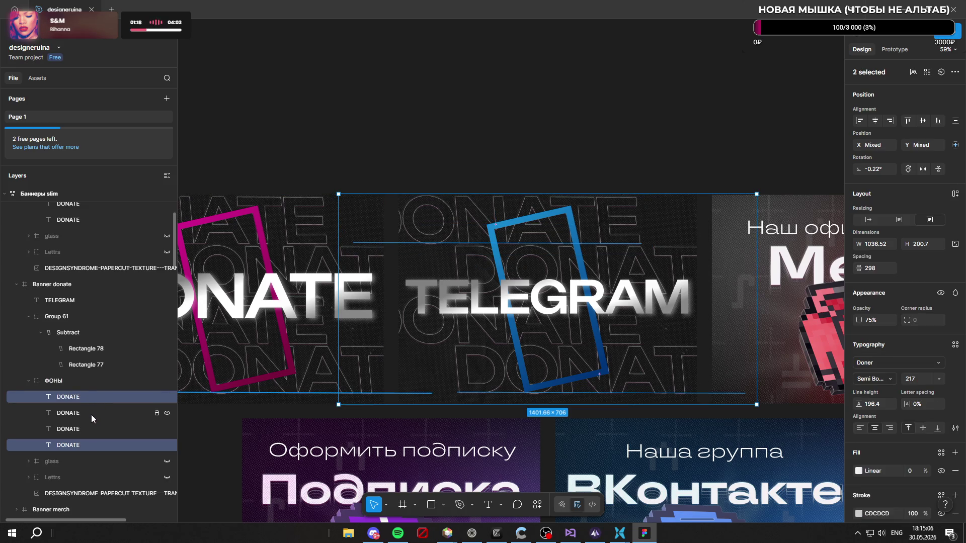
left_click(92, 413, "shift")
left_click(91, 427, "shift")
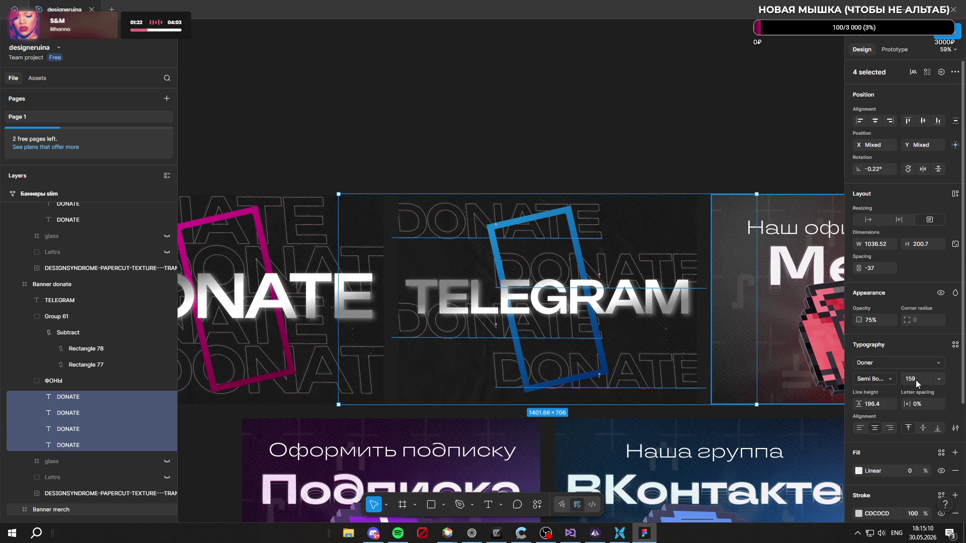
left_click(619, 95)
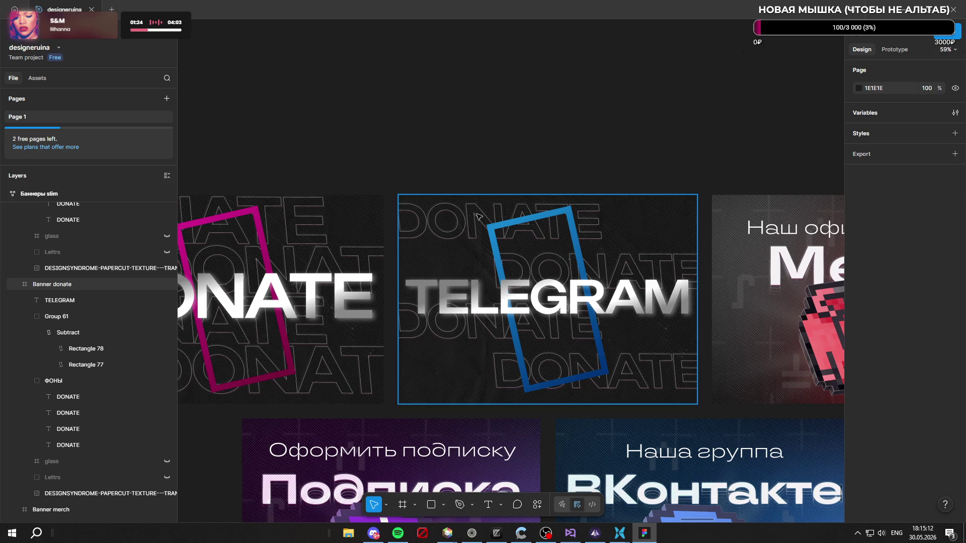
Step: Retype the top background line as TELEGRAM, copy it and paste it over the next DONATE line
left_click(472, 220)
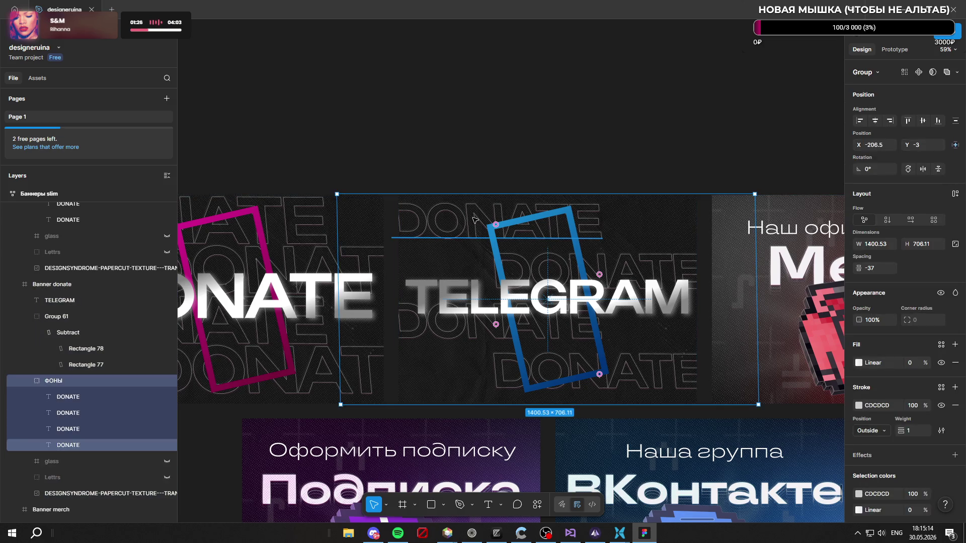
double_click(474, 219)
type("T")
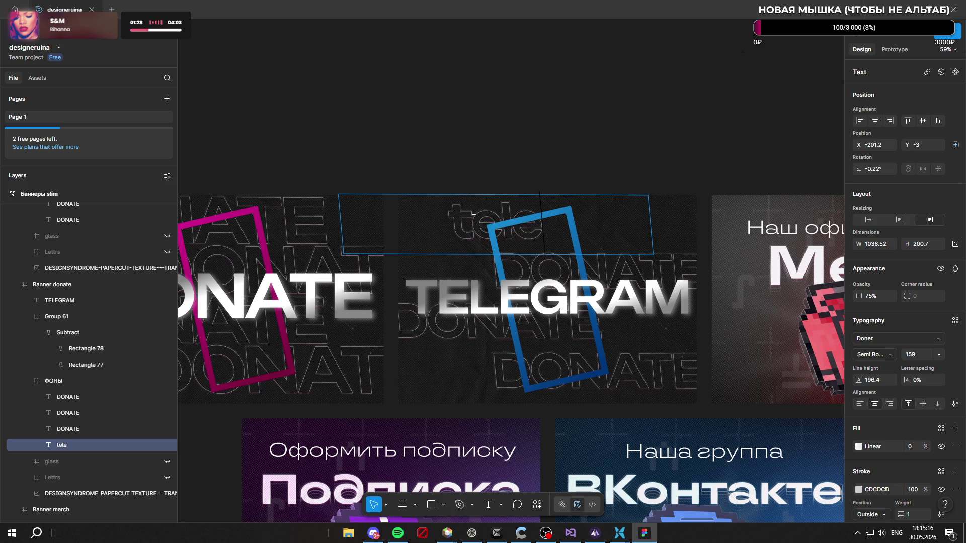
type("ELEGRAM")
key("ctrl+a")
key("ctrl+c")
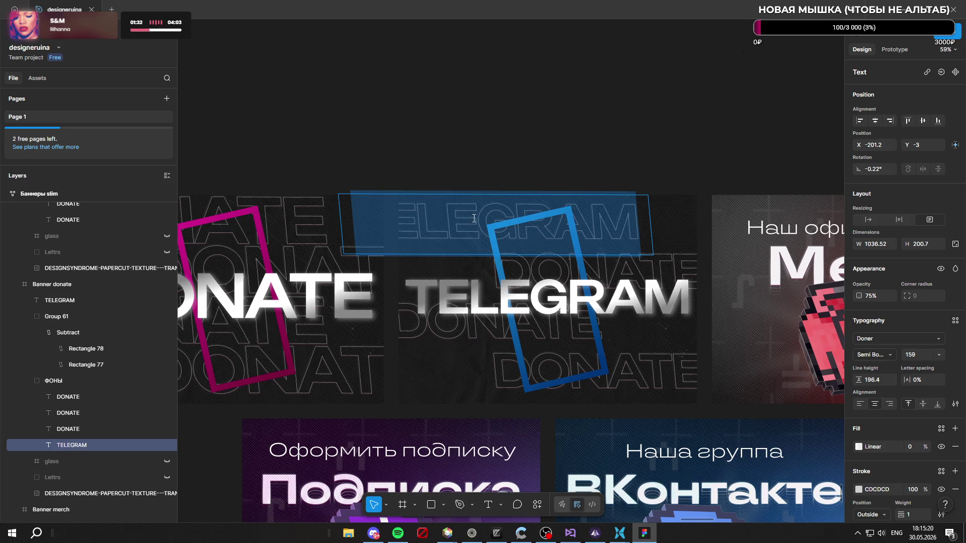
double_click(659, 261)
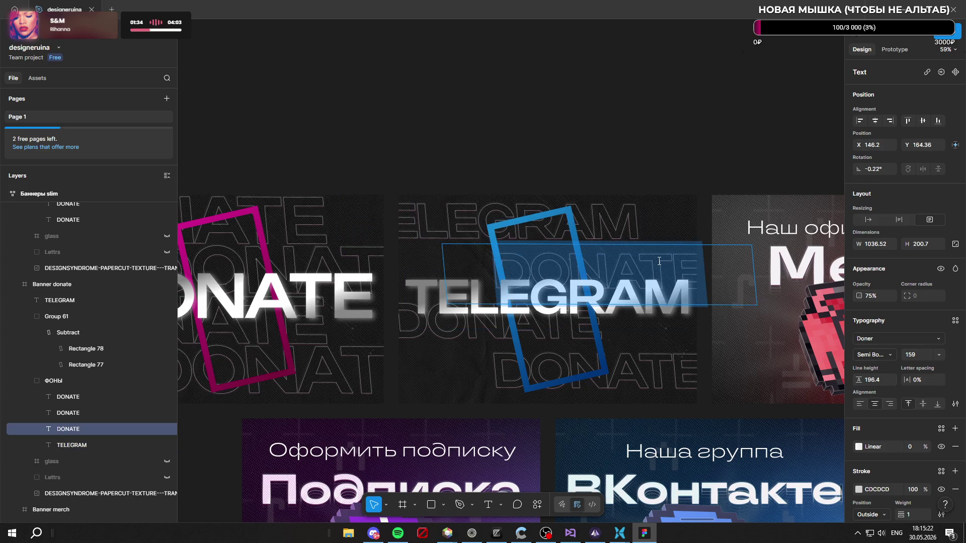
key("ctrl+v")
key("ctrl+v")
type("V")
Step: Paste TELEGRAM over the remaining background lines, including the stray V layer, and finish editing
left_click(566, 350)
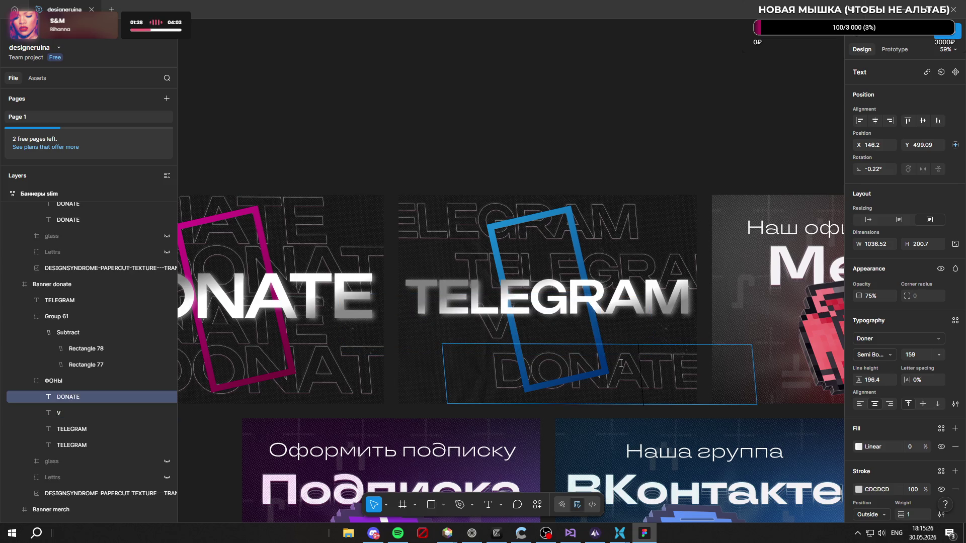
key("super+d")
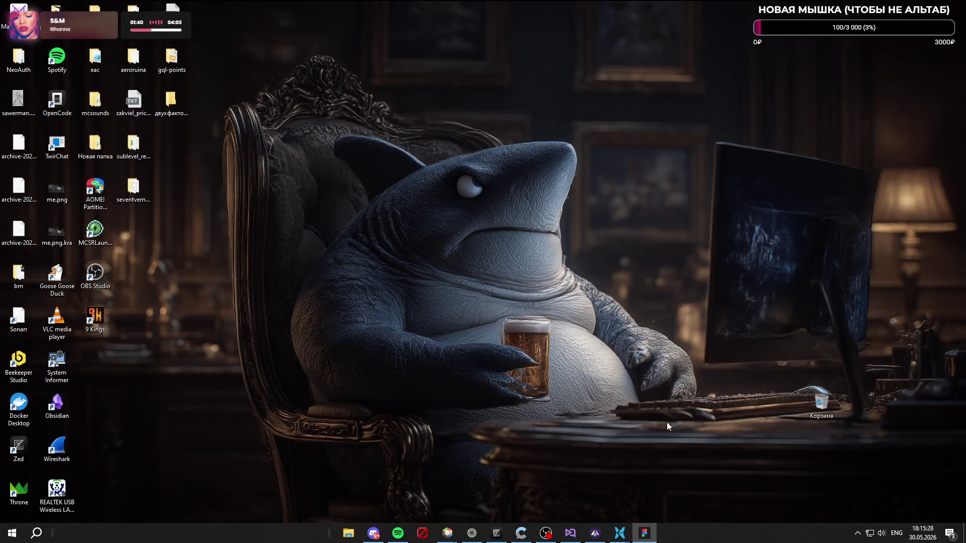
key("super+d")
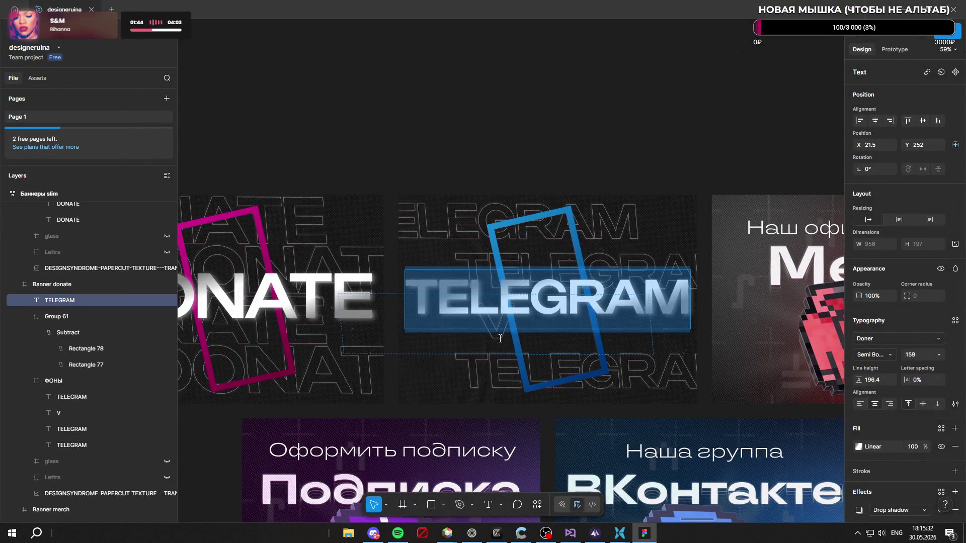
left_click(492, 335)
key("ctrl+v")
key("Escape")
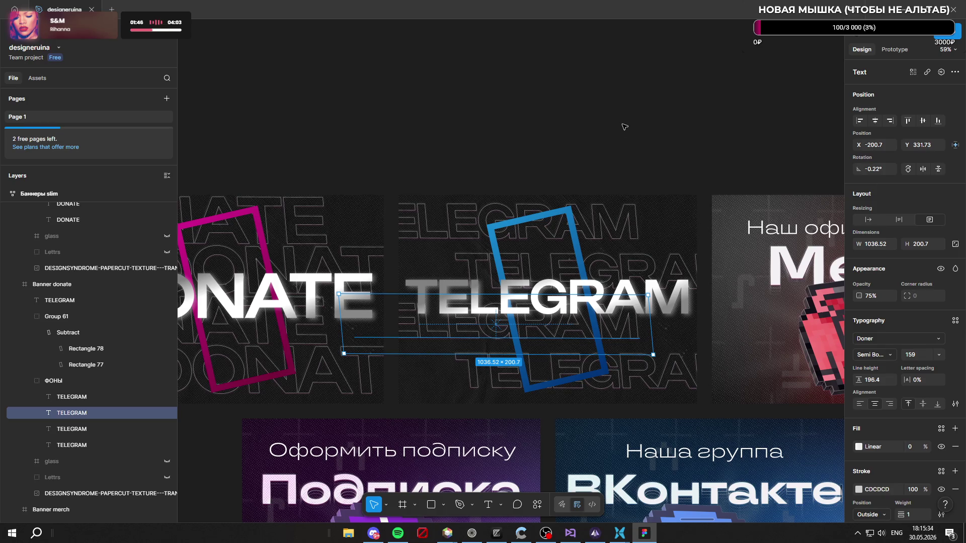
key("Escape")
scroll(442, 106, "down", 3, "ctrl")
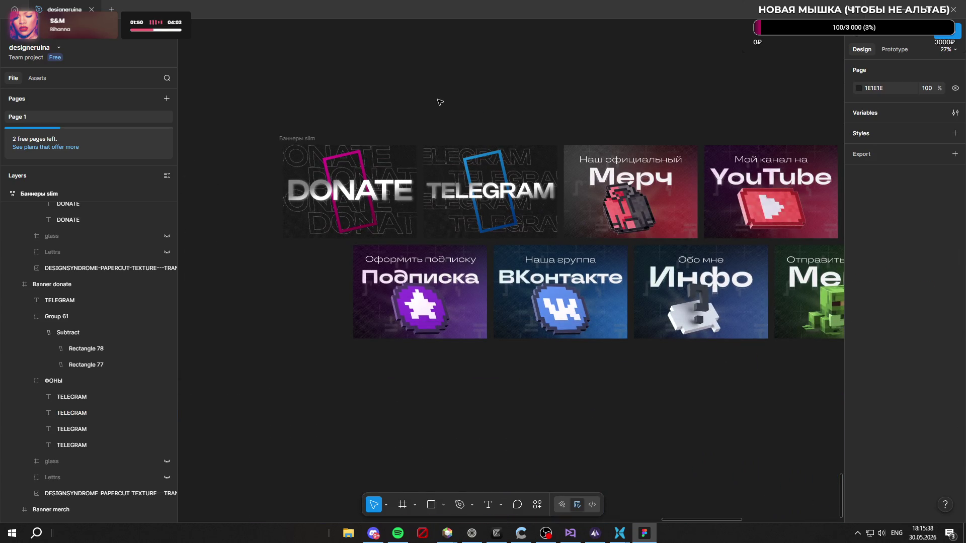
scroll(411, 111, "up", 2, "ctrl")
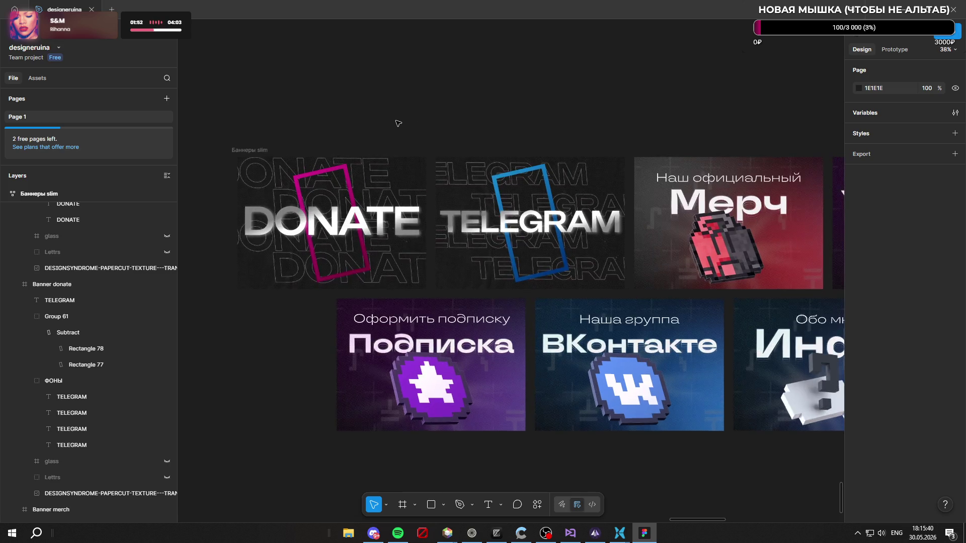
scroll(411, 112, "up", 1, "ctrl")
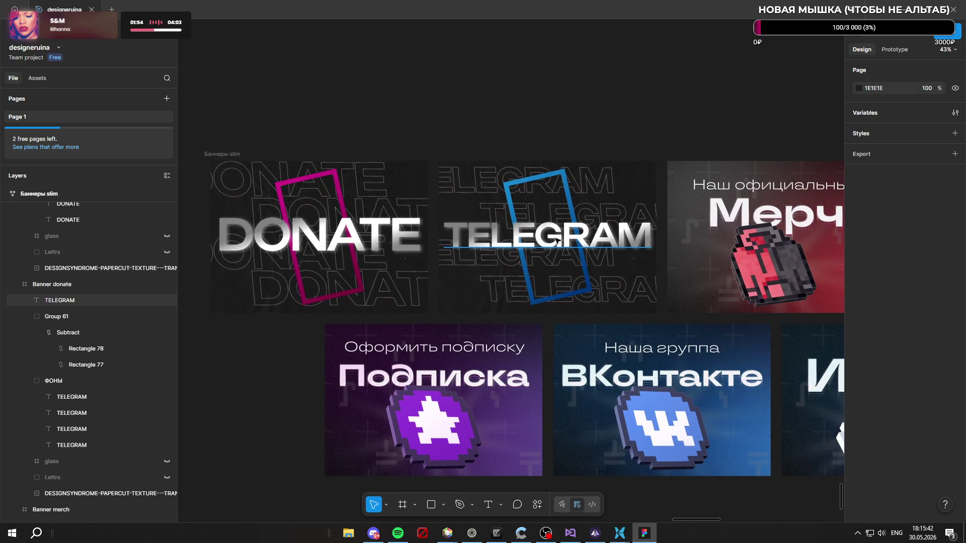
Step: Shrink the DONATE headline to font size 159 so it fits the banner like TELEGRAM
left_click(555, 240)
left_click(379, 228)
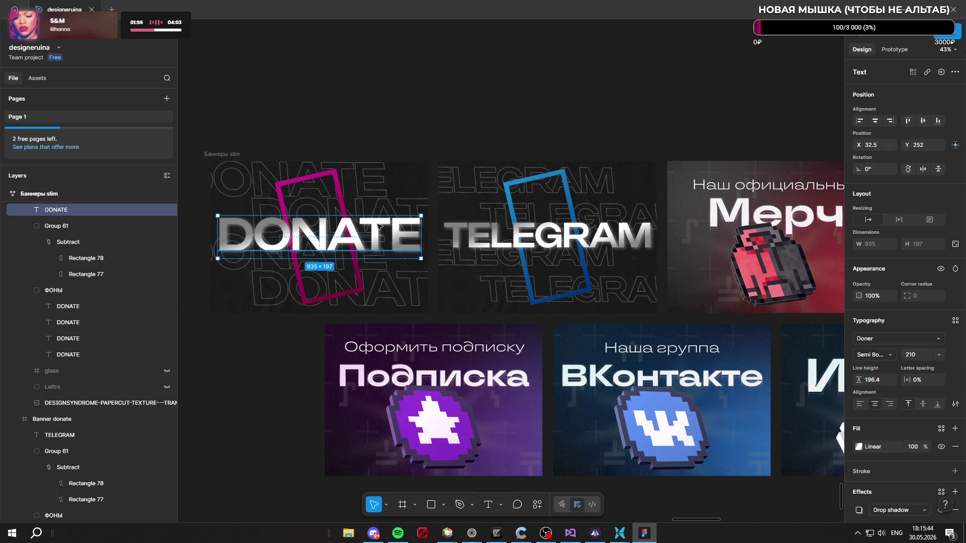
type("60")
key("Return")
key("ctrl+a")
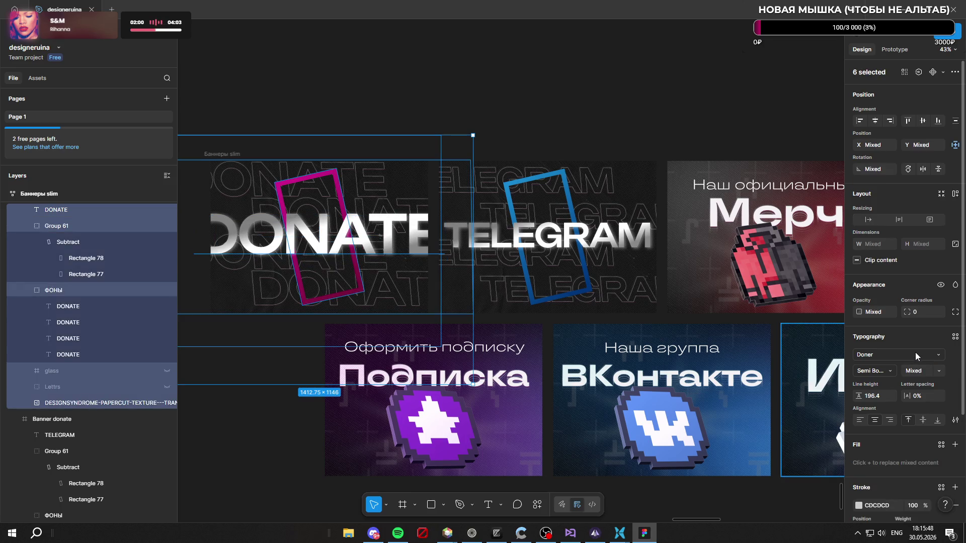
left_click(352, 236)
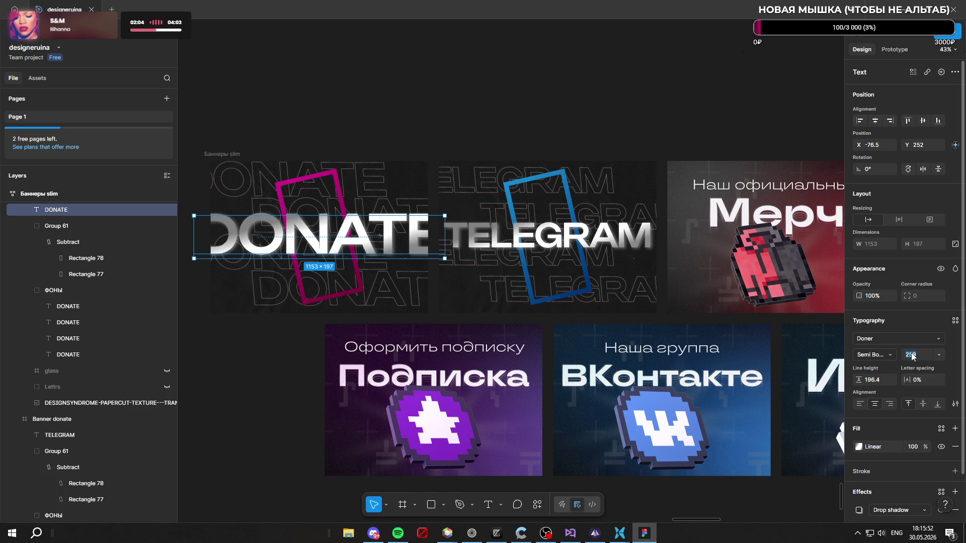
type("159")
key("Return")
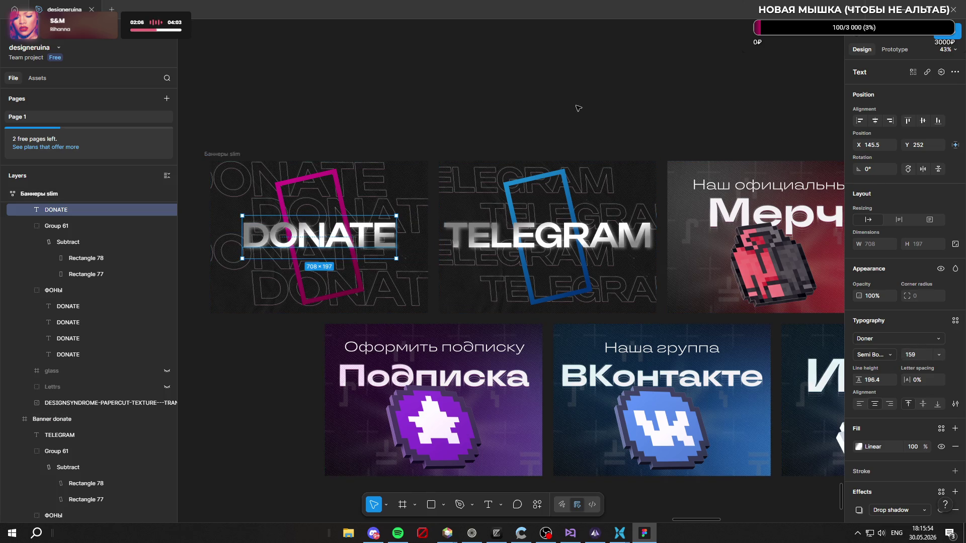
left_click(568, 95)
scroll(531, 96, "down", 5, "ctrl")
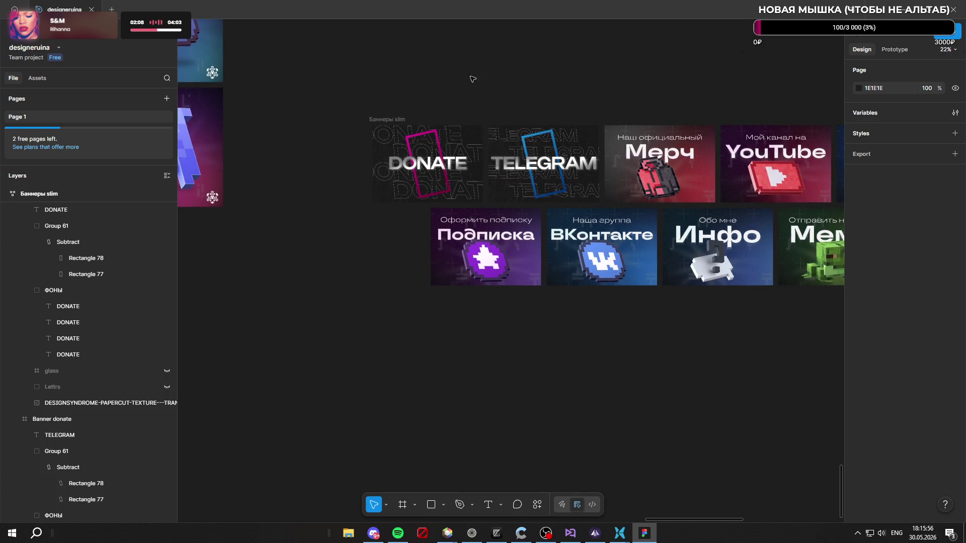
scroll(449, 100, "up", 3, "ctrl")
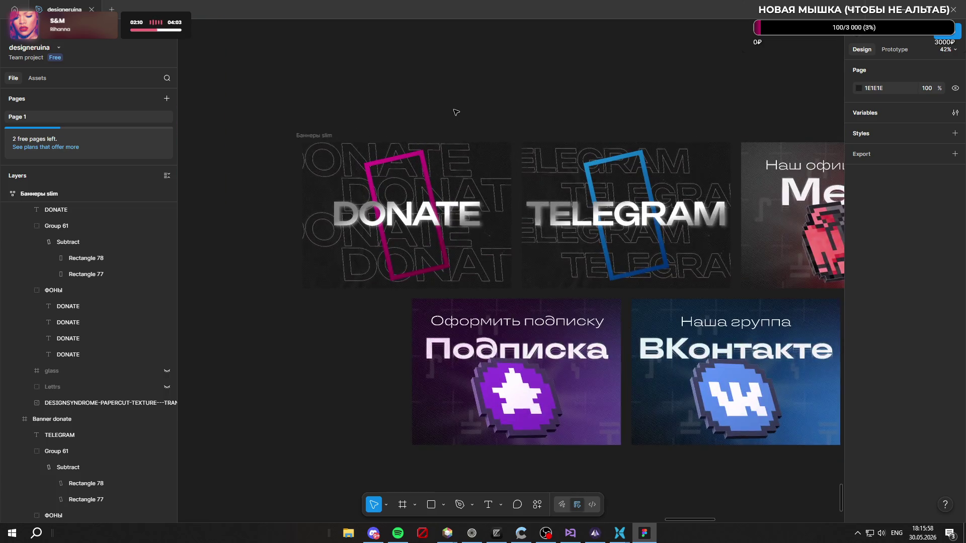
Step: Select the four outlined background DONATE texts to shrink them from 217 to 159
left_click(453, 160)
left_click(501, 202)
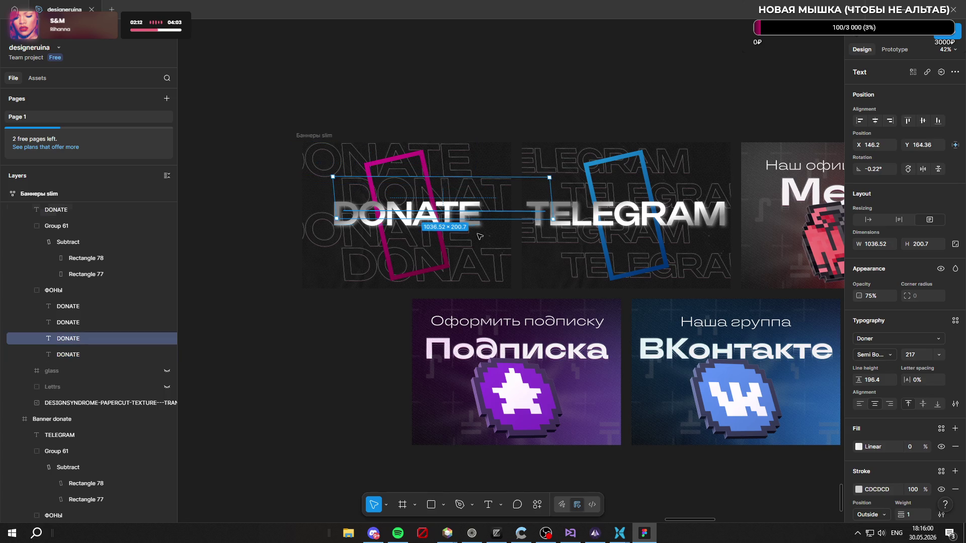
left_click(494, 272)
left_click(91, 354, "shift")
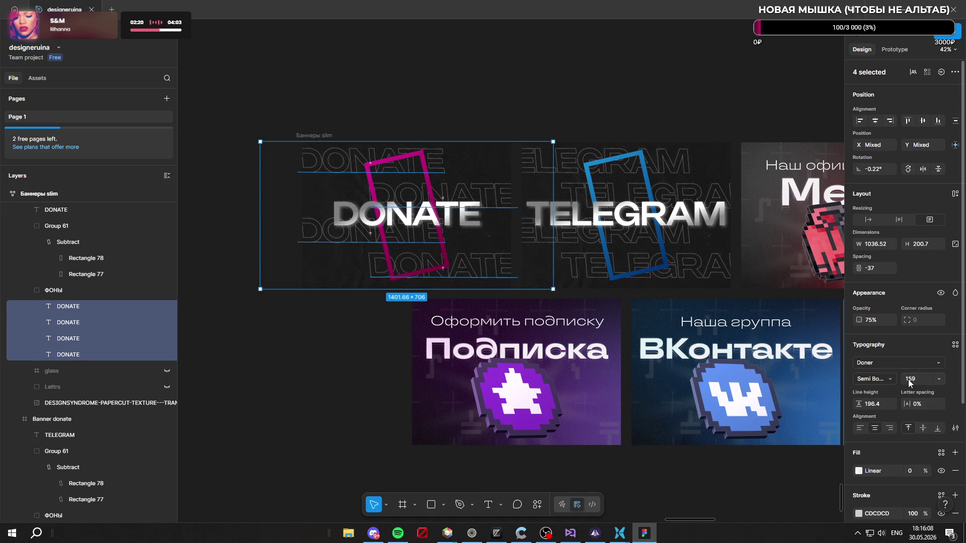
left_click(527, 58)
scroll(381, 95, "down", 5)
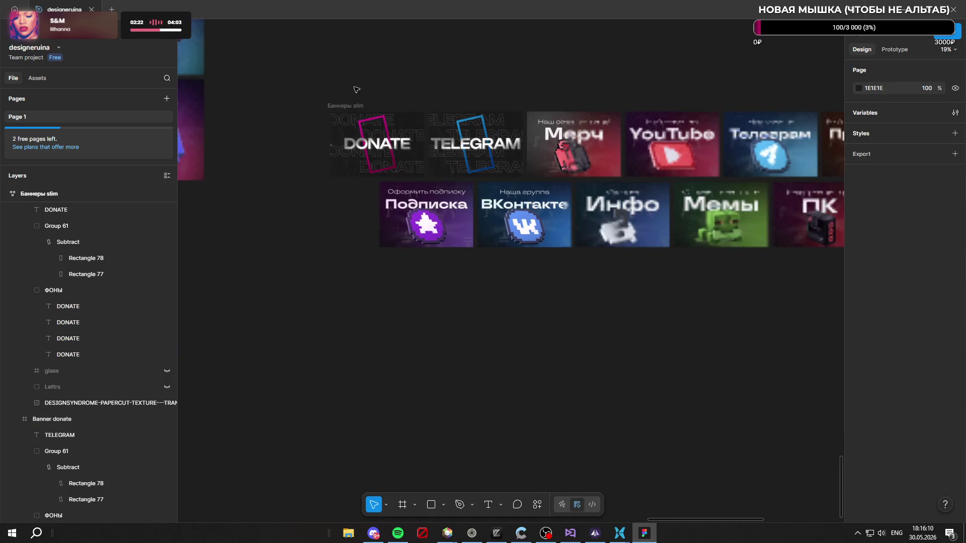
scroll(375, 99, "up", 3)
scroll(492, 109, "down", 2)
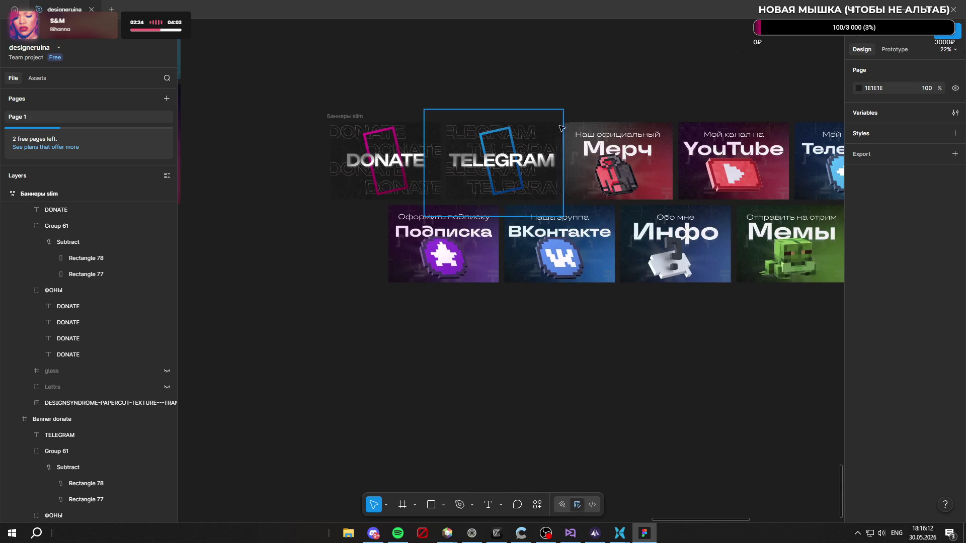
scroll(528, 101, "up", 4)
scroll(642, 94, "down", 2)
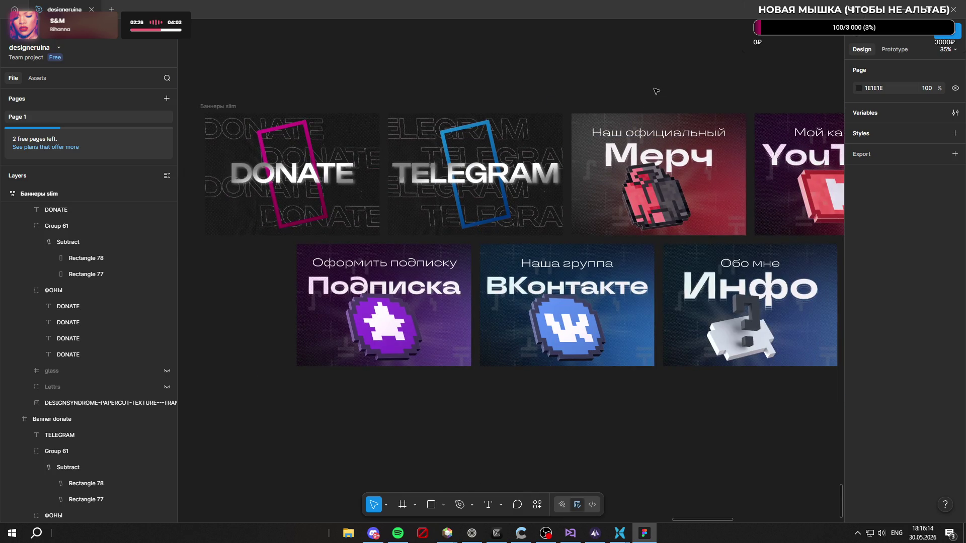
scroll(654, 90, "down", 2)
scroll(604, 83, "up", 2)
scroll(549, 72, "up", 3)
scroll(549, 72, "down", 2)
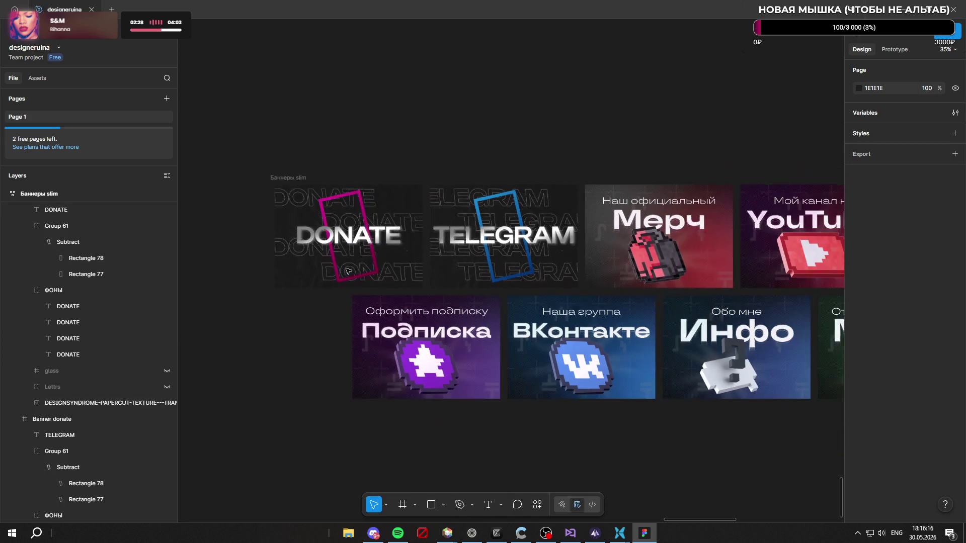
scroll(507, 125, "down", 2)
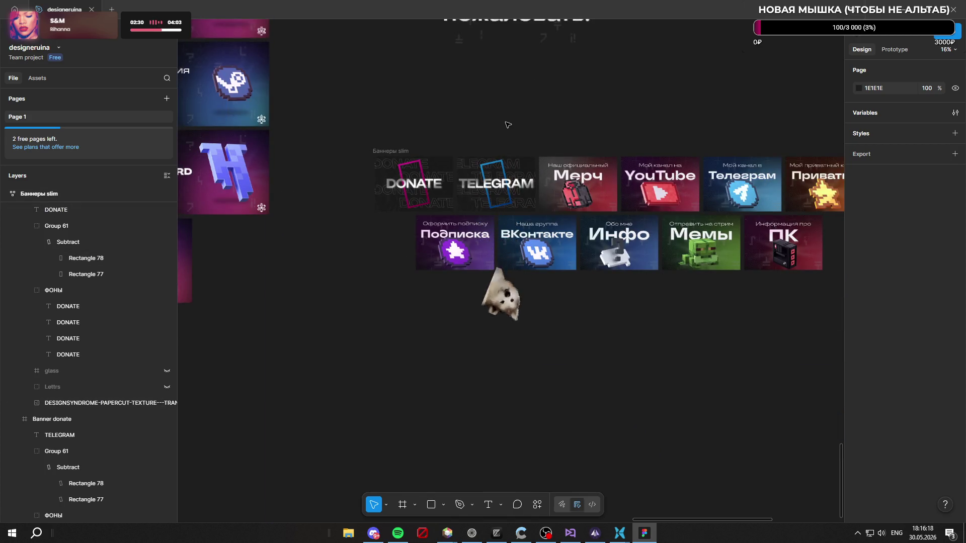
scroll(549, 126, "up", 2)
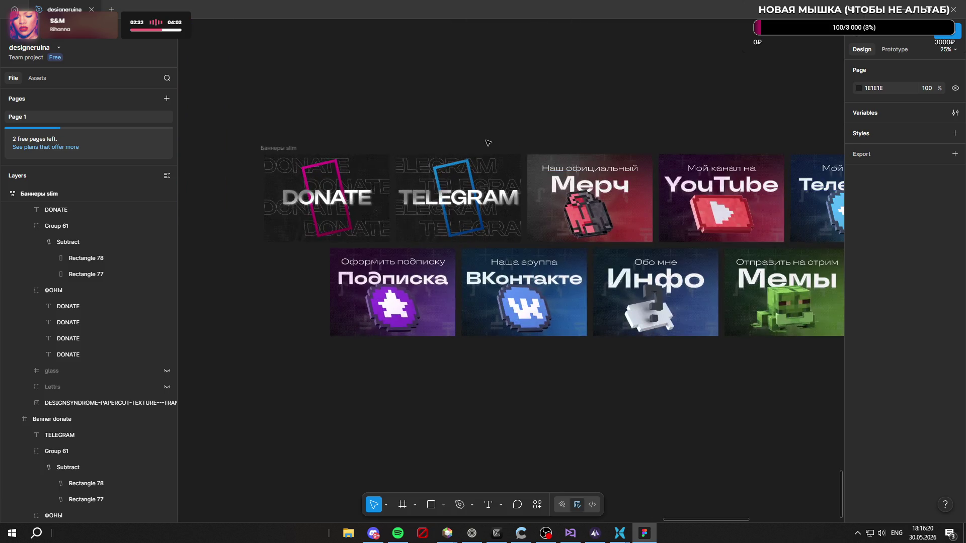
scroll(491, 146, "up", 2)
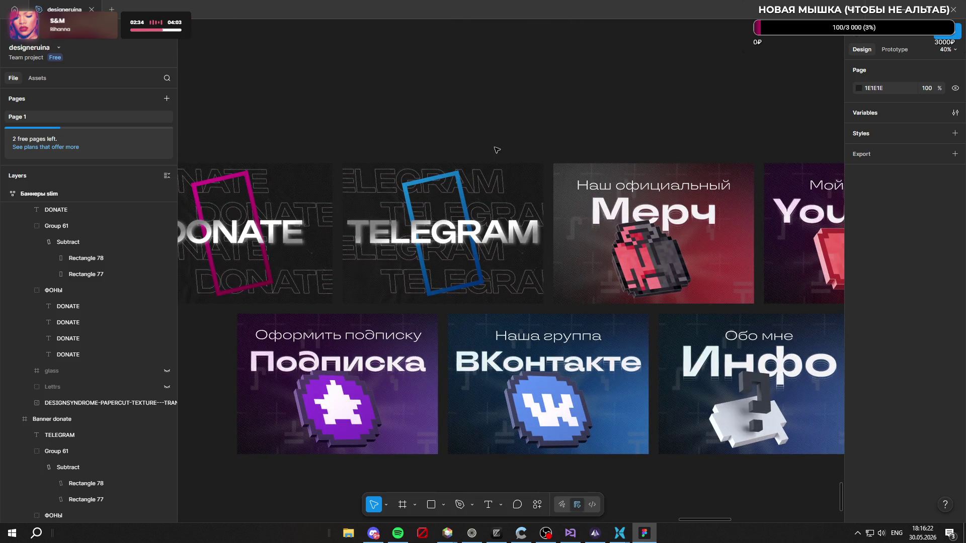
scroll(495, 150, "down", 2)
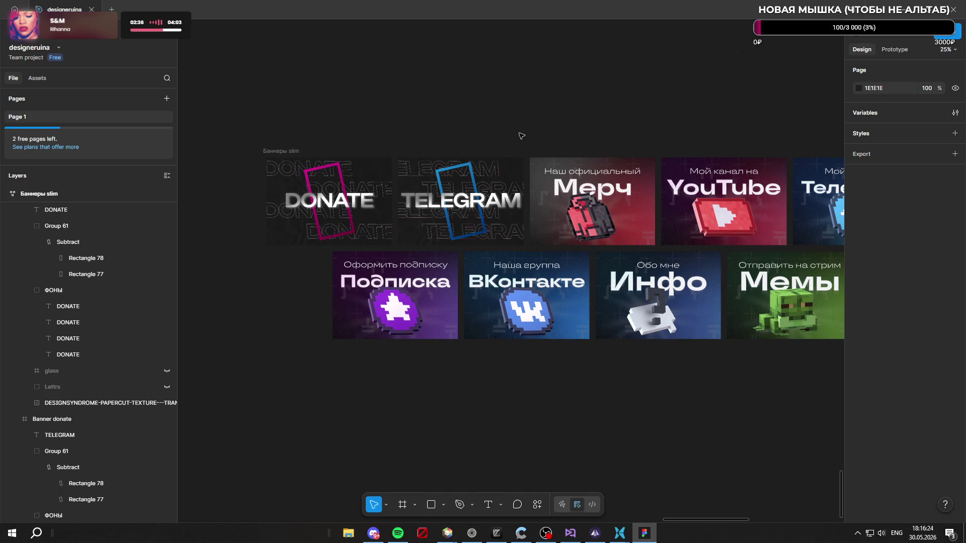
Step: Duplicate the TELEGRAM banner and move the Телеграм and ПК banners into the lower row's second and third slots
left_click(516, 177)
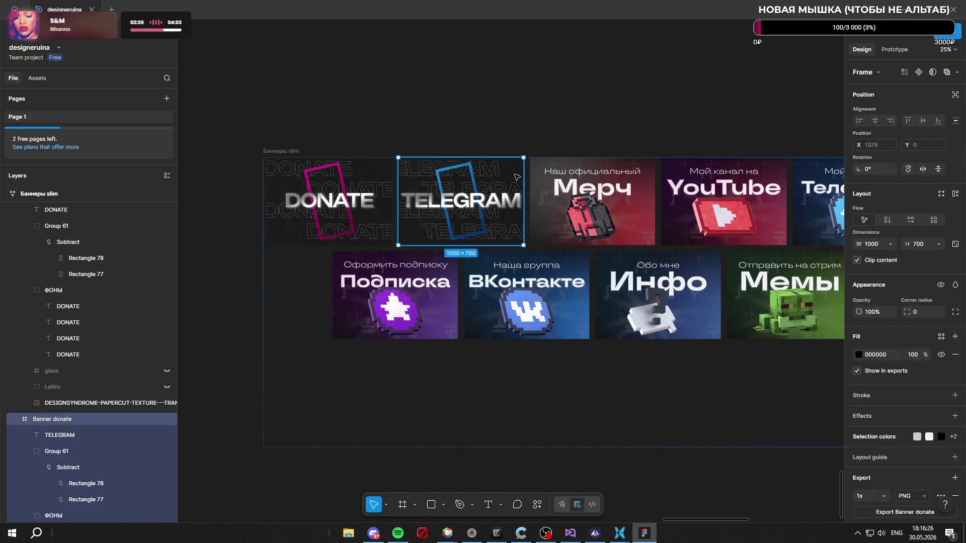
key("ctrl+d")
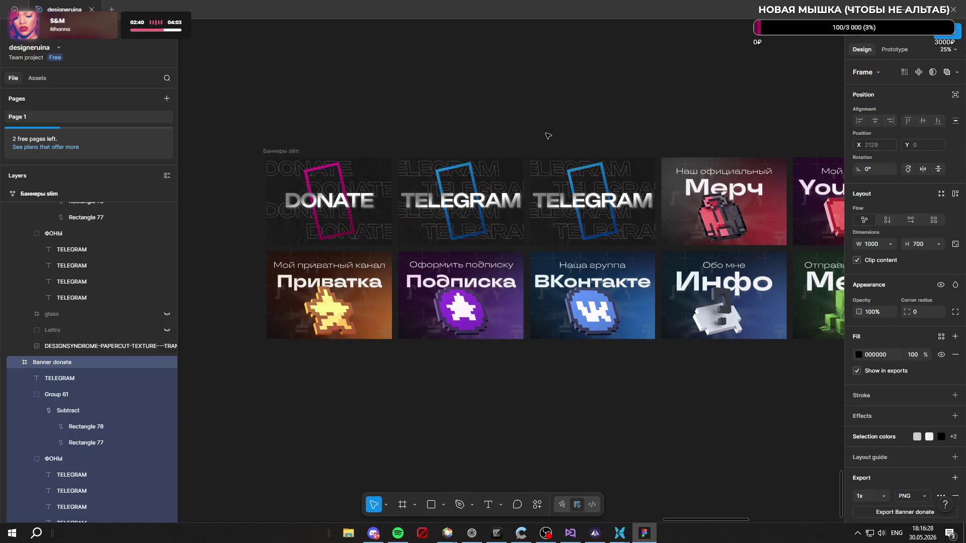
scroll(439, 127, "down", 1)
scroll(396, 119, "down", 2)
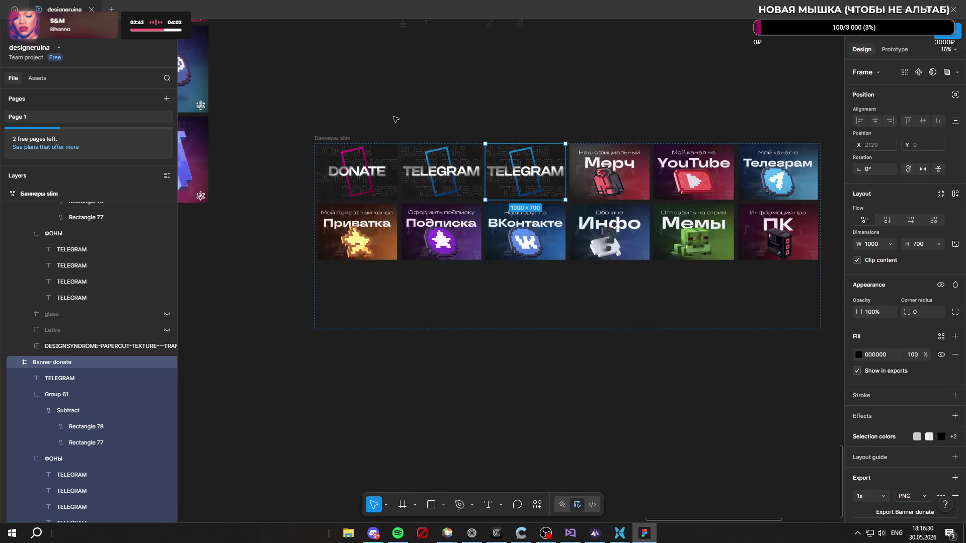
scroll(499, 113, "up", 1)
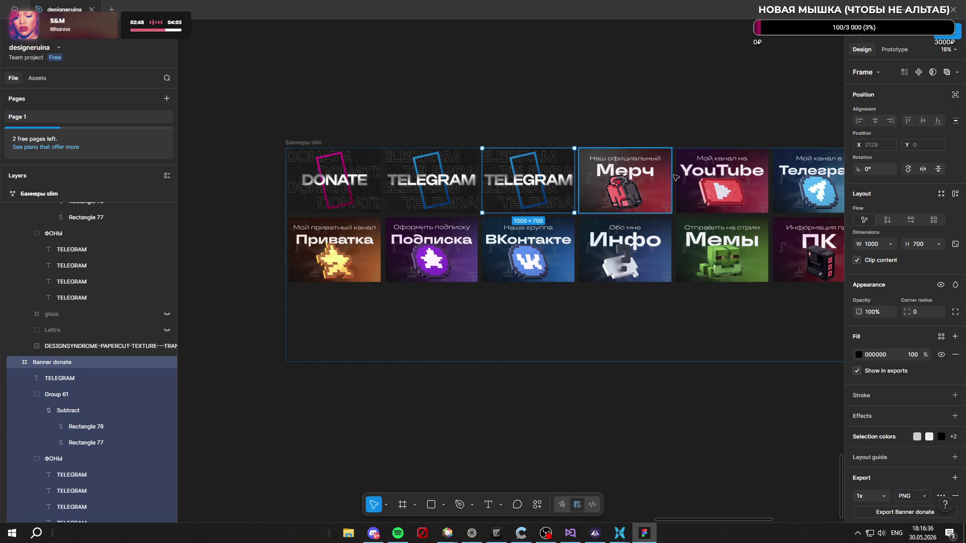
left_click_drag(810, 188, 434, 253)
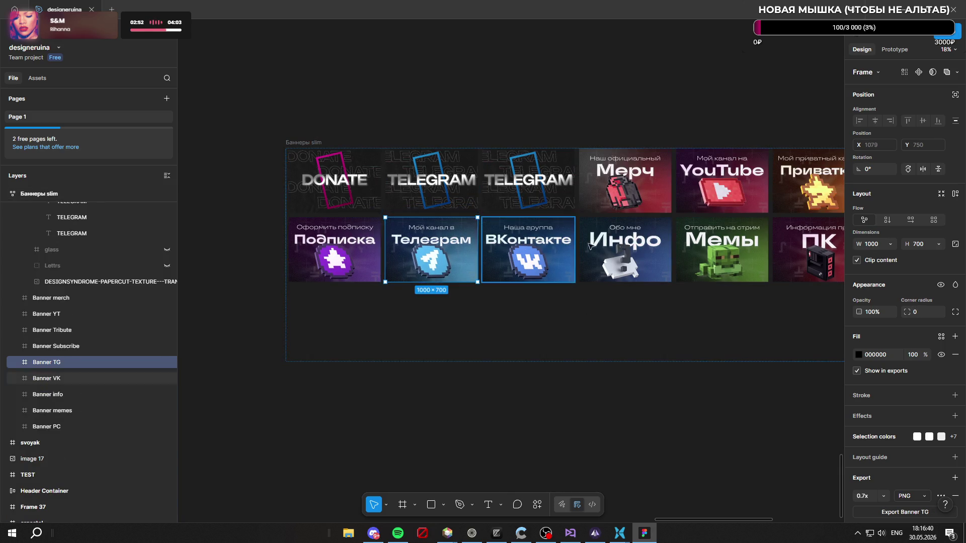
scroll(428, 175, "down", 1)
scroll(631, 167, "up", 2)
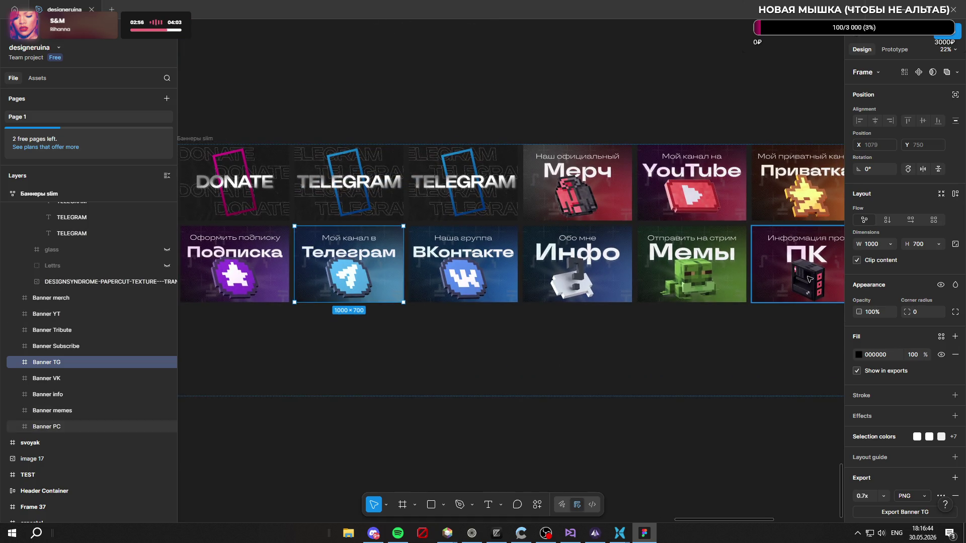
left_click_drag(815, 277, 453, 261)
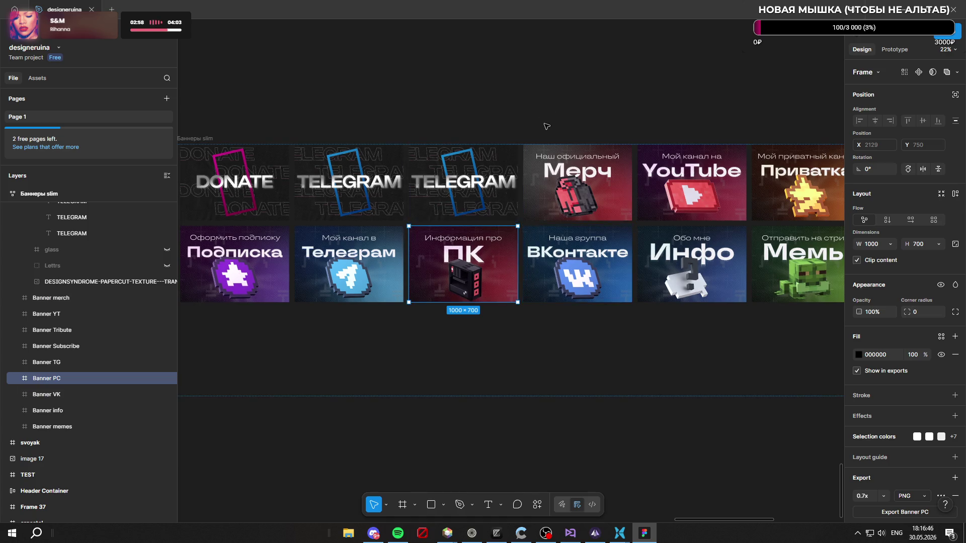
scroll(463, 174, "up", 3)
left_click(466, 181)
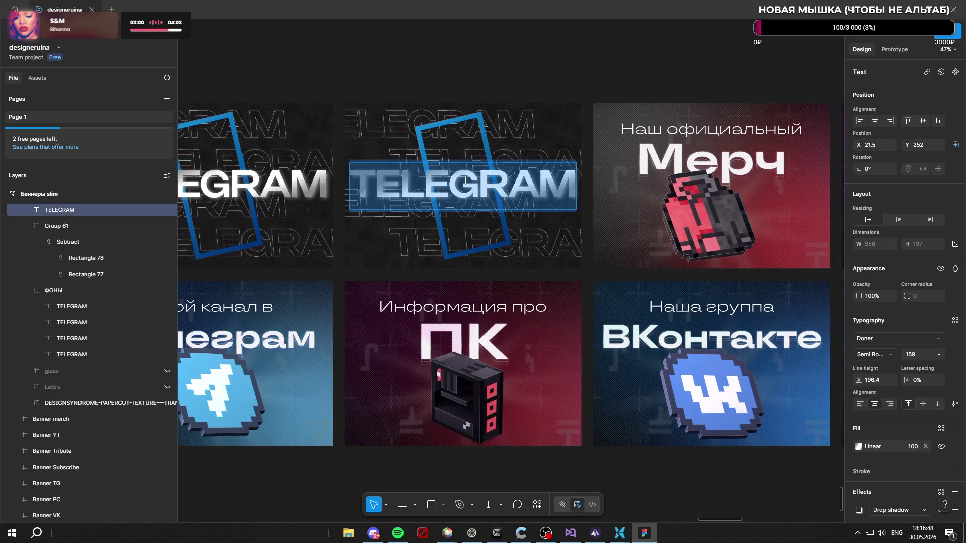
type("PC SE")
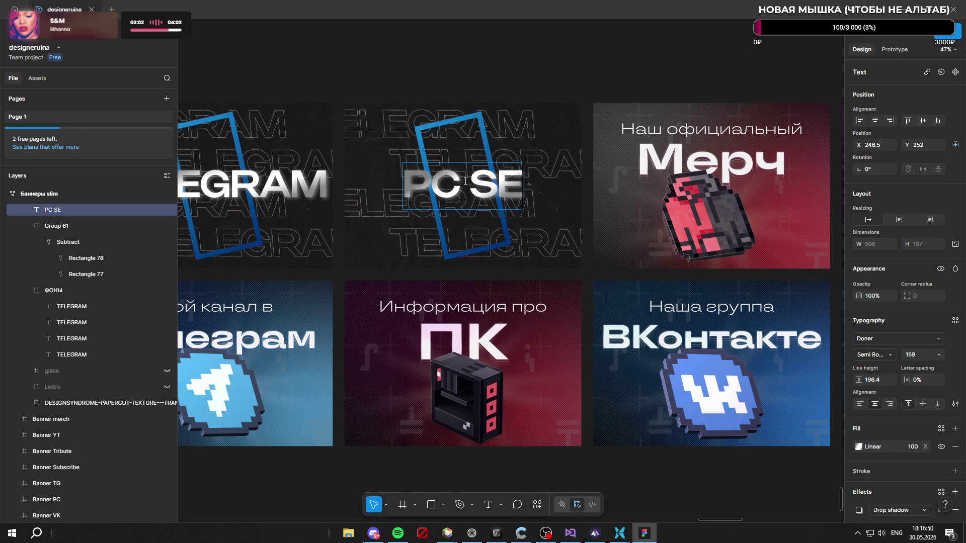
type("TUP")
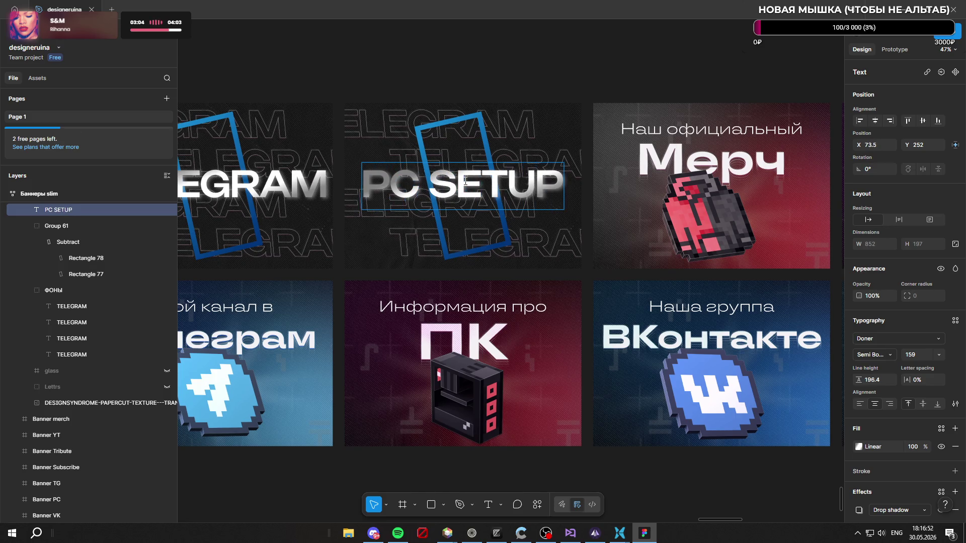
key("Escape")
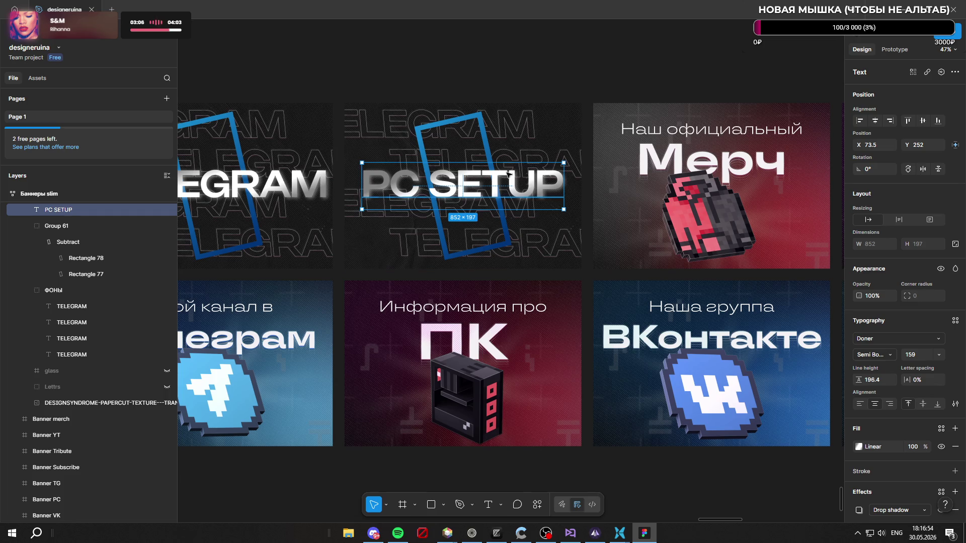
double_click(502, 176)
key("ctrl+c")
left_click(510, 130)
double_click(510, 130)
key("ctrl+v")
left_click(554, 153)
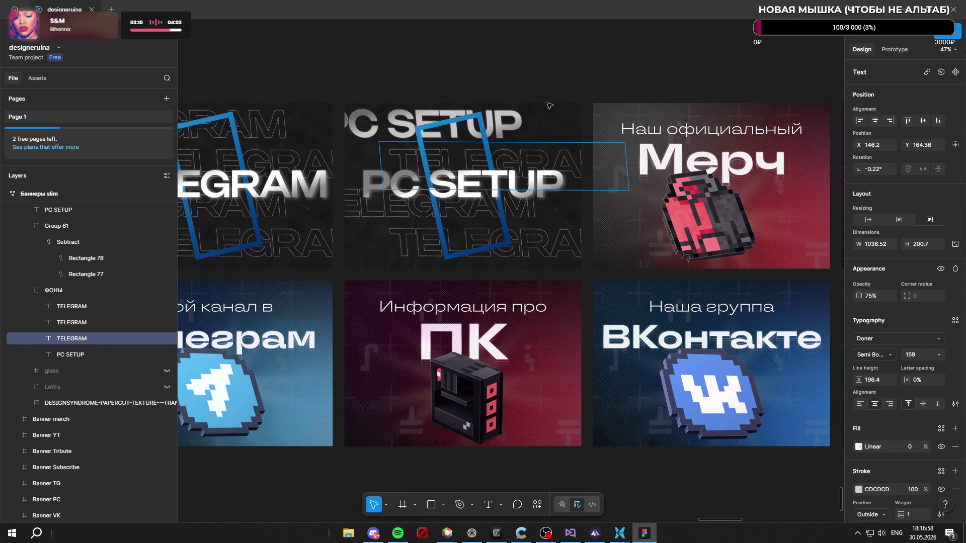
key("ctrl+z")
key("ctrl+z")
key("ctrl+z")
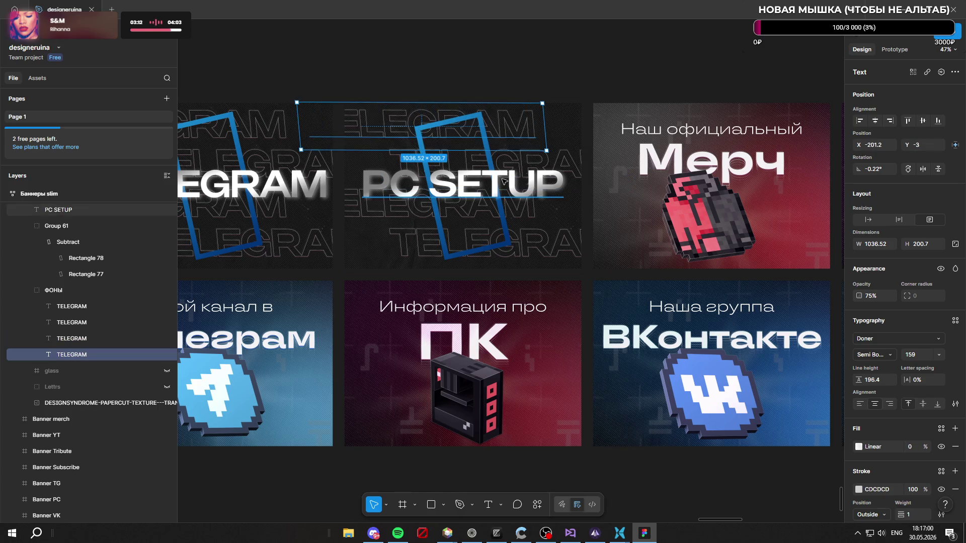
key("ctrl+z")
key("ctrl+z")
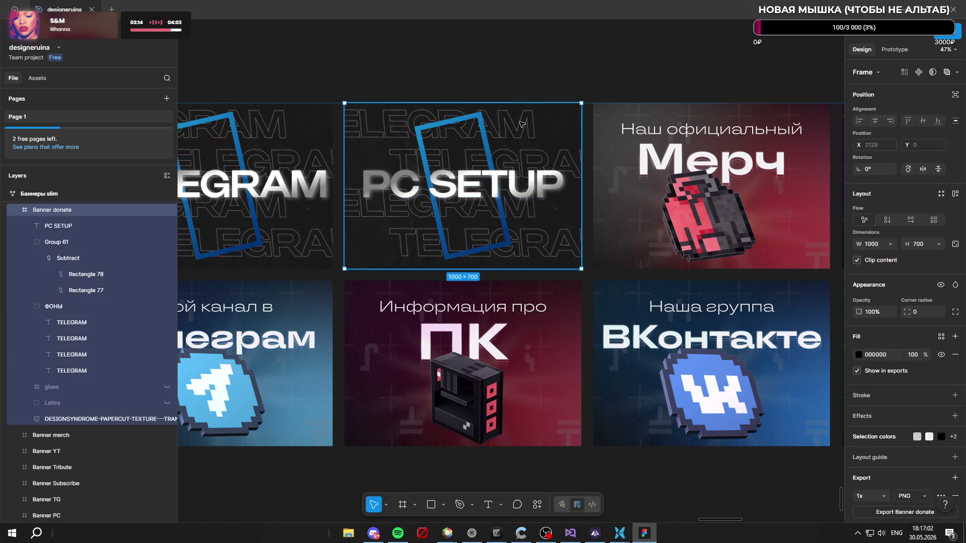
key("ctrl+z")
Step: Replace the top two TELEGRAM background texts with PC SETUP
double_click(523, 121)
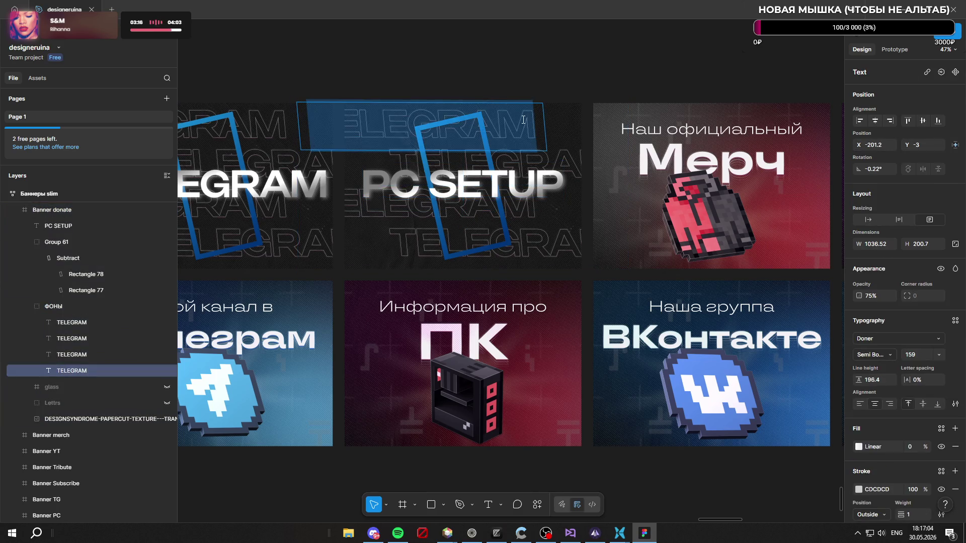
type("PC SETUP")
key("ctrl+a")
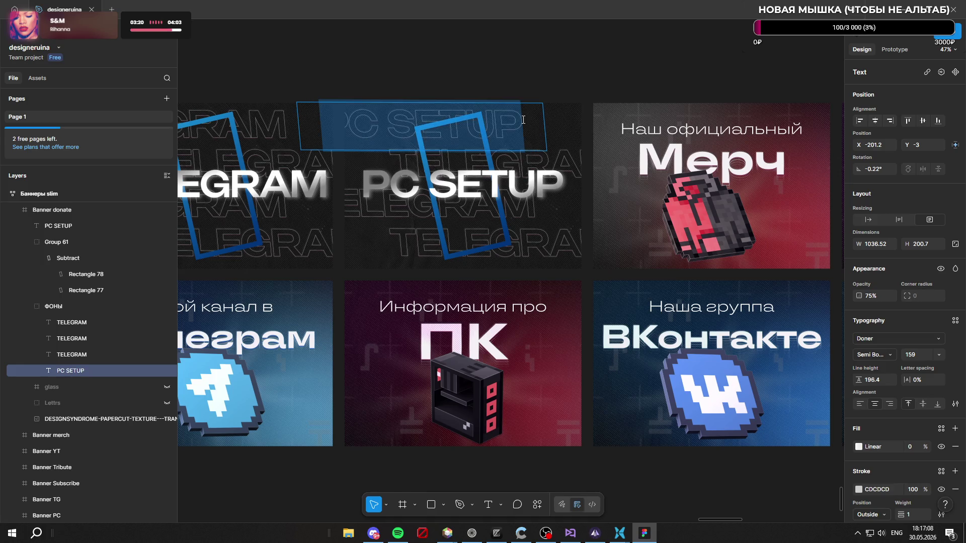
double_click(572, 161)
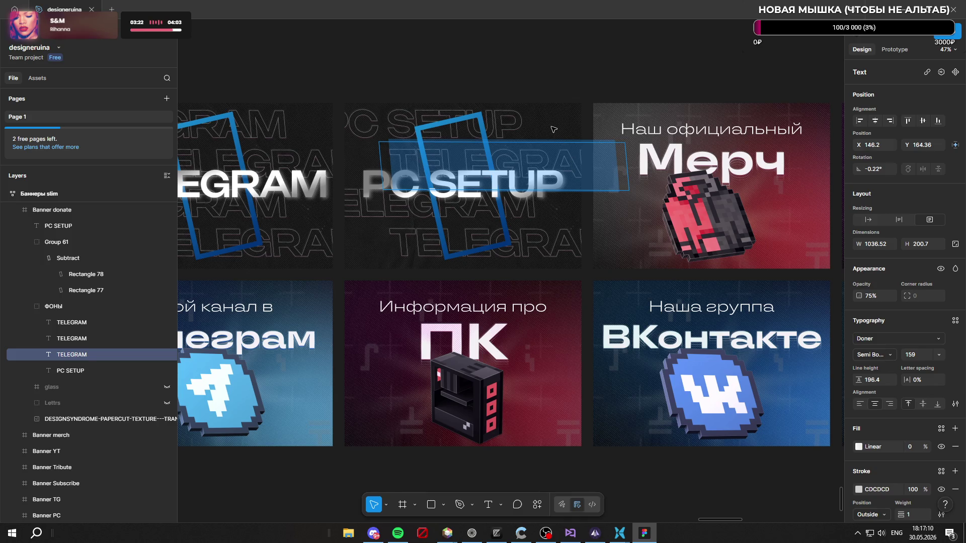
key("ctrl+v")
left_click(414, 212)
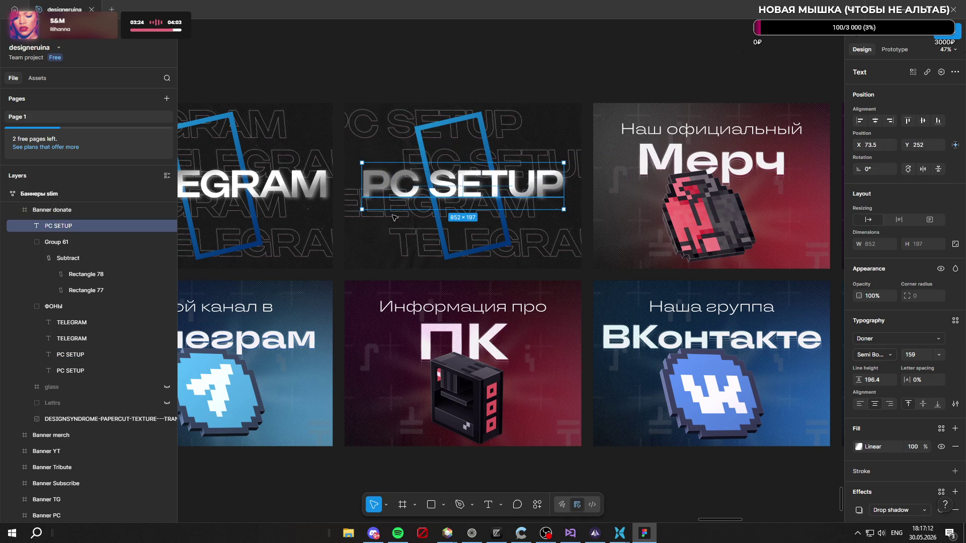
Step: Replace the lower TELEGRAM background text with PC SETUP and move it up and left into place
left_click(559, 250)
double_click(545, 248)
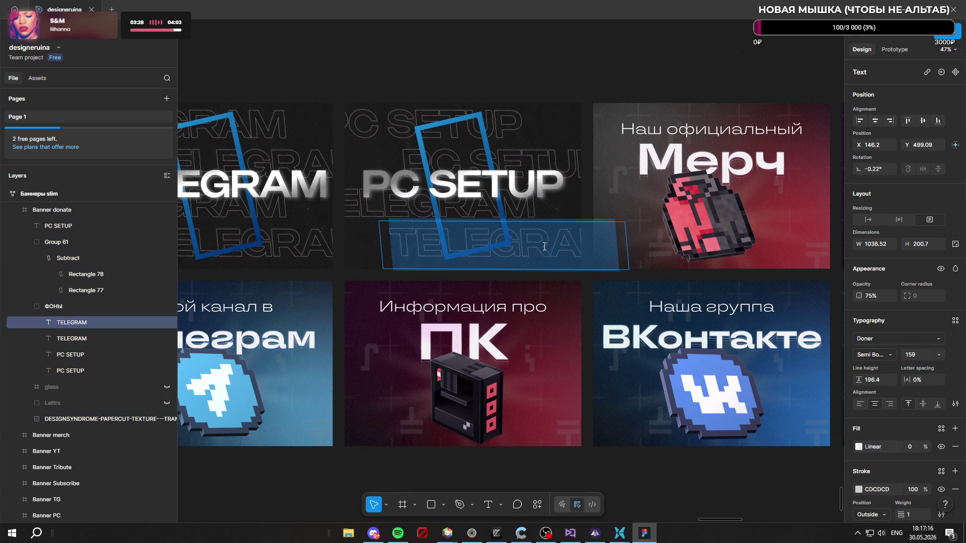
key("ctrl+v")
key("Escape")
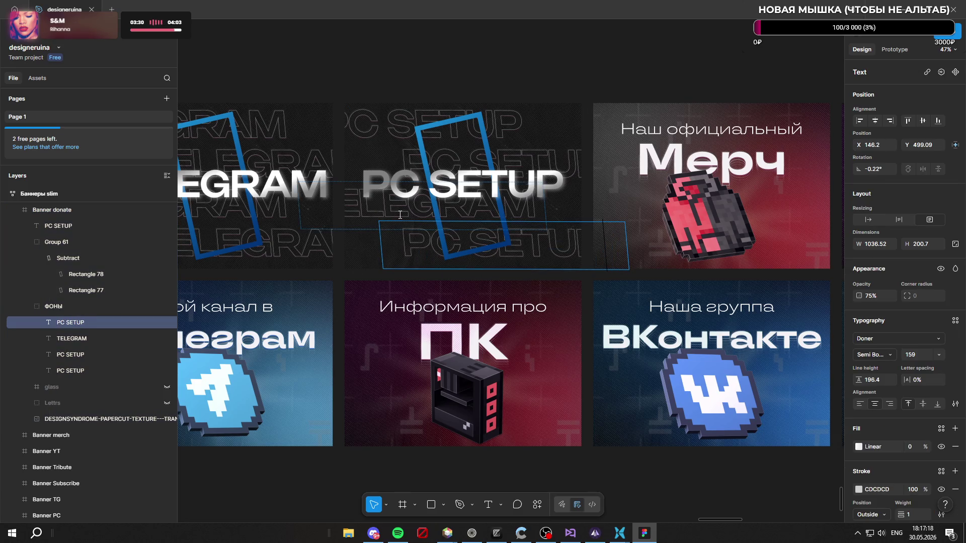
left_click_drag(407, 234, 327, 195)
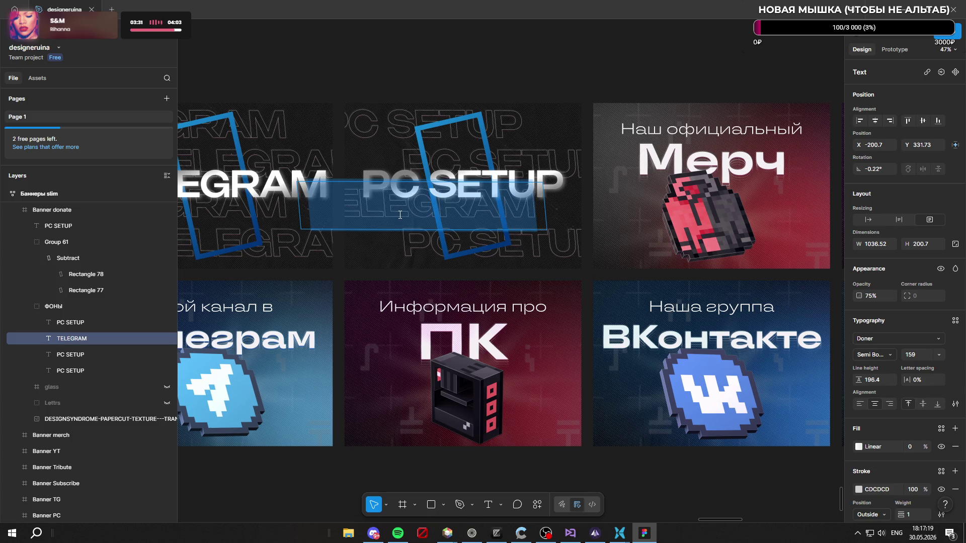
left_click(550, 60)
scroll(508, 67, "down", 3)
scroll(491, 128, "up", 3)
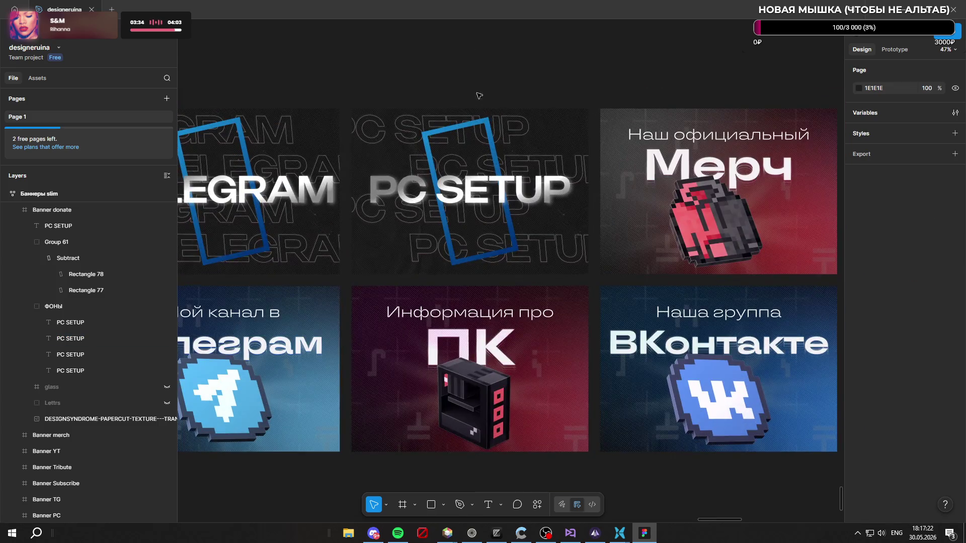
left_click(491, 128)
scroll(601, 103, "down", 3)
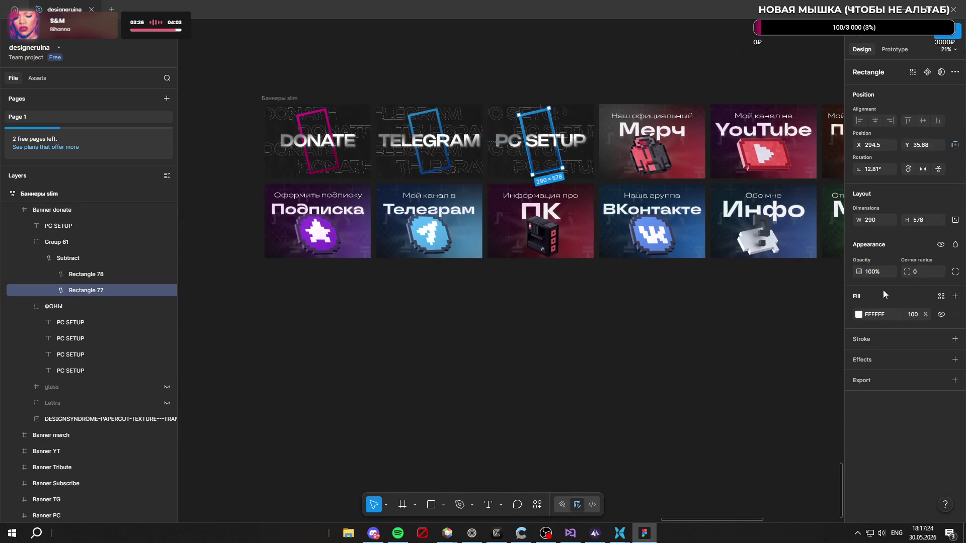
Step: Recolour the slanted frame's linear gradient from blue to red CE1818 fading to a dark red
left_click(102, 258)
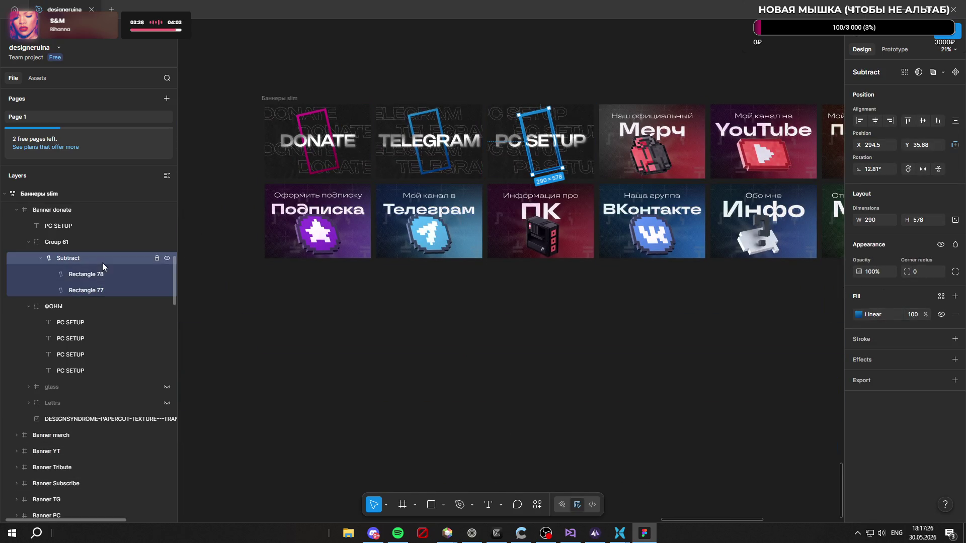
left_click(859, 314)
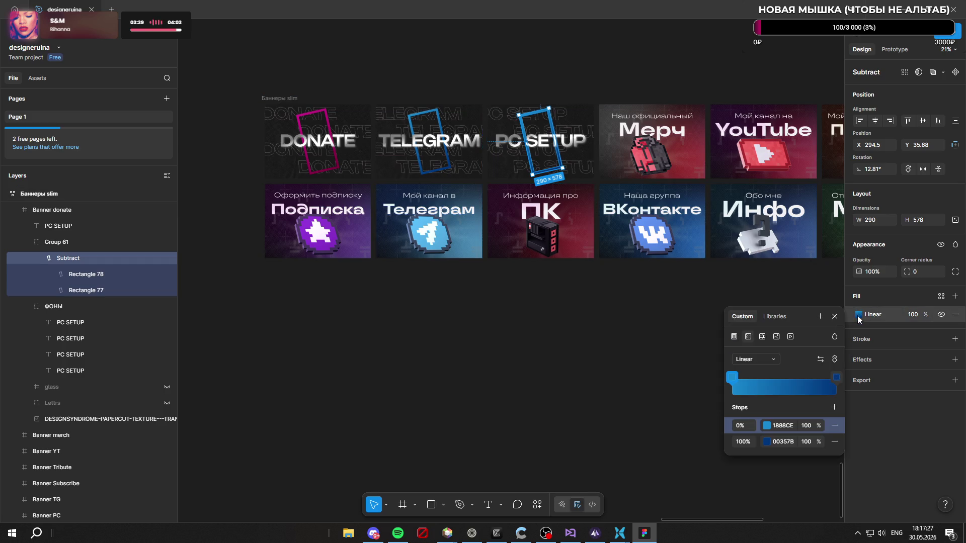
left_click(736, 378)
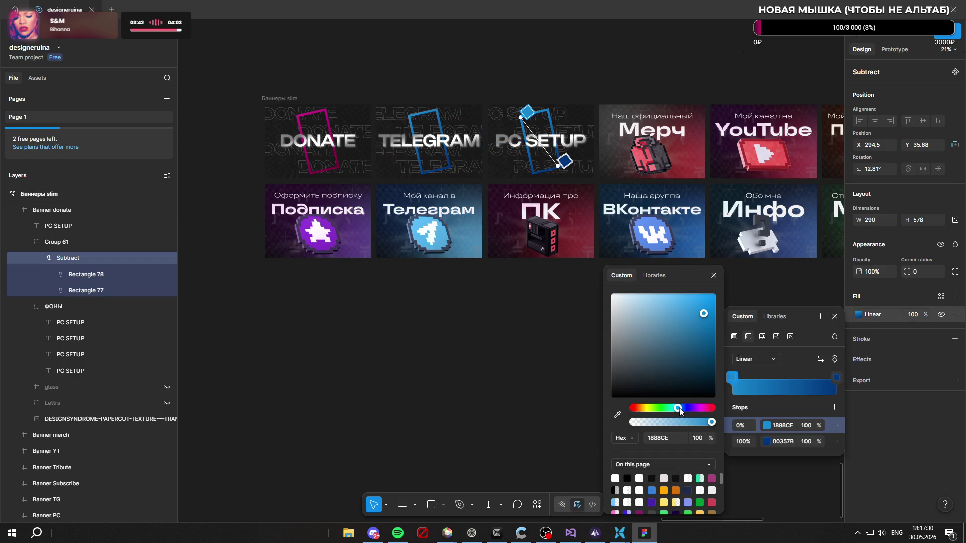
left_click_drag(680, 410, 624, 412)
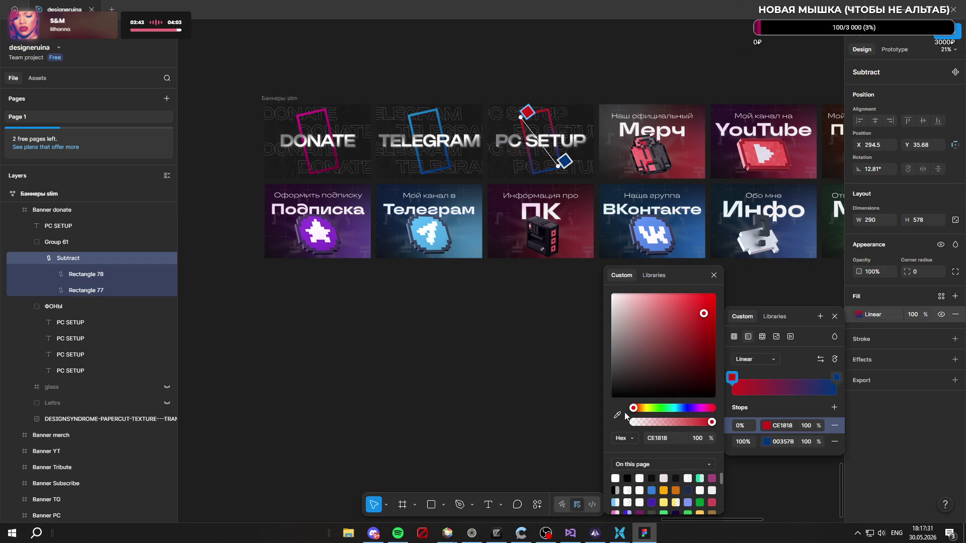
left_click(837, 377)
left_click_drag(649, 412, 613, 413)
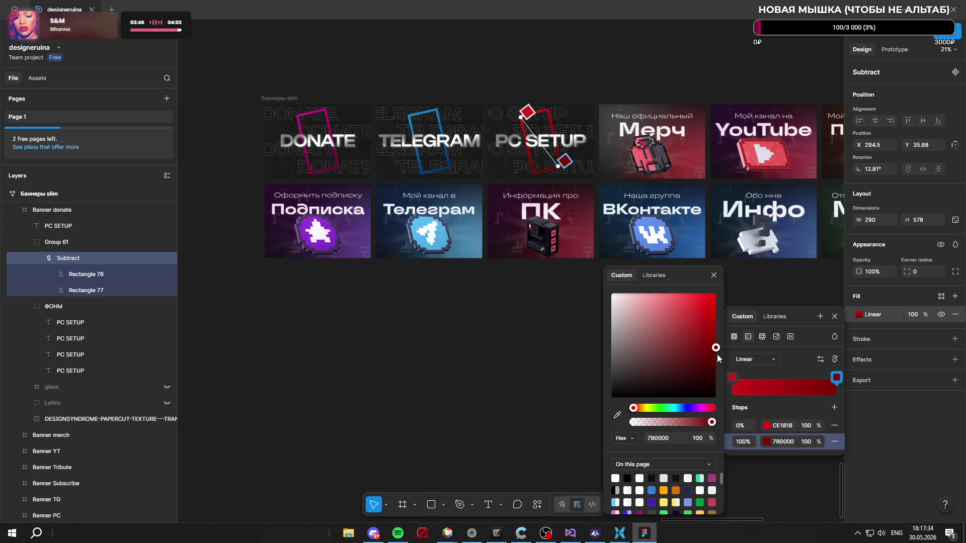
left_click_drag(717, 359, 714, 359)
scroll(604, 124, "up", 5)
key("Escape")
left_click(592, 57)
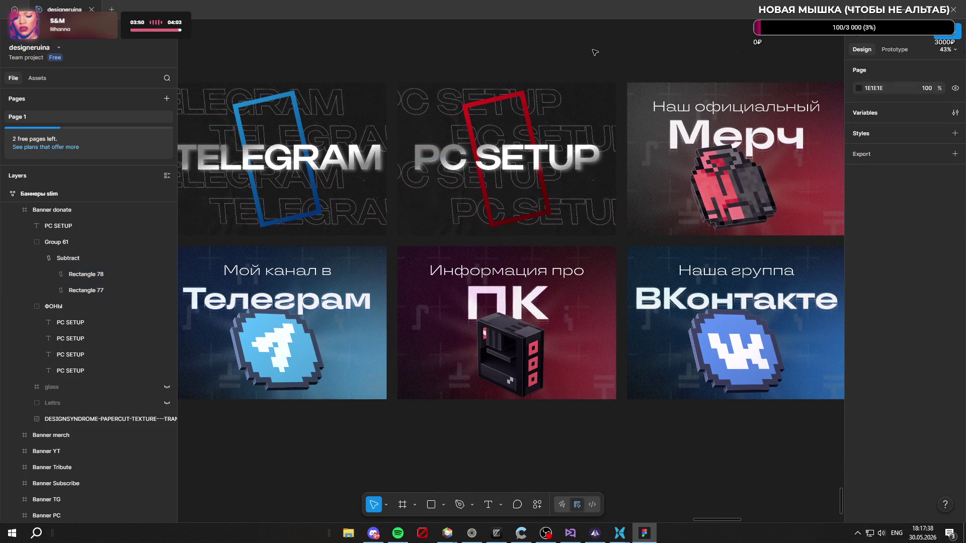
scroll(592, 91, "down", 3)
scroll(597, 189, "down", 3)
scroll(604, 165, "up", 2)
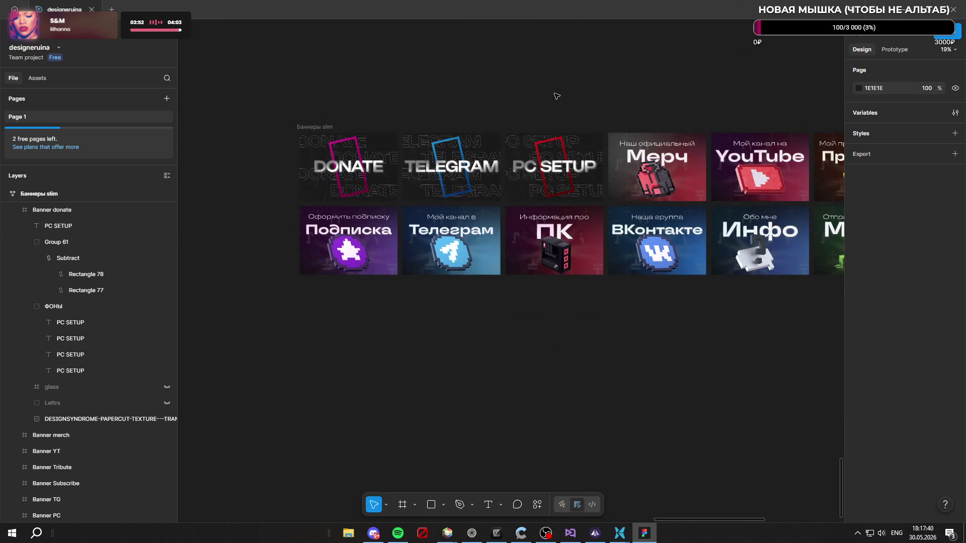
scroll(568, 124, "up", 2)
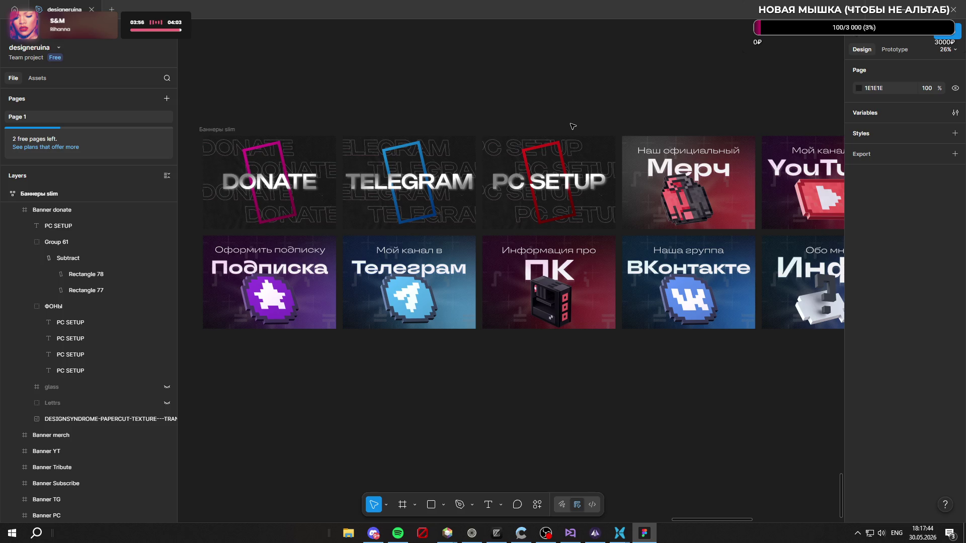
scroll(381, 91, "down", 2)
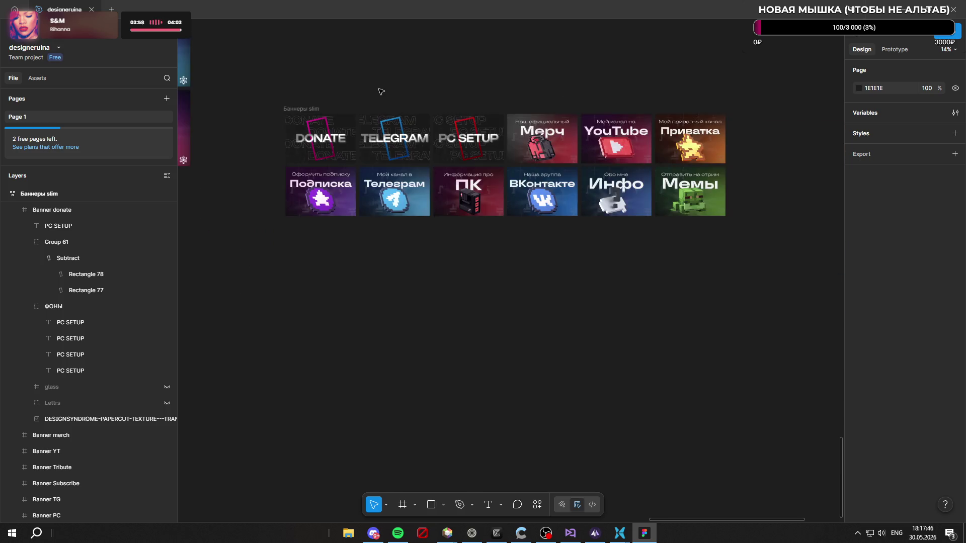
scroll(548, 74, "up", 2)
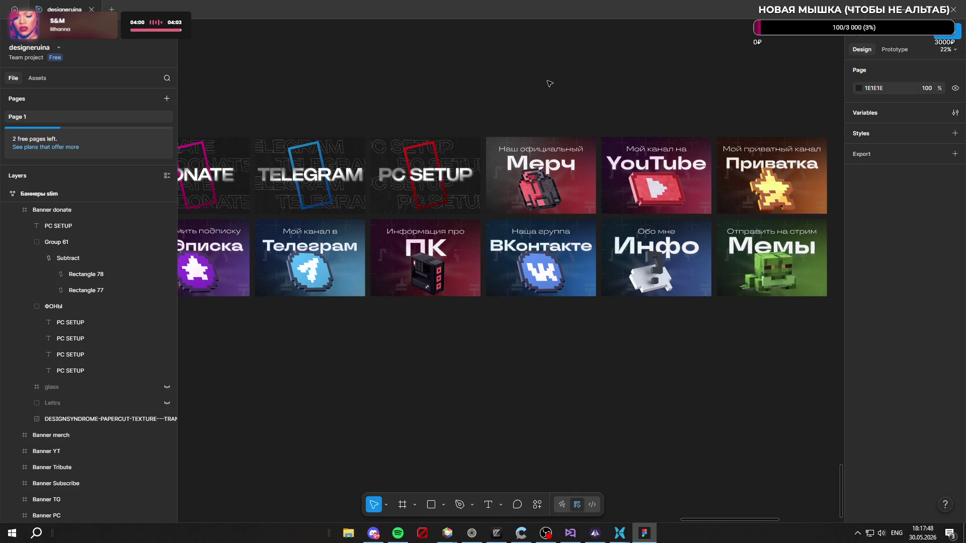
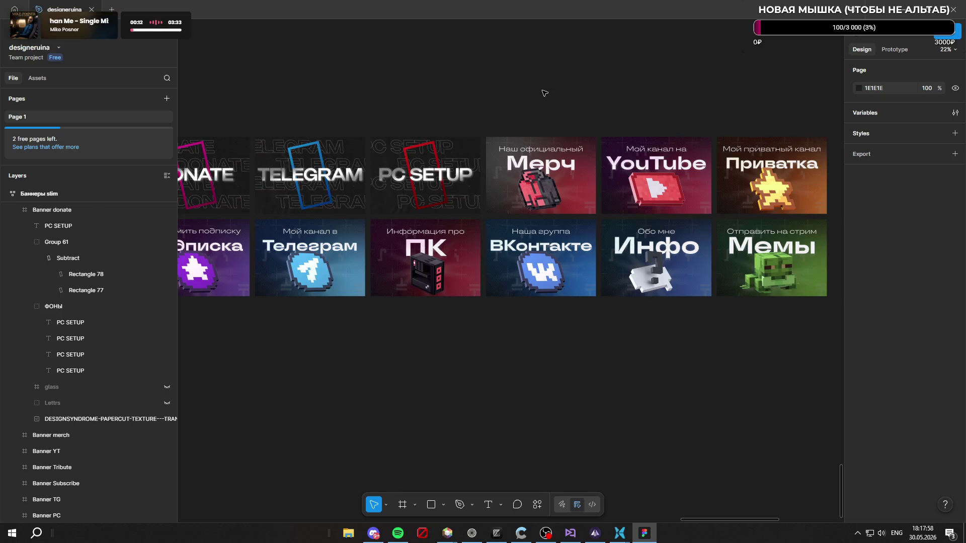
Step: Move the Инфо banner ahead of ВКонтакте and duplicate the PC SETUP banner
left_click(632, 247)
left_click_drag(558, 247, 539, 249)
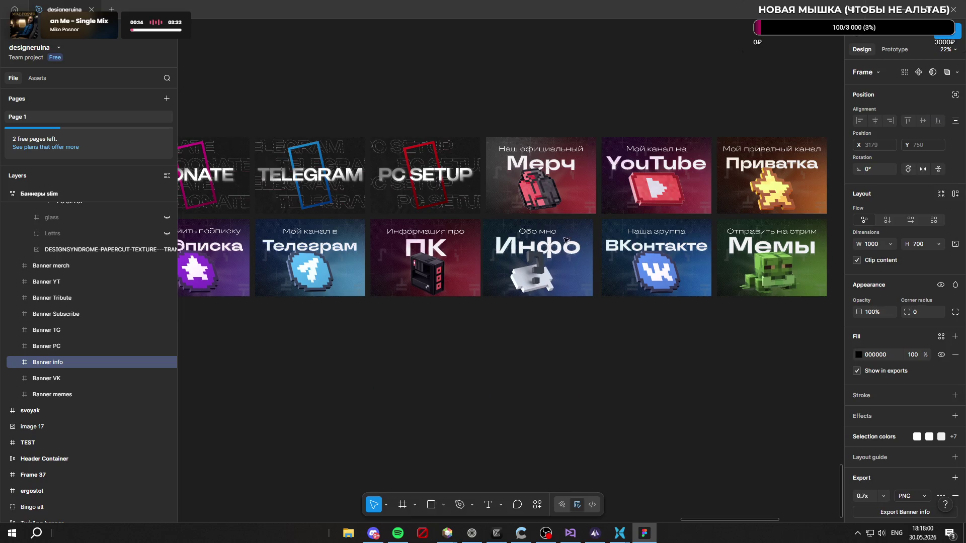
left_click(468, 157)
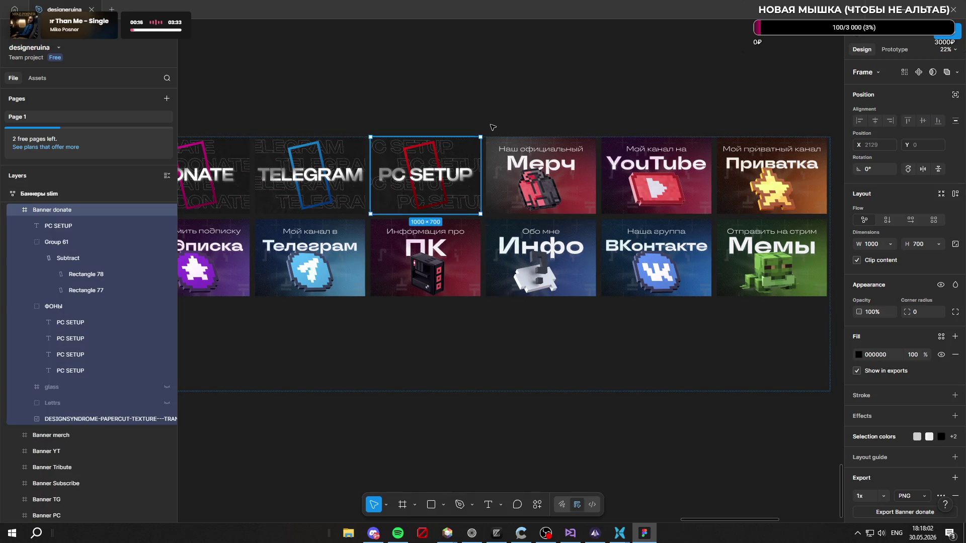
key("ctrl+d")
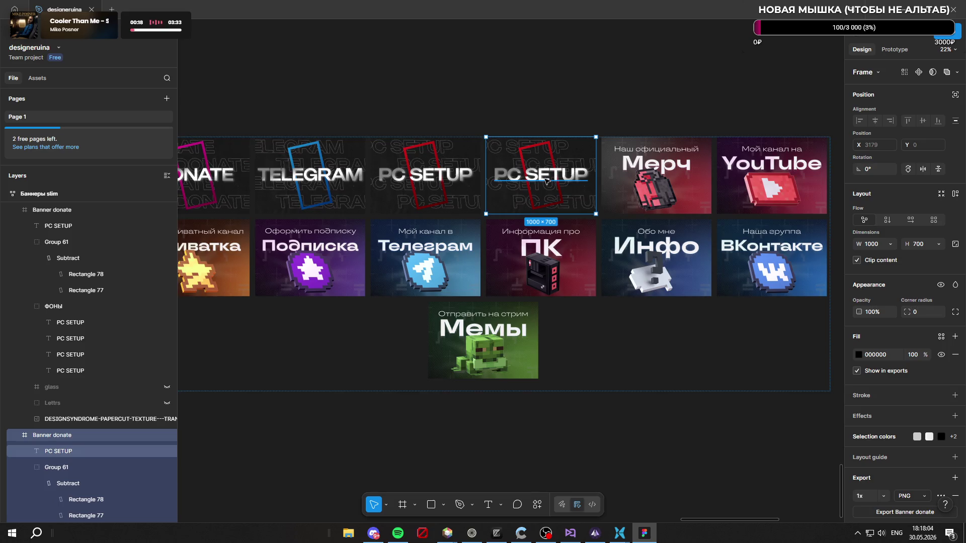
scroll(537, 163, "up", 3, "ctrl")
Step: Rewrite the copied banner's headline to read ABOUT ME
left_click(459, 167)
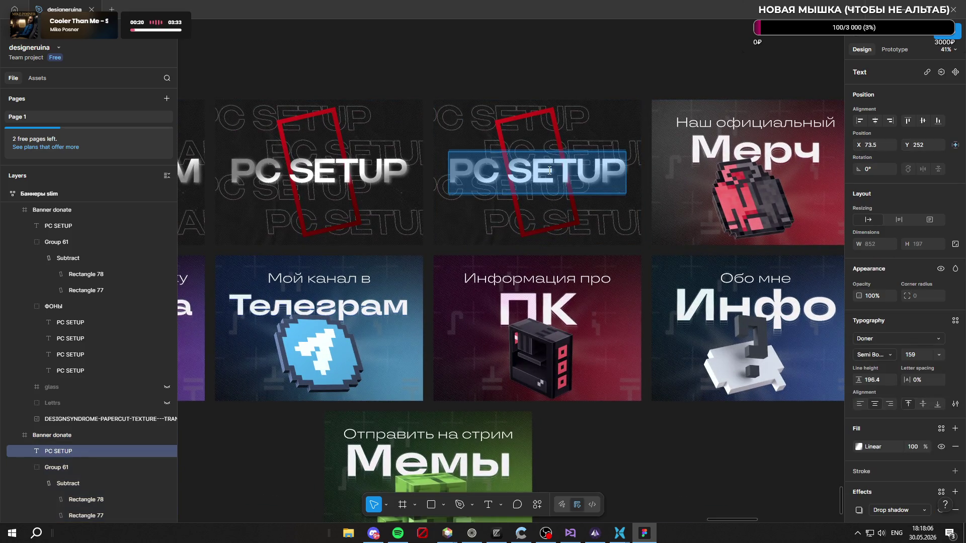
type("ABOUT ME")
key("ctrl+a")
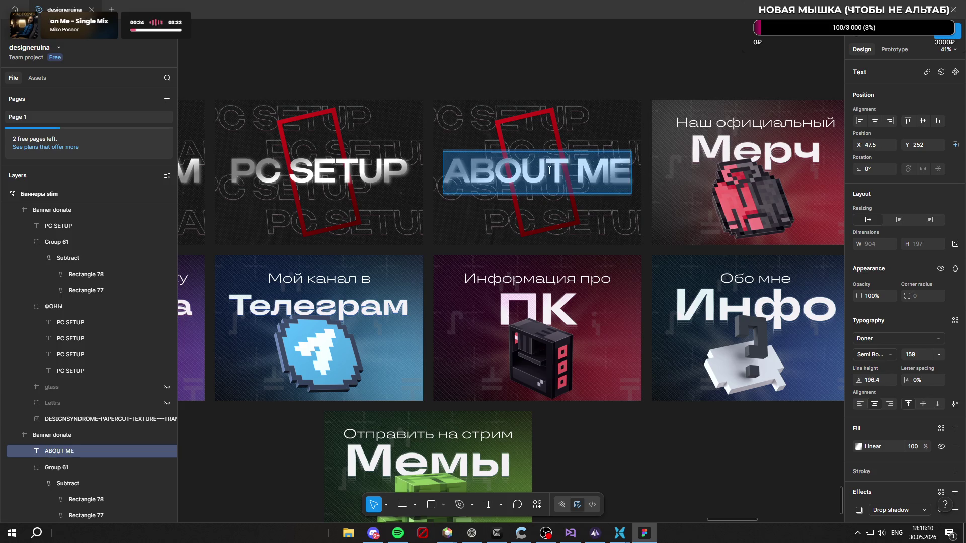
key("Escape")
left_click(581, 117)
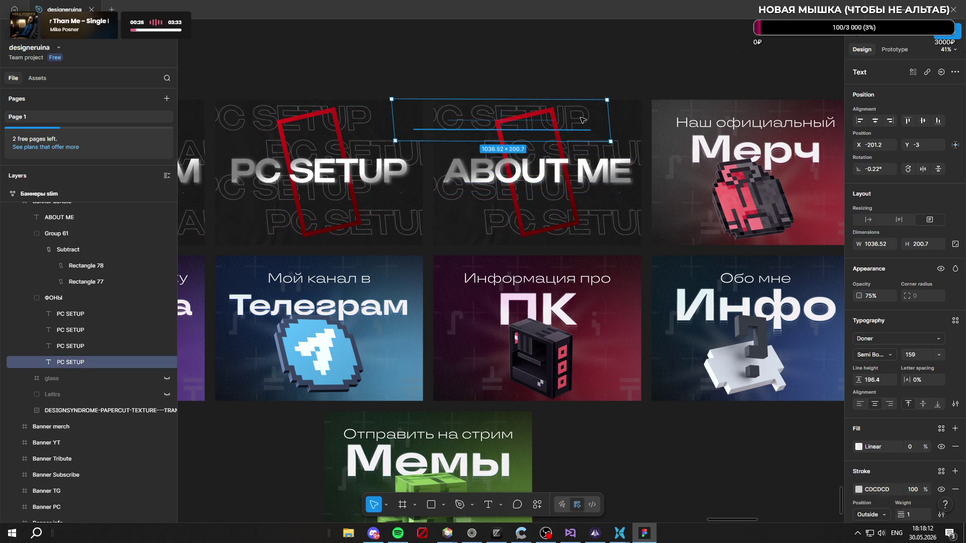
type("ABOUT ME")
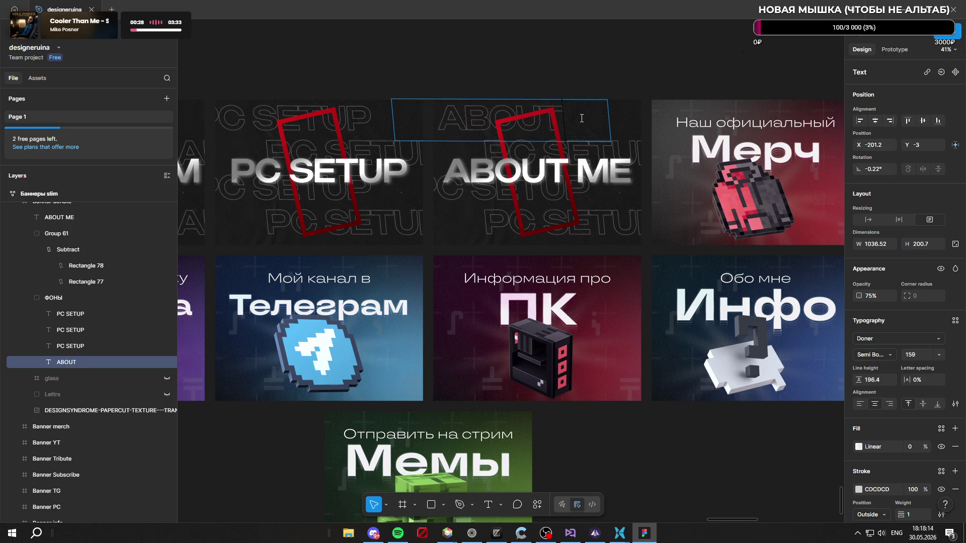
key("ctrl+a")
key("ctrl+c")
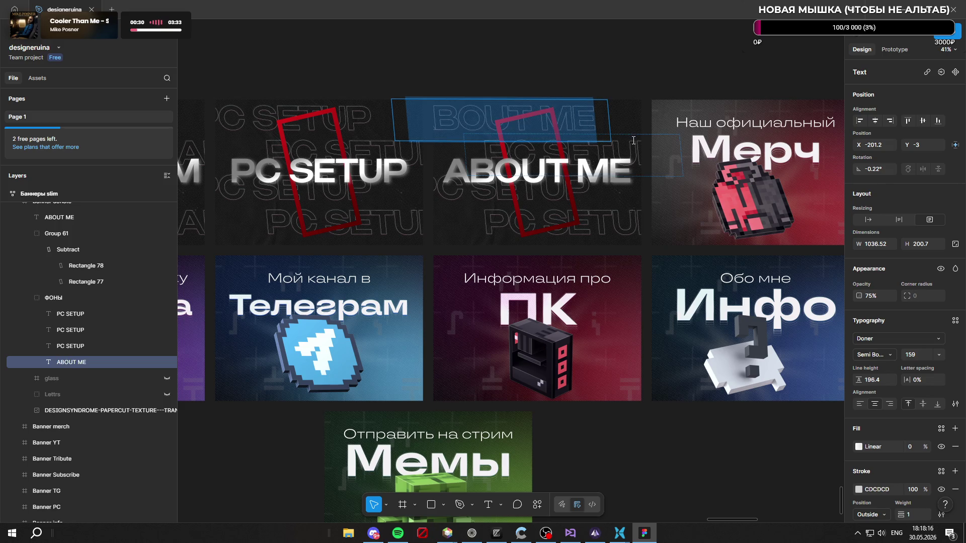
Step: Replace the copy's background PC SETUP text lines with ABOUT ME
double_click(632, 140)
key("ctrl+a")
key("ctrl+v")
left_click(591, 197)
double_click(591, 197)
key("ctrl+a")
key("ctrl+v")
double_click(609, 222)
key("ctrl+a")
key("ctrl+v")
key("Escape")
left_click(554, 44)
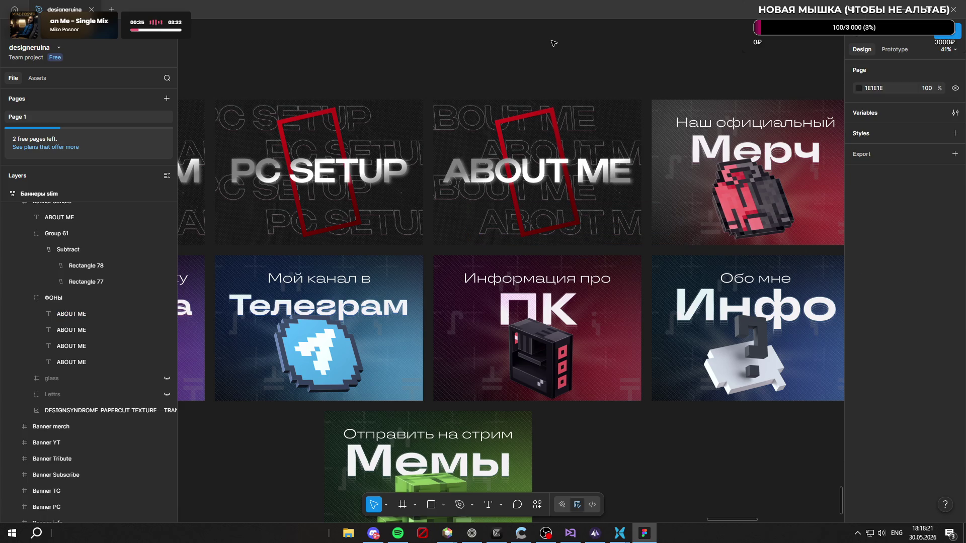
Step: Recolour both gradient stops of the DONATE banner's tilted frame from magenta to purple
left_click(555, 113)
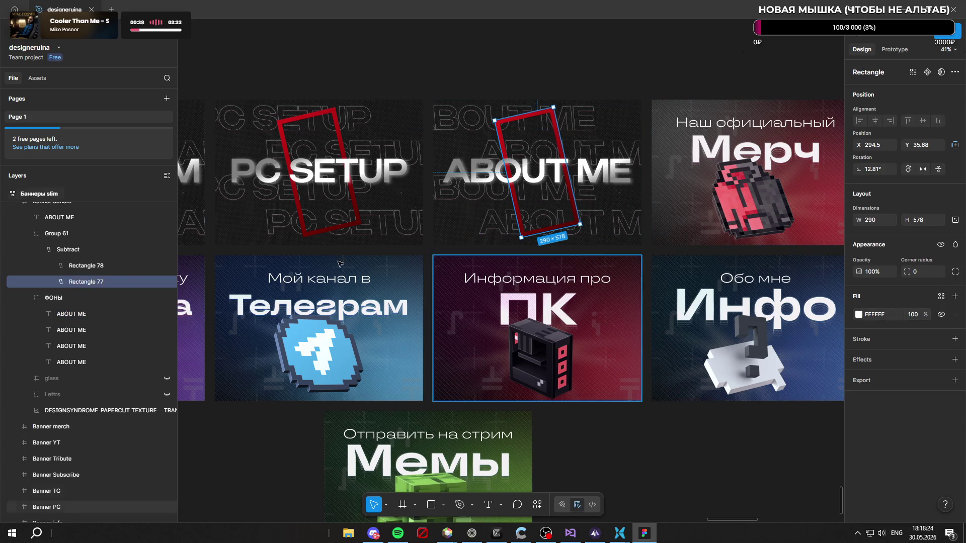
scroll(329, 131, "down", 5)
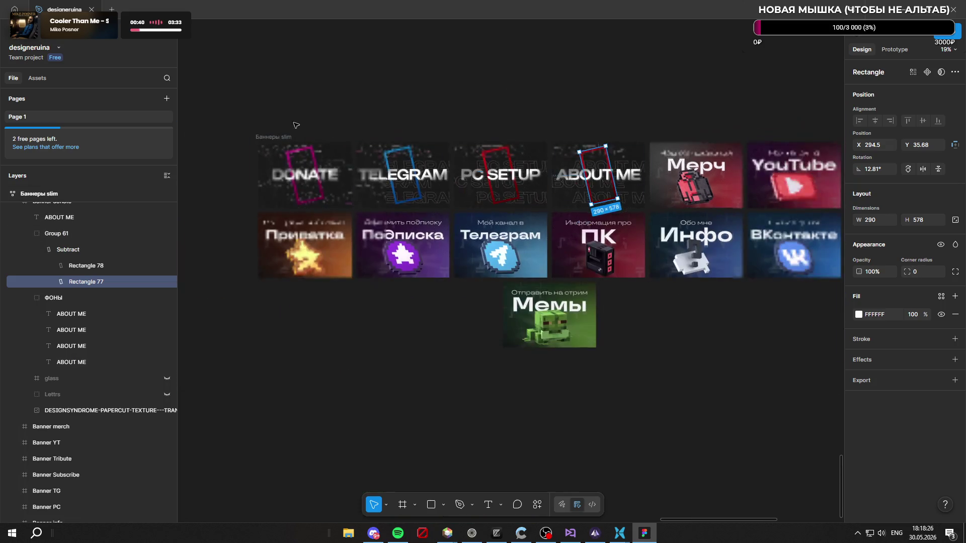
scroll(329, 131, "up", 3)
scroll(340, 143, "up", 2)
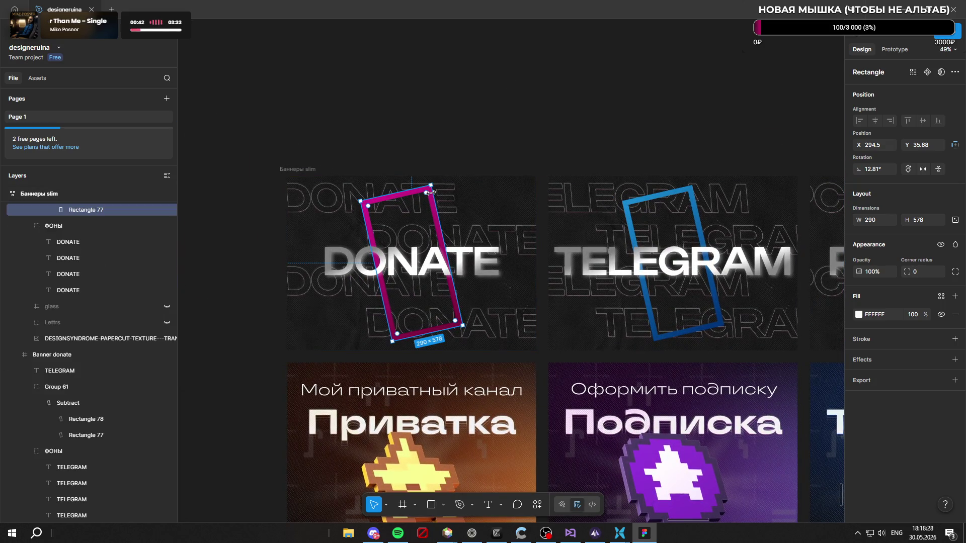
scroll(109, 248, "up", 1)
scroll(109, 249, "up", 2)
left_click(104, 257)
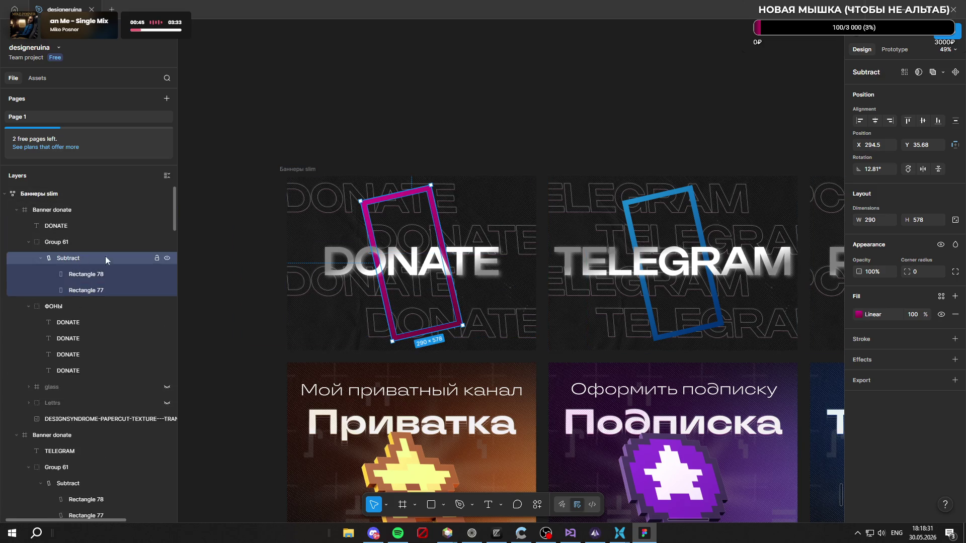
left_click(858, 315)
left_click(731, 378)
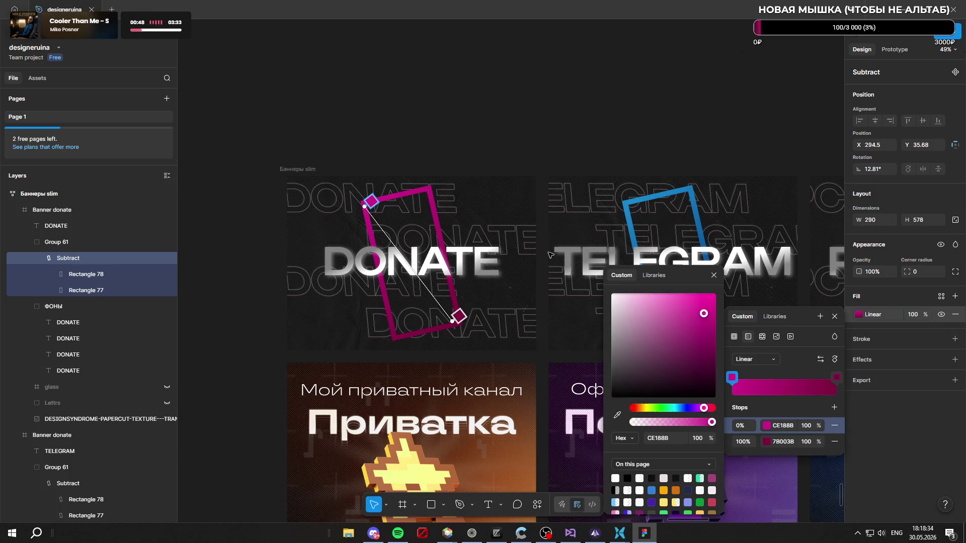
mouse_move(678, 408)
left_mouse_down()
mouse_move(666, 411)
mouse_move(694, 412)
left_mouse_up()
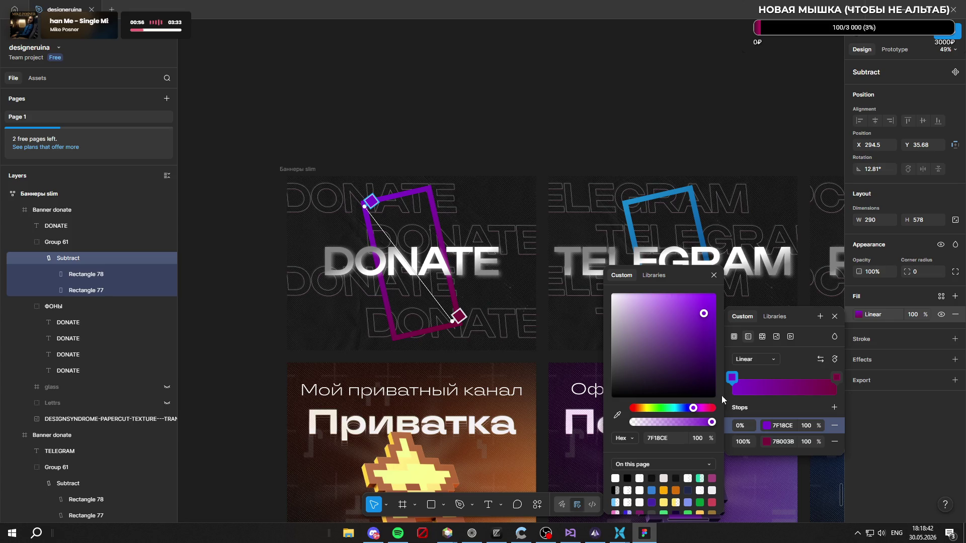
left_click(836, 379)
left_click_drag(695, 410, 692, 409)
left_click(456, 99)
left_click(383, 79)
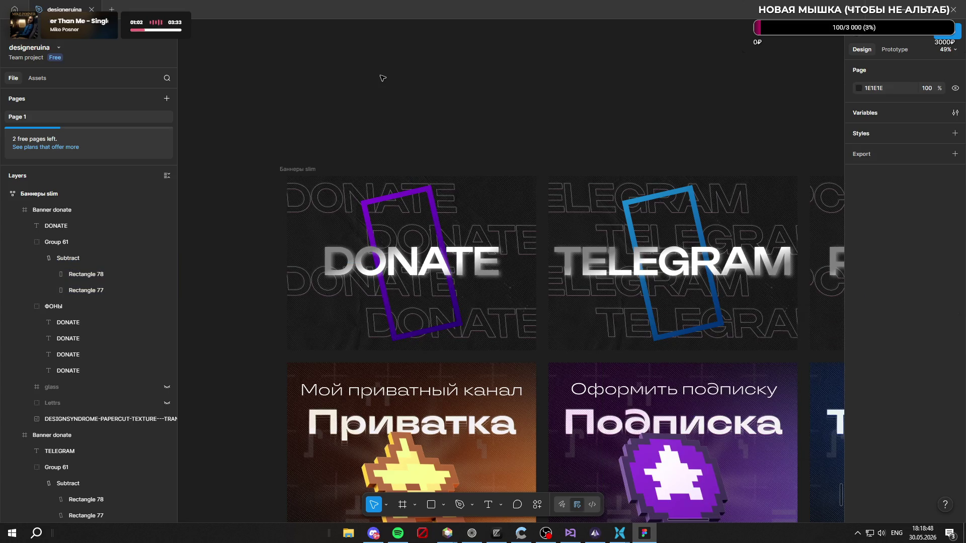
scroll(378, 86, "down", 3)
scroll(372, 92, "down", 2)
scroll(597, 123, "up", 2)
scroll(597, 123, "up", 3)
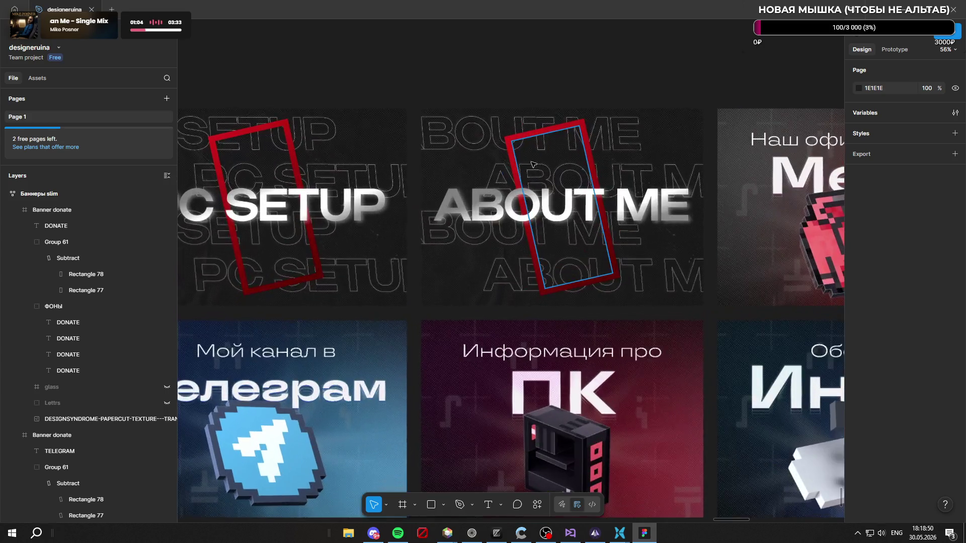
left_click(59, 259)
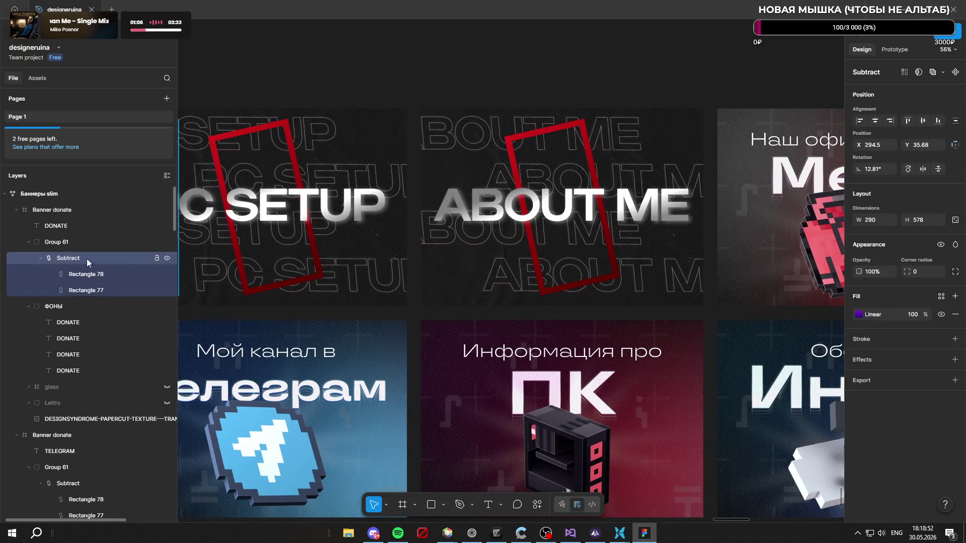
left_click(858, 315)
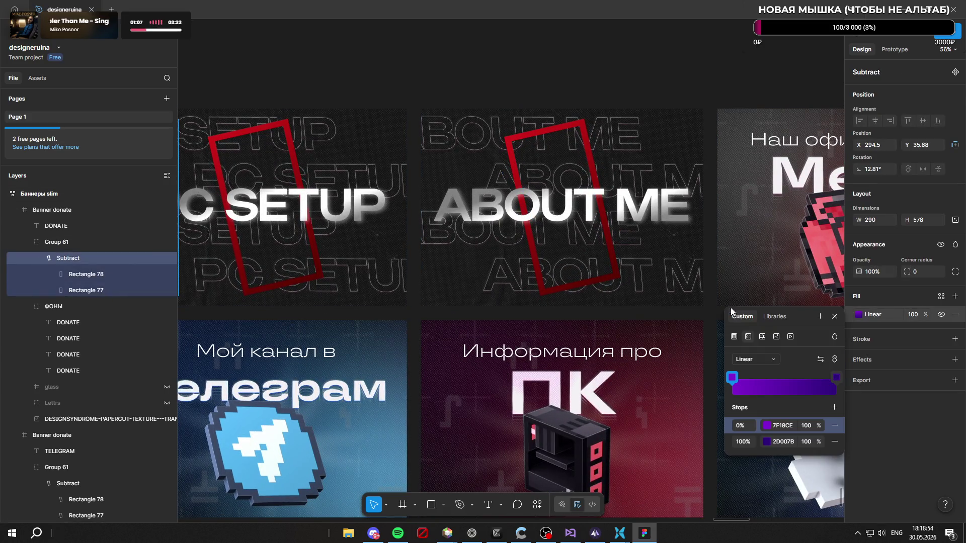
left_click(732, 377)
left_click(783, 424)
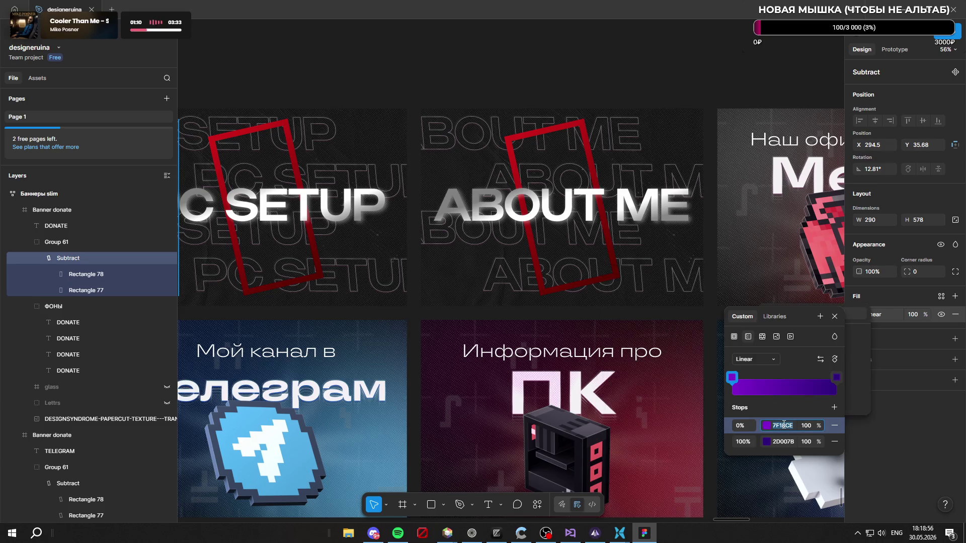
type("ff0080")
key("Return")
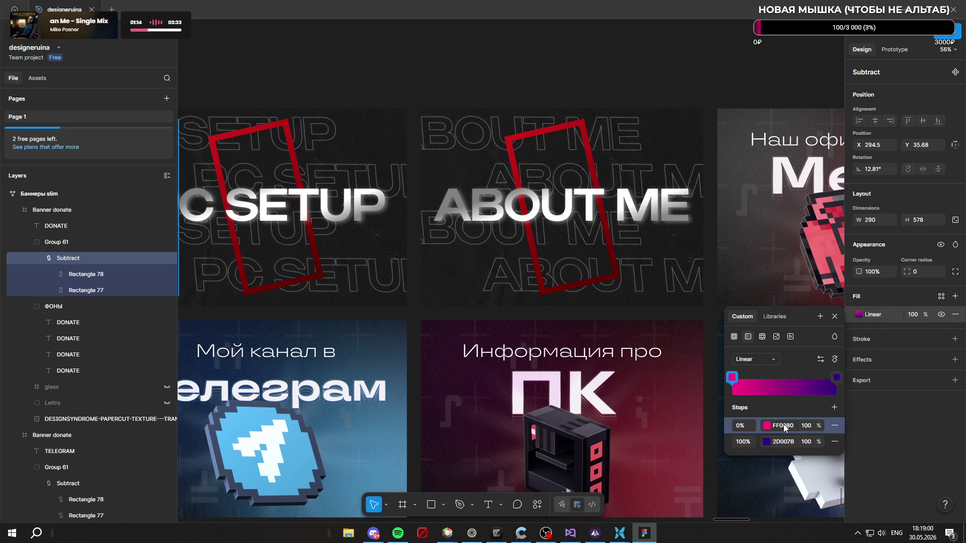
left_click(836, 379)
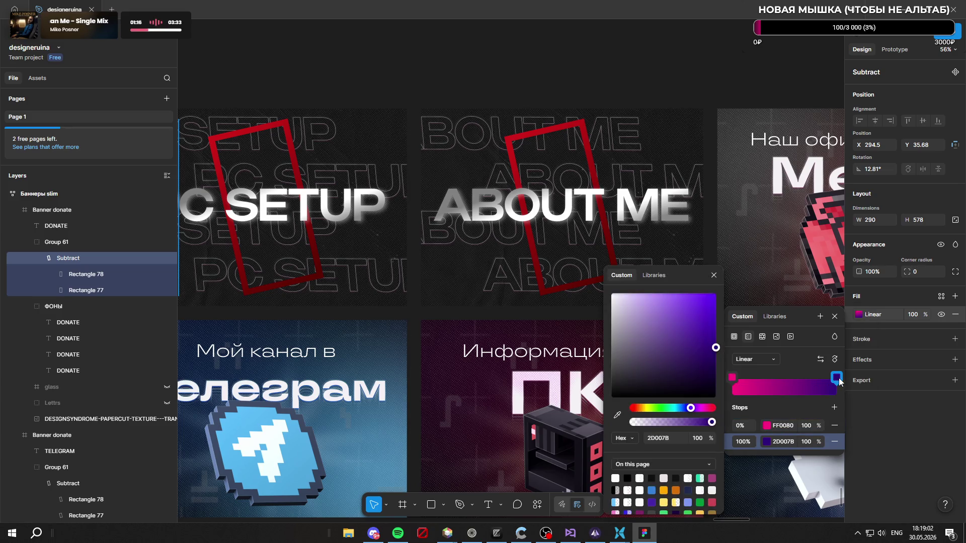
left_click_drag(694, 412, 702, 412)
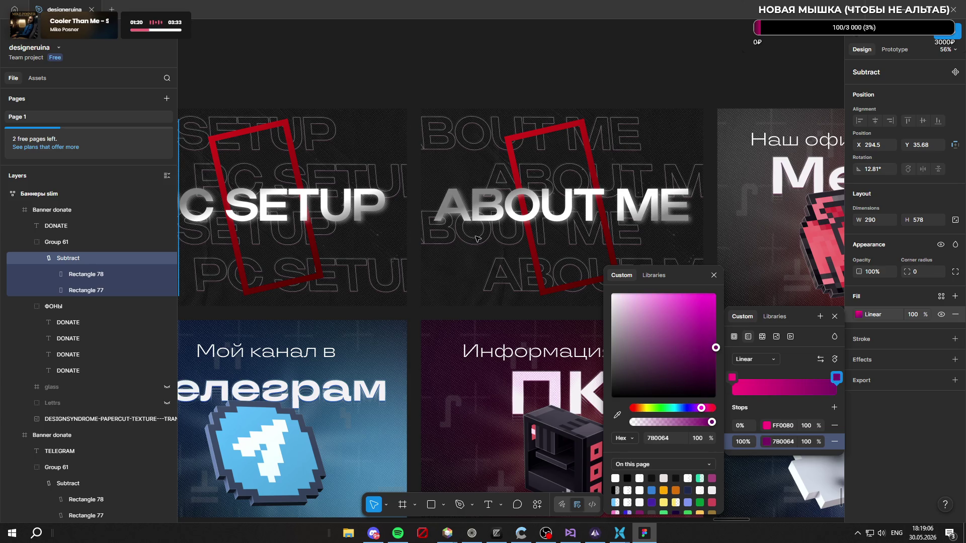
scroll(477, 240, "down", 5)
scroll(477, 240, "down", 4)
key("ctrl+z")
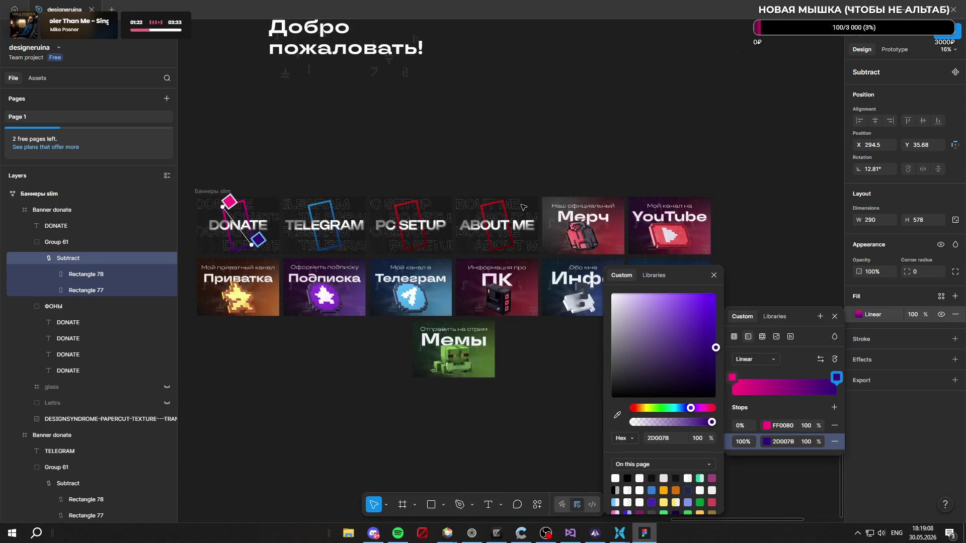
key("ctrl+z")
key("Escape")
scroll(520, 134, "up", 3)
scroll(485, 158, "up", 3)
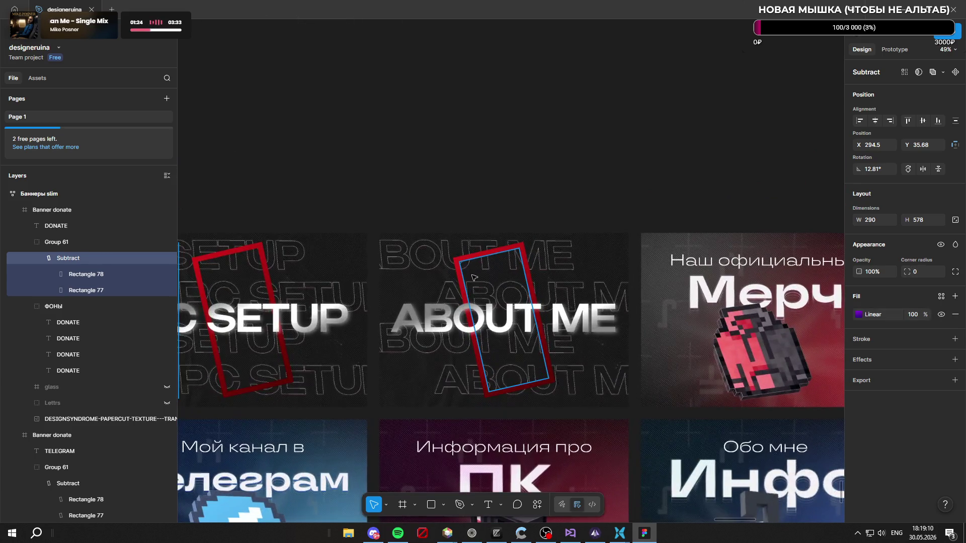
Step: Set the ABOUT ME frame gradient's first stop to a fully opaque hot pink
left_click(460, 262, "ctrl")
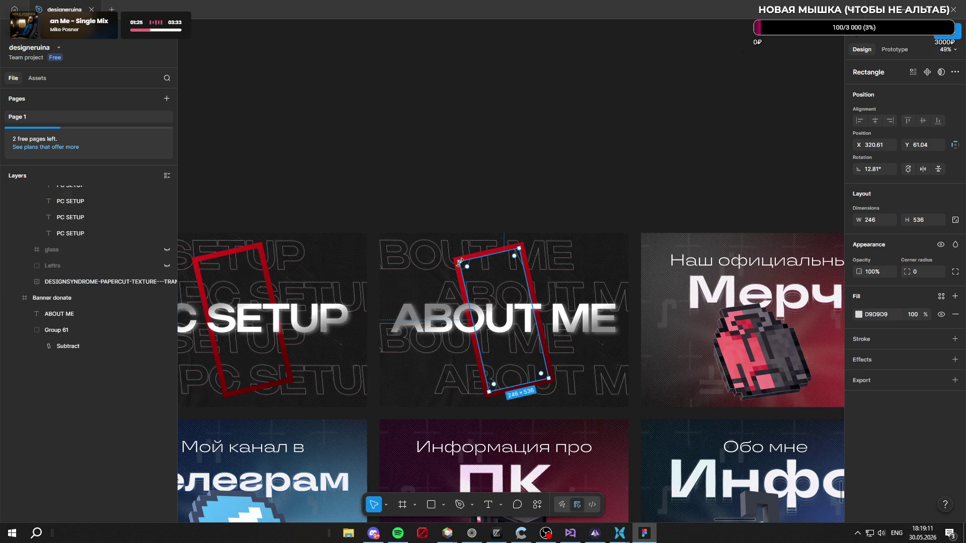
left_click(105, 343)
scroll(678, 218, "down", 3)
left_click(865, 313)
left_click(786, 425)
type("ffff0008")
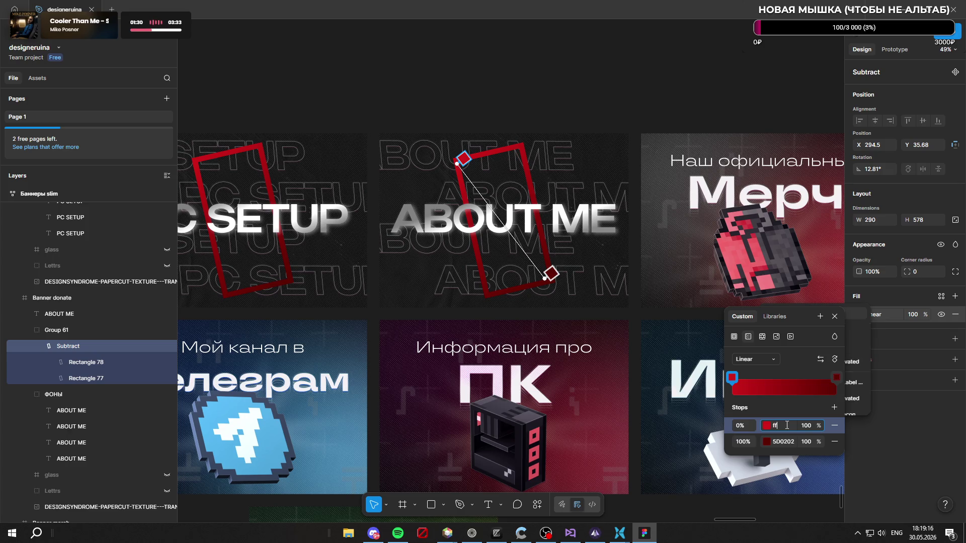
key("Return")
left_click(784, 427)
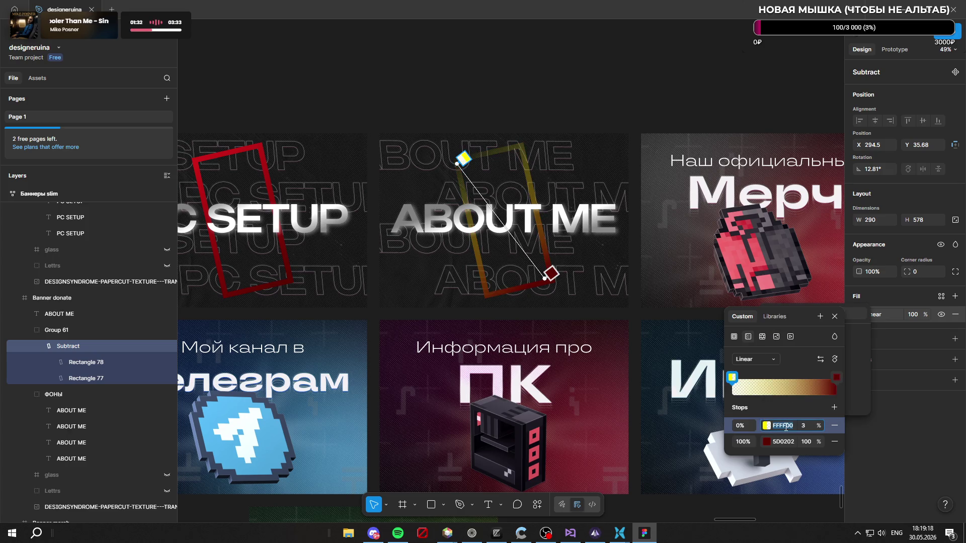
type("008")
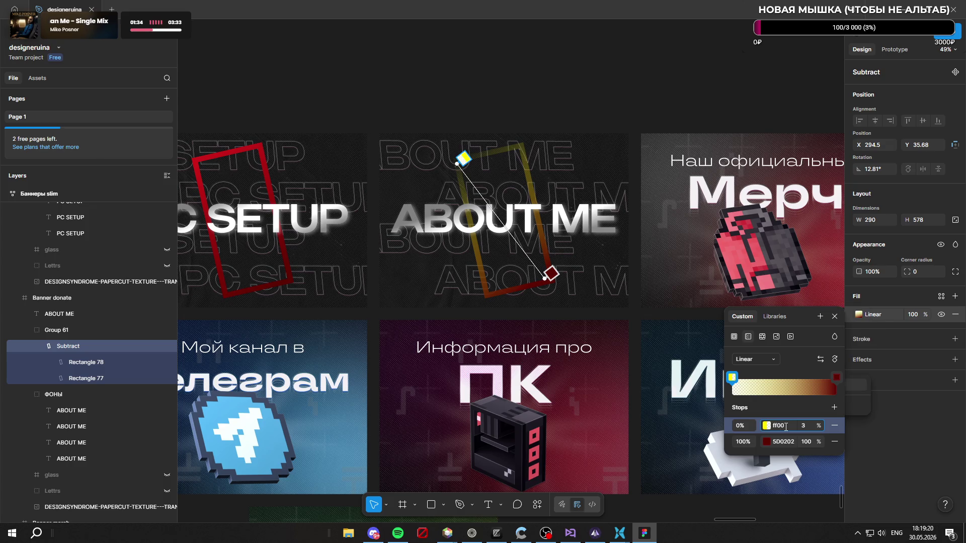
type("0")
key("Return")
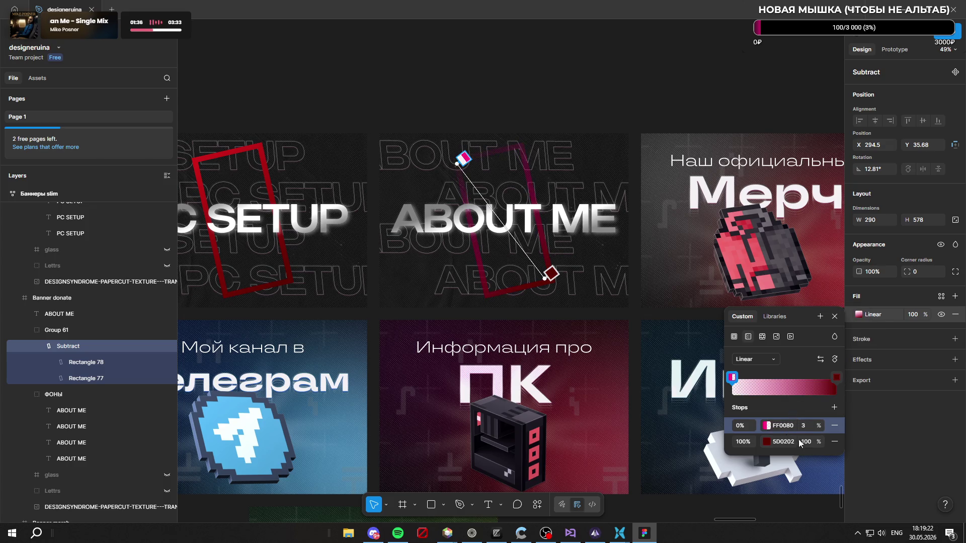
left_click_drag(823, 425, 105, 431)
left_click(785, 446)
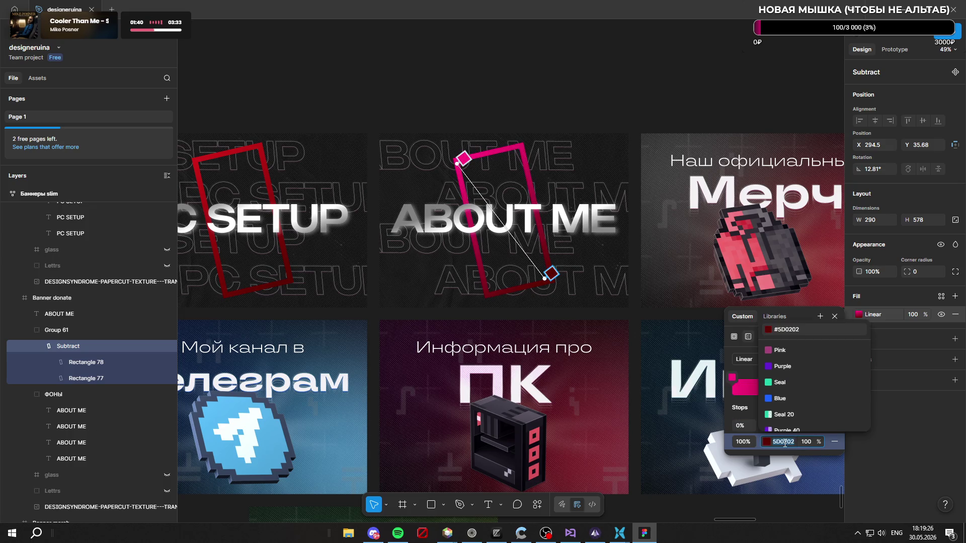
left_click(905, 464)
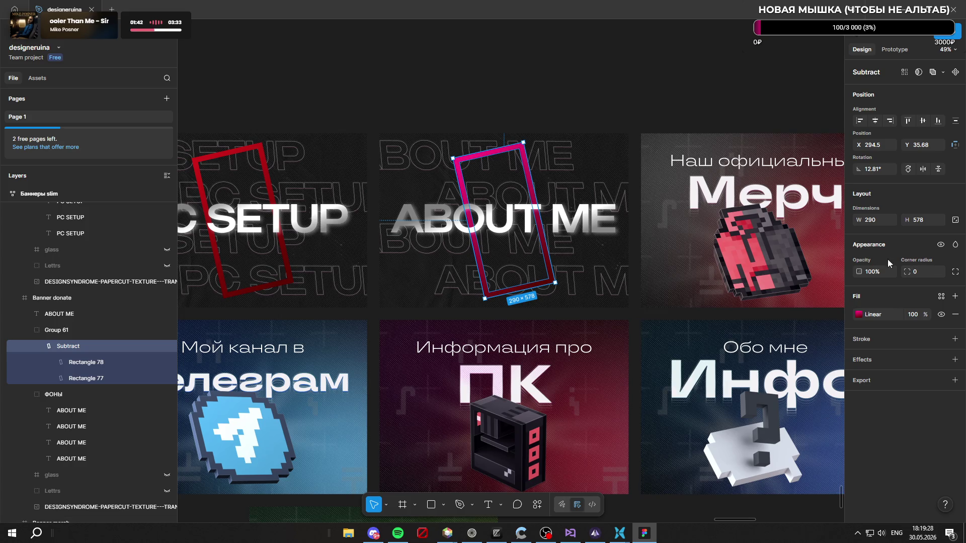
Step: Shift the gradient's end stop from dark red 5D0202 to dark magenta 5D023F
left_click(860, 314)
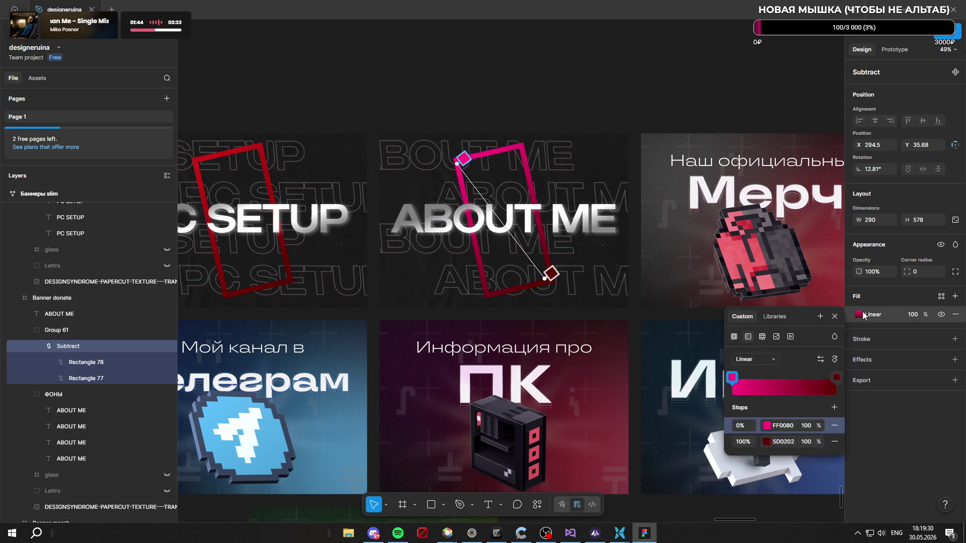
left_click(785, 444)
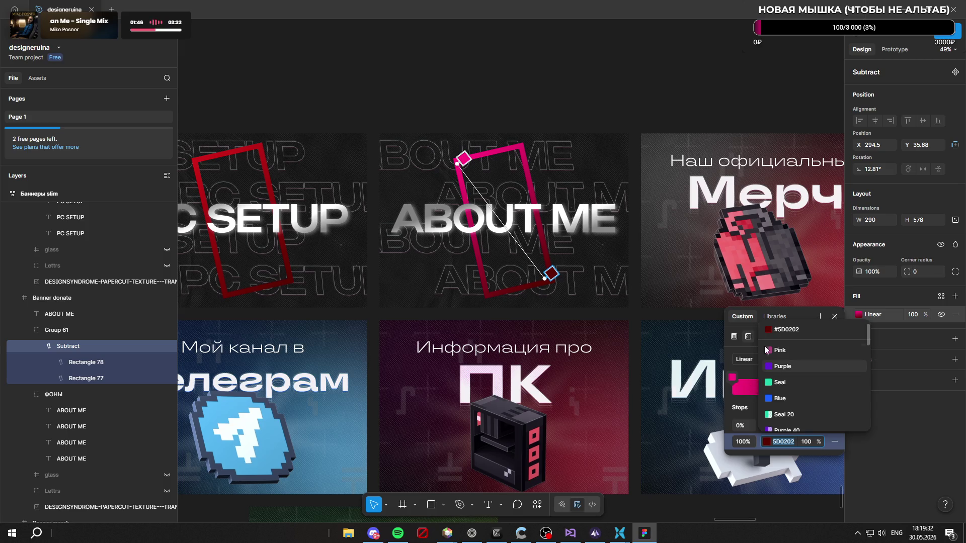
left_click(746, 373)
left_click(837, 379)
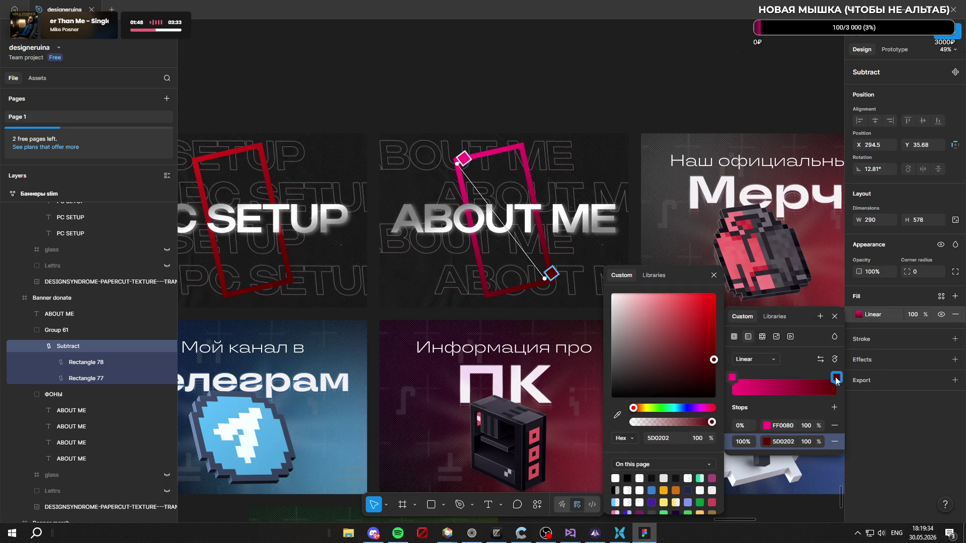
left_click(703, 408)
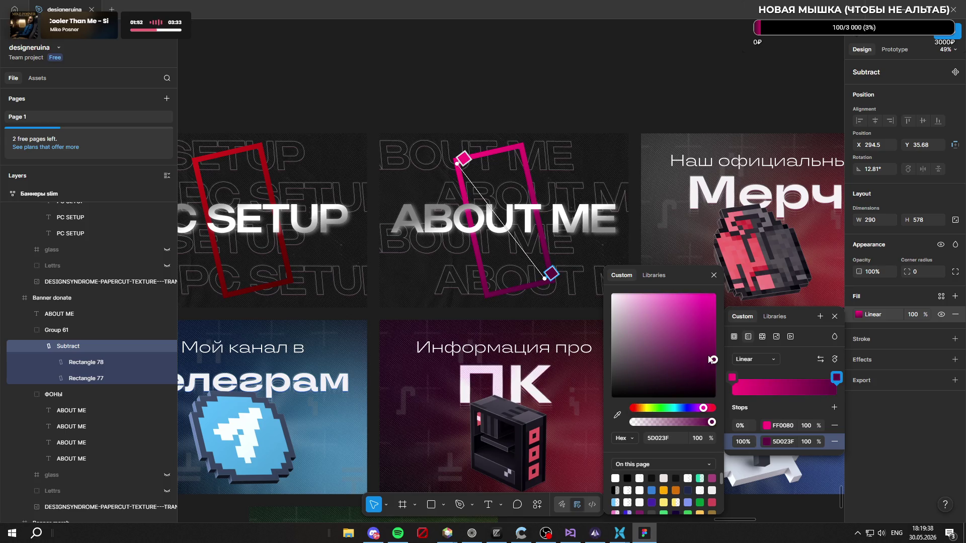
left_click(611, 94)
left_click(544, 65)
scroll(543, 68, "down", 3)
scroll(636, 249, "down", 3)
scroll(557, 194, "up", 2)
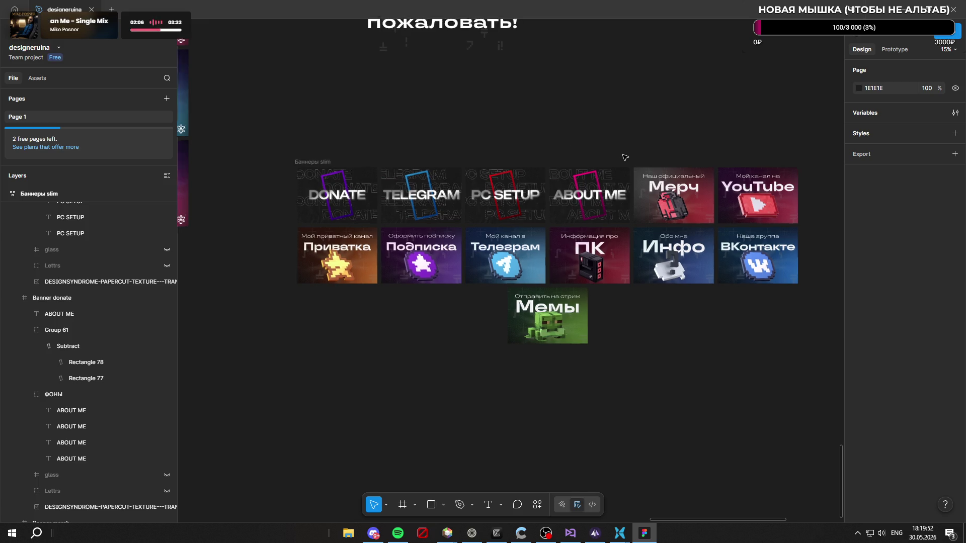
scroll(622, 157, "up", 3)
Step: Shift the Подписка, Телеграм, ПК and Инфо banners leftward so they come before Приватка
left_click(529, 325)
key("Left")
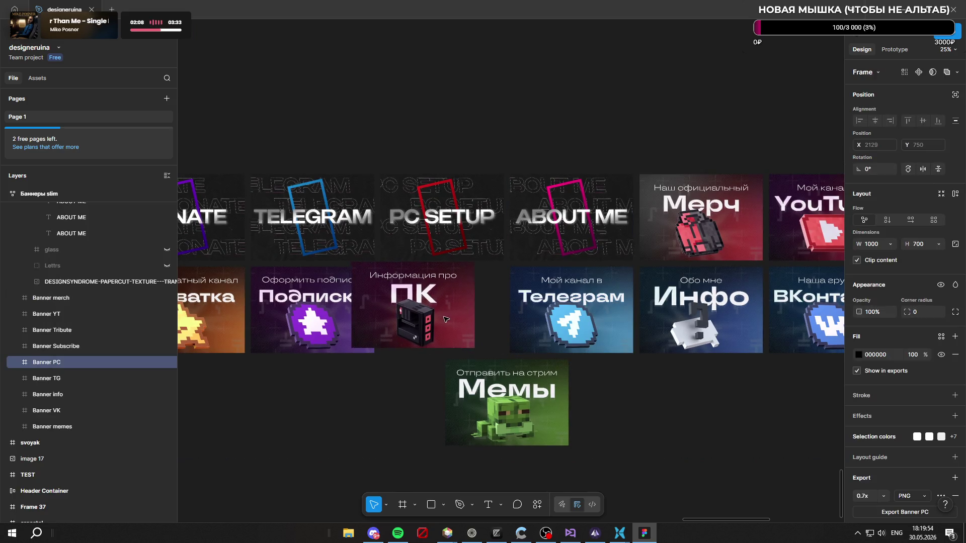
left_click(574, 324)
key("Left")
key("Left")
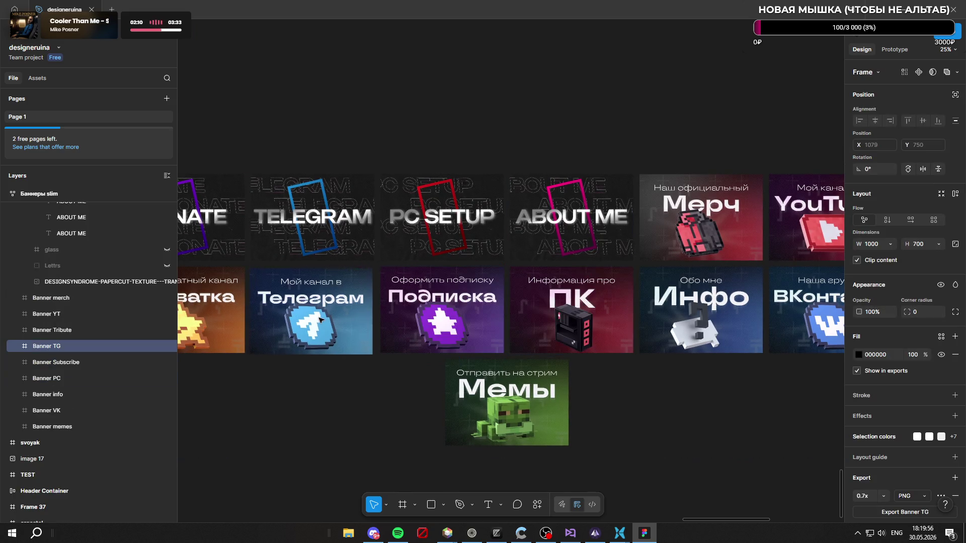
scroll(511, 353, "down", 2)
left_click(511, 353)
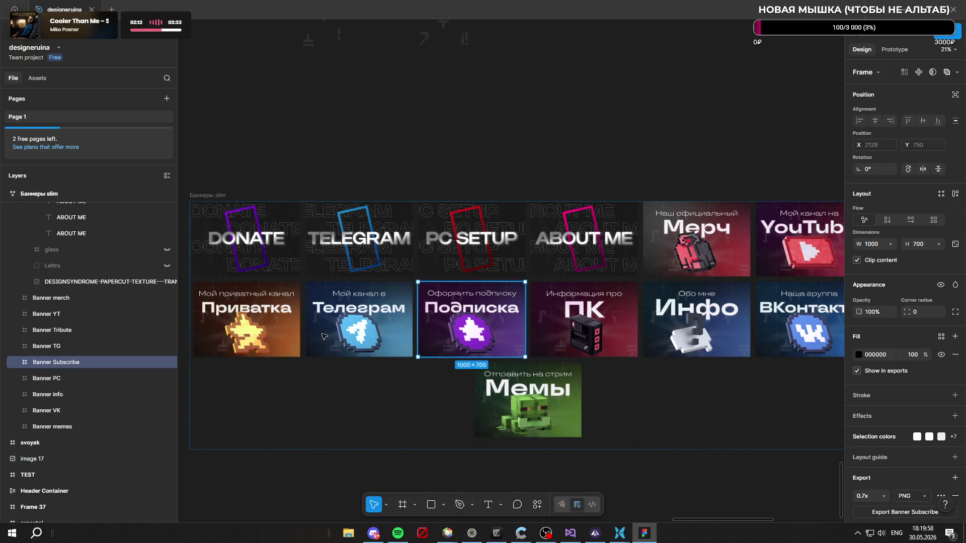
key("Left")
key("Left")
left_click(468, 332)
key("Left")
left_click(581, 325)
key("Left")
left_click(660, 326)
key("Left")
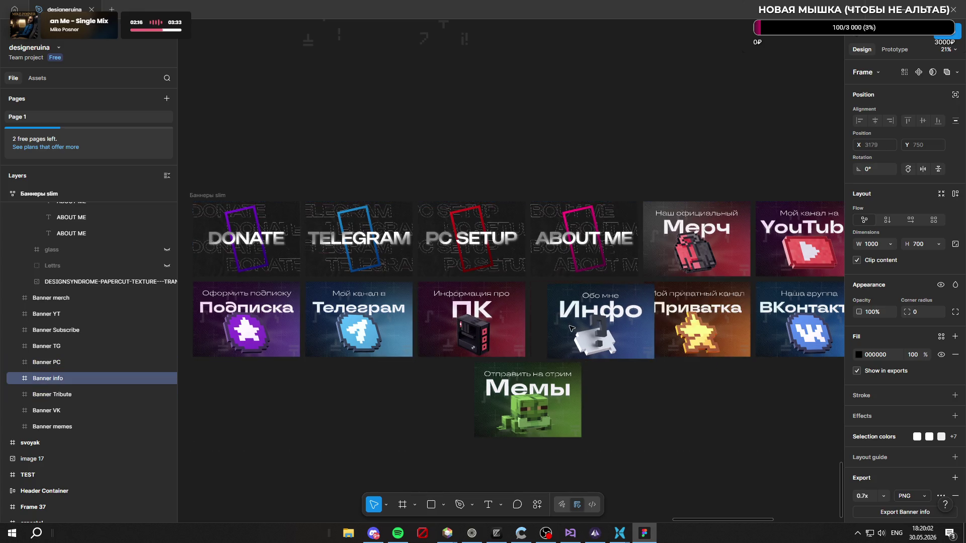
scroll(537, 151, "down", 2)
left_click(535, 125)
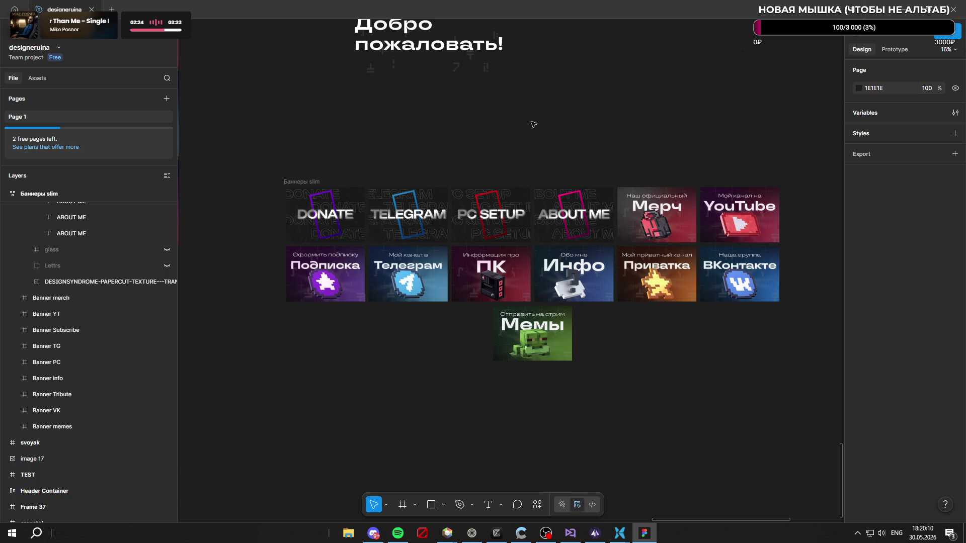
Step: Move Мемы to the second row, duplicate the ABOUT ME banner and put YouTube at the top row's end
left_click(626, 366)
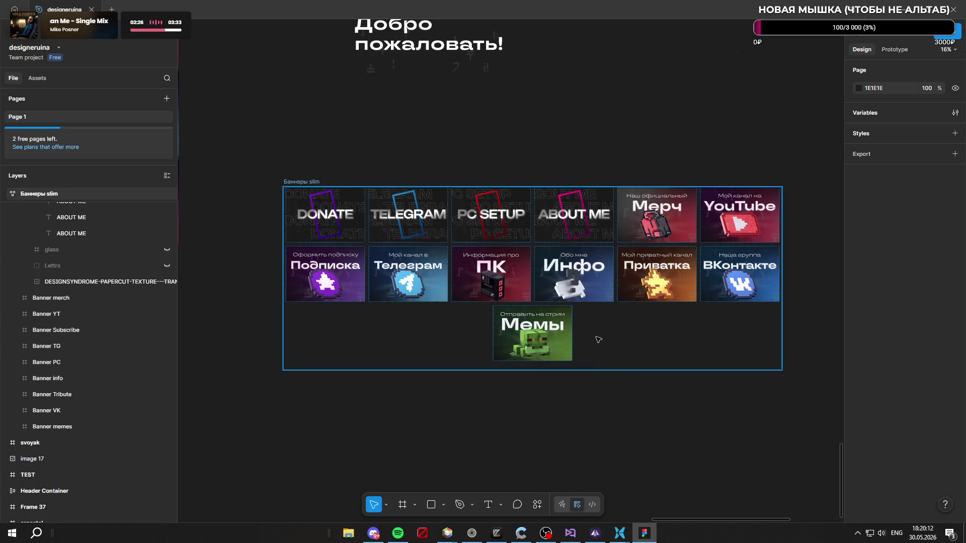
left_click_drag(573, 335, 726, 298)
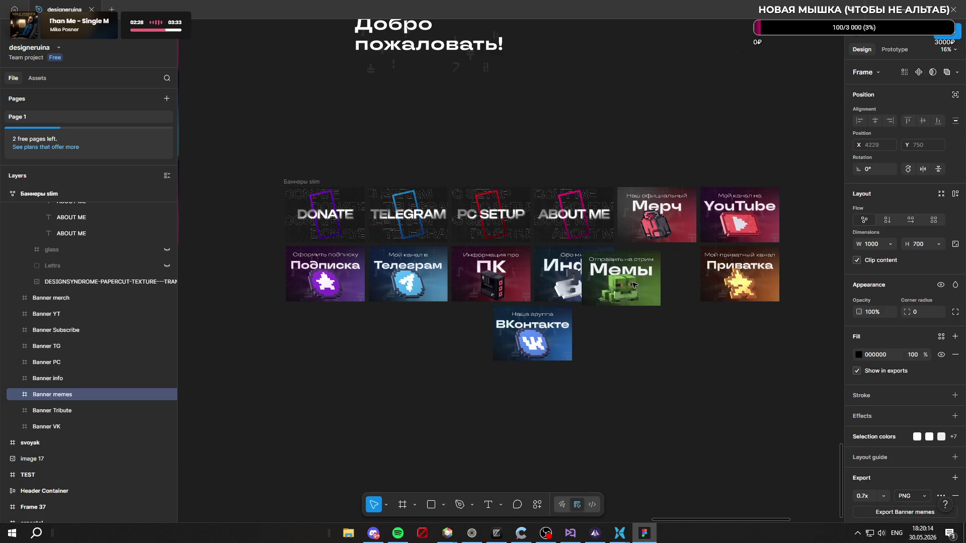
scroll(686, 226, "up", 3, "ctrl")
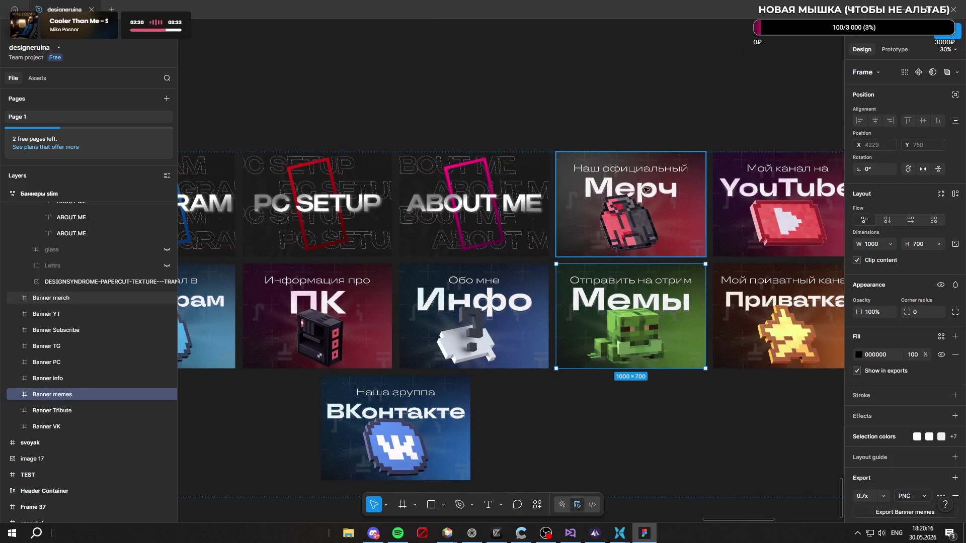
scroll(641, 192, "down", 3, "ctrl")
scroll(627, 187, "down", 2, "ctrl")
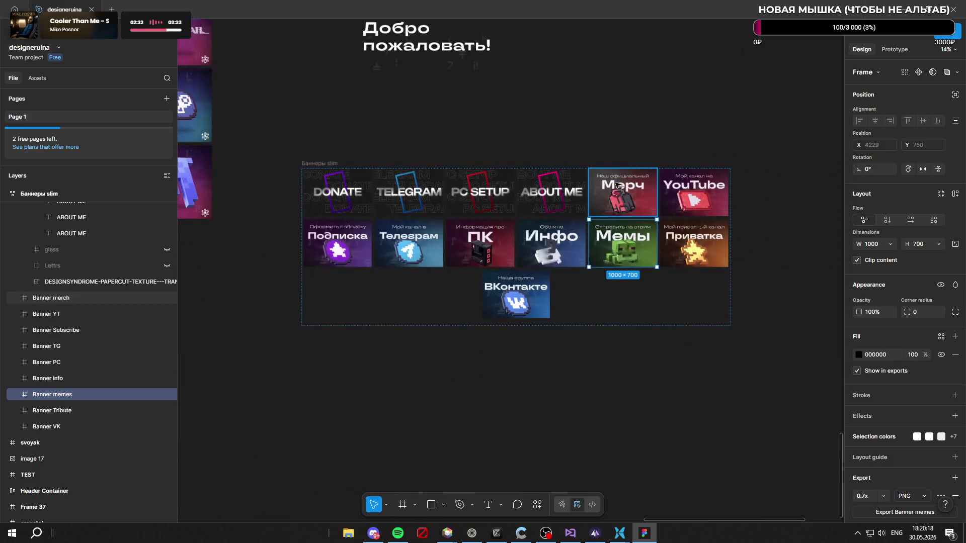
scroll(616, 185, "up", 2, "ctrl")
left_click(564, 218)
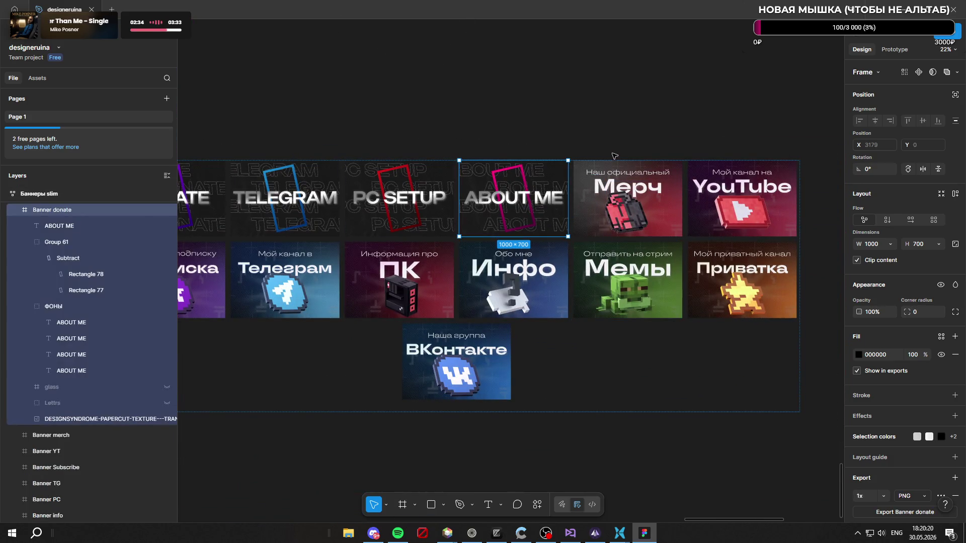
key("ctrl+d")
scroll(604, 170, "down", 2, "ctrl")
scroll(597, 174, "down", 1, "ctrl")
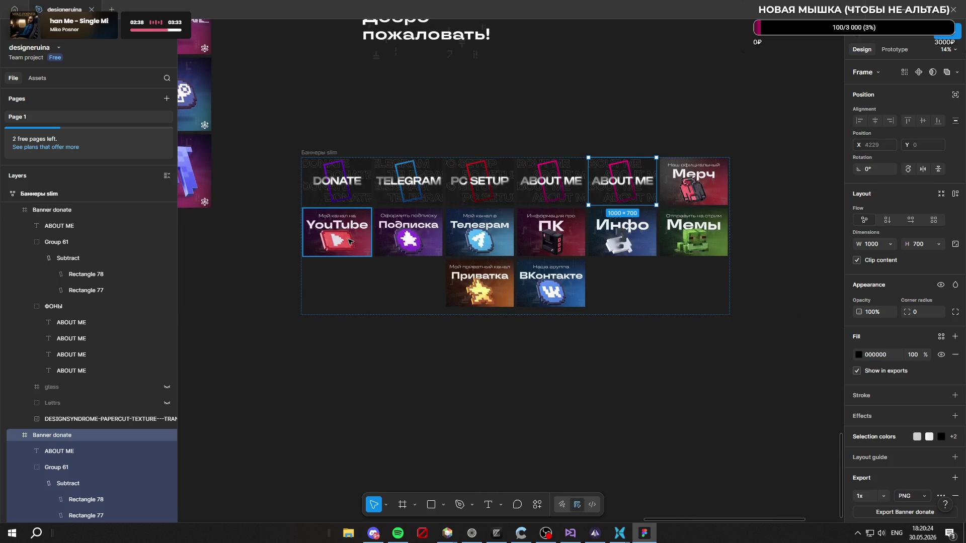
left_click_drag(336, 238, 690, 195)
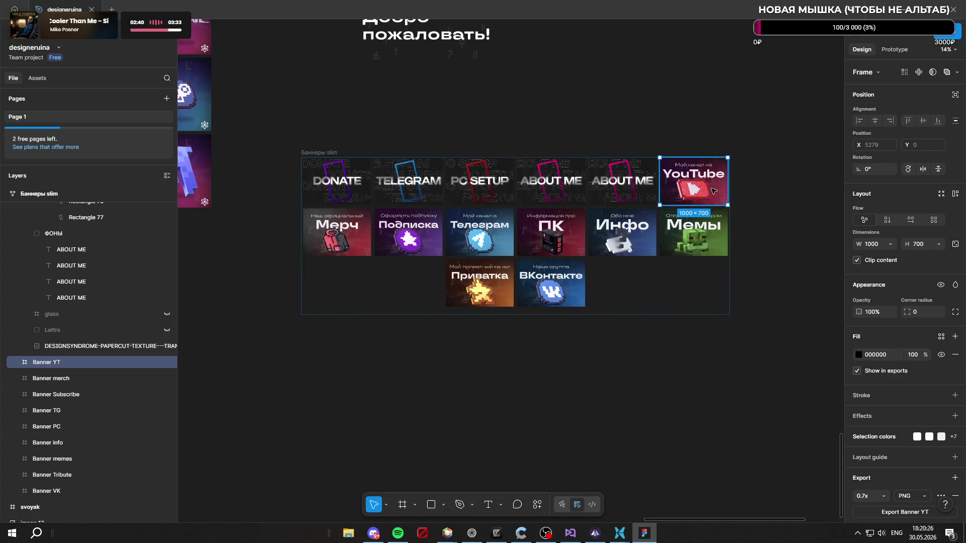
scroll(660, 195, "up", 2, "ctrl")
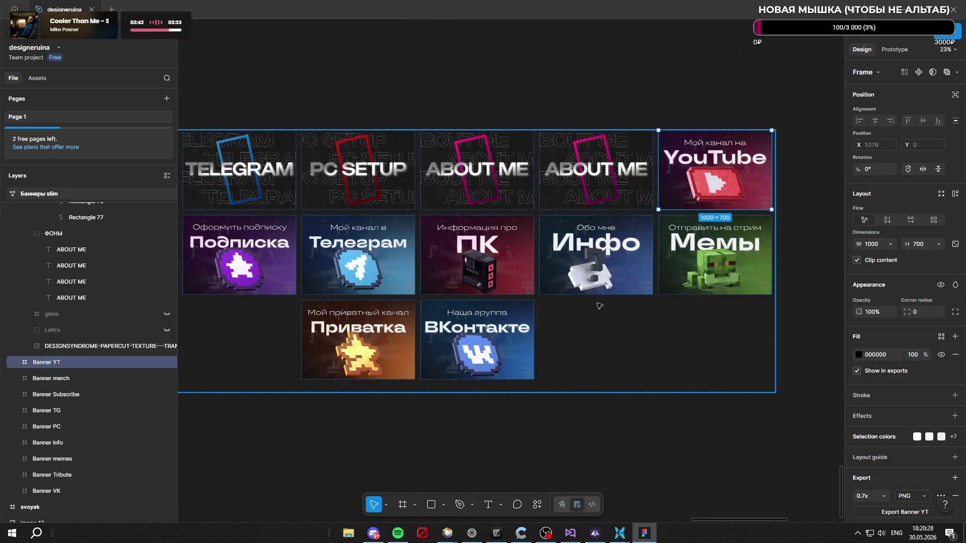
Step: Reorder row two as Телеграм, ПК, Инфо, then Мемы before Подписка
left_click_drag(596, 257, 484, 257)
left_click_drag(596, 256, 319, 261)
scroll(459, 256, "down", 1, "ctrl")
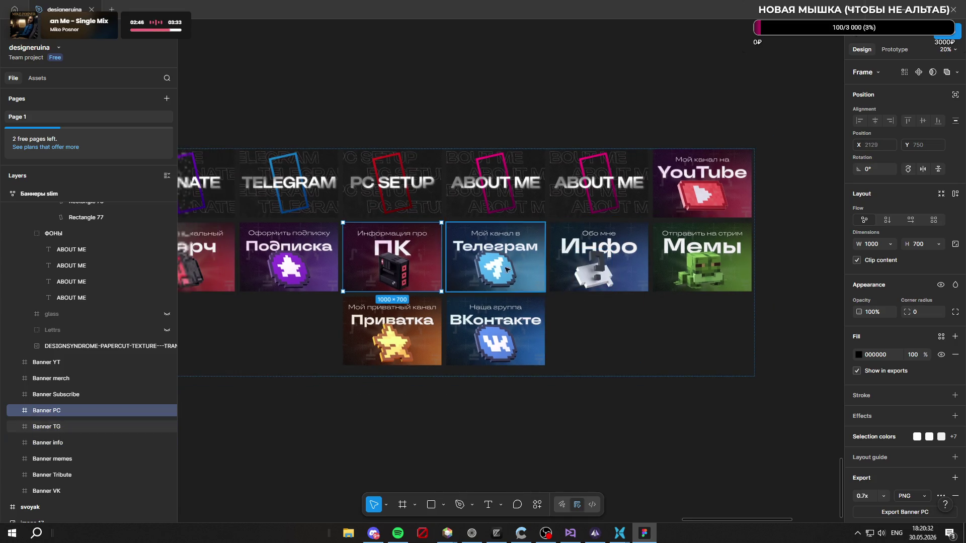
left_click_drag(494, 257, 392, 257)
left_click_drag(596, 257, 495, 257)
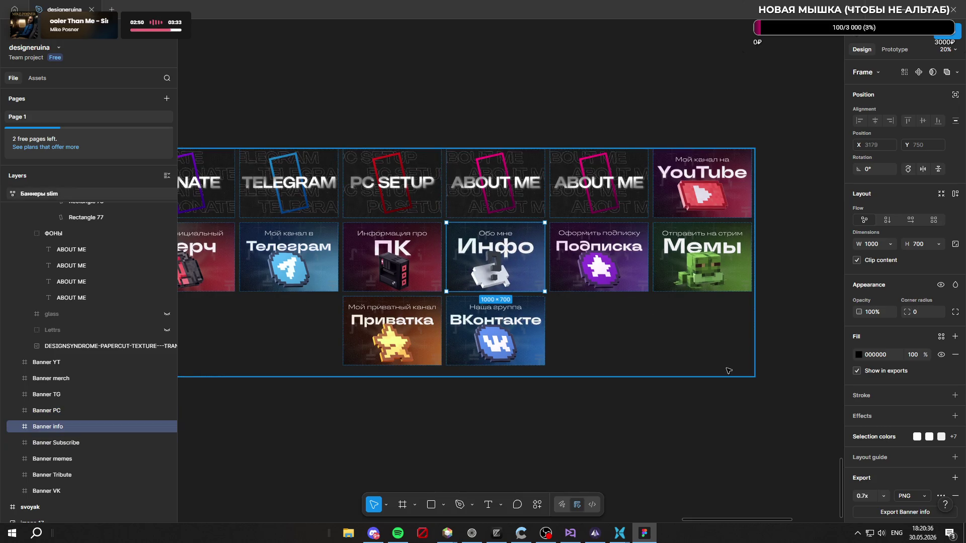
scroll(728, 369, "down", 1, "ctrl")
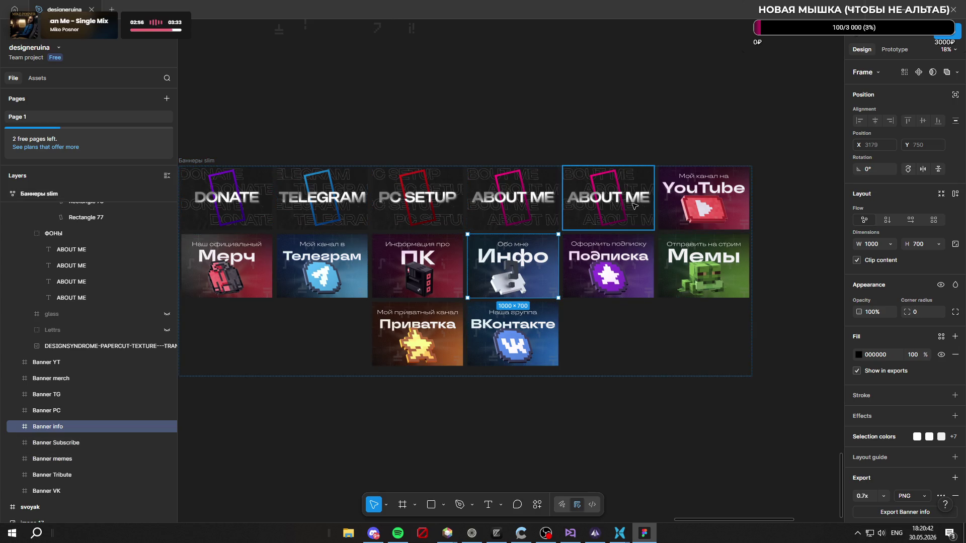
left_click_drag(703, 265, 607, 266)
scroll(646, 196, "up", 3, "ctrl")
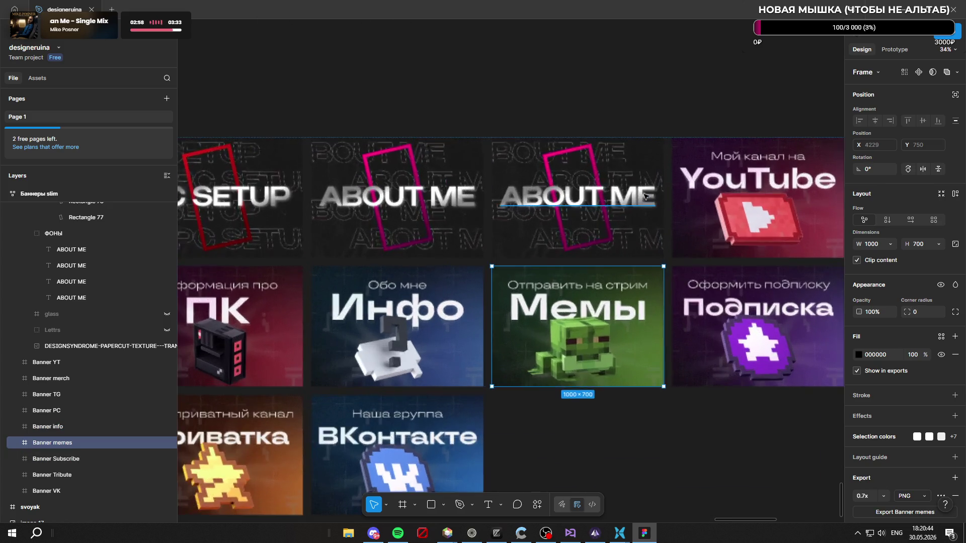
scroll(645, 196, "up", 3, "ctrl")
Step: Retype the copied ABOUT ME heading as the MEMES banner heading
left_click(581, 201)
double_click(581, 201)
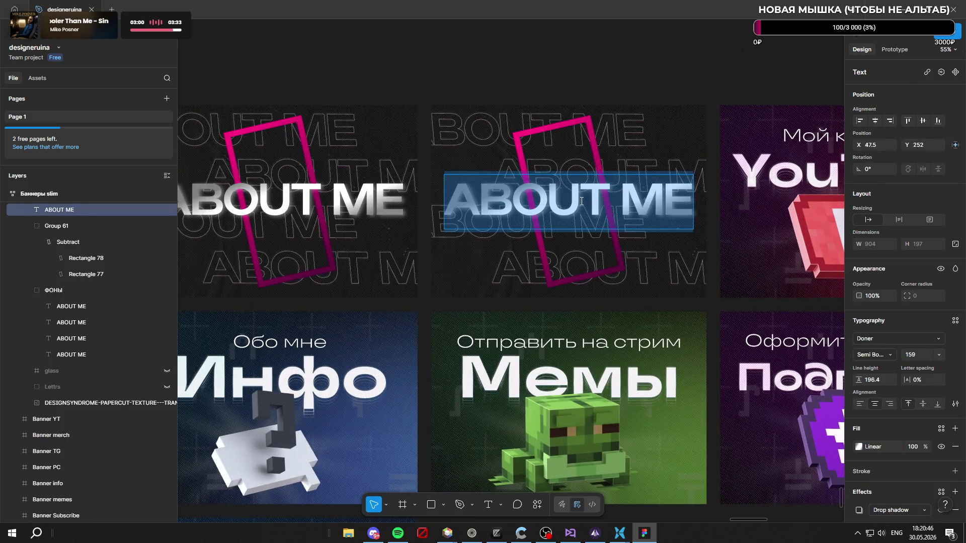
type("meme")
key("BackSpace")
key("BackSpace")
key("BackSpace")
key("BackSpace")
type("mem")
key("BackSpace")
type("mws")
key("BackSpace")
key("BackSpace")
type("es")
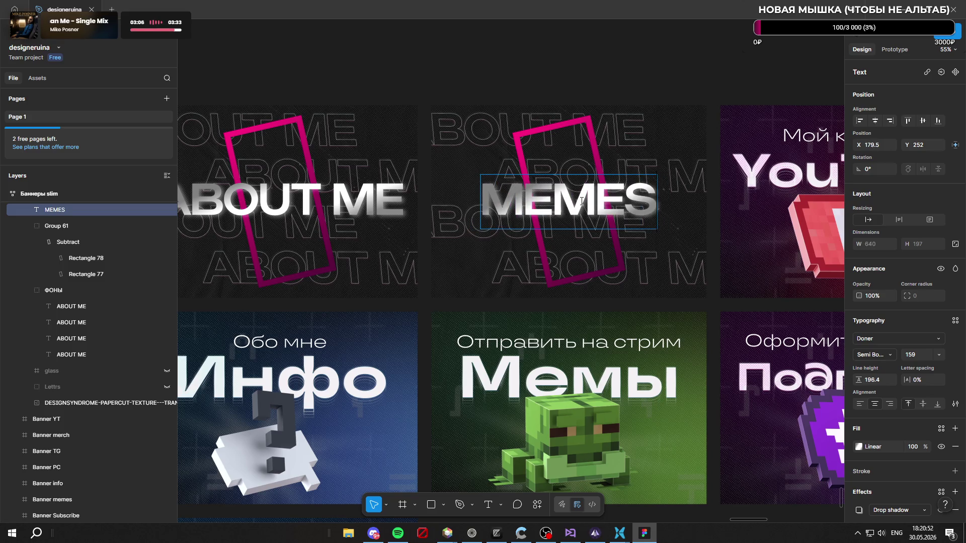
key("Escape")
scroll(531, 117, "down", 5, "ctrl")
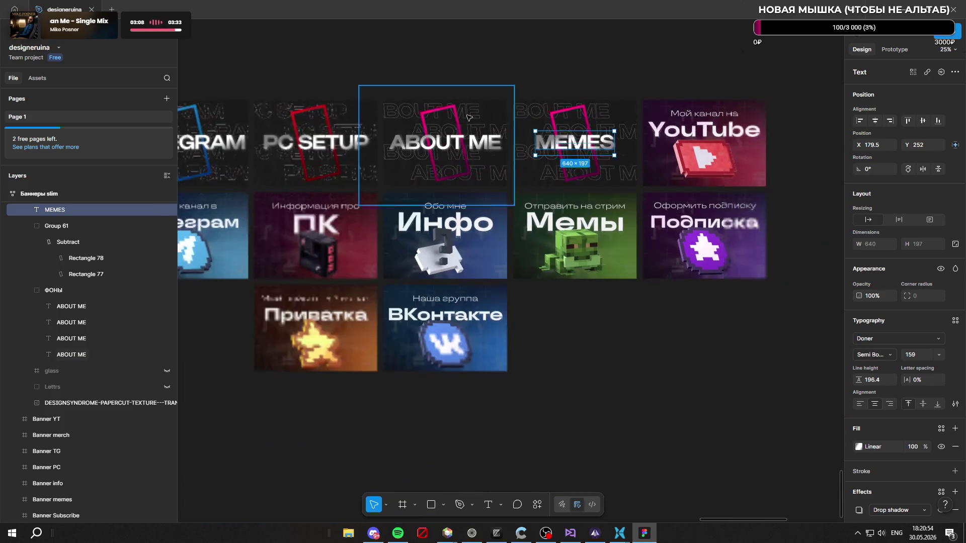
scroll(405, 181, "up", 2, "ctrl")
scroll(405, 181, "up", 2, "ctrl")
scroll(405, 181, "up", 2, "ctrl")
scroll(401, 184, "up", 2, "ctrl")
key("Escape")
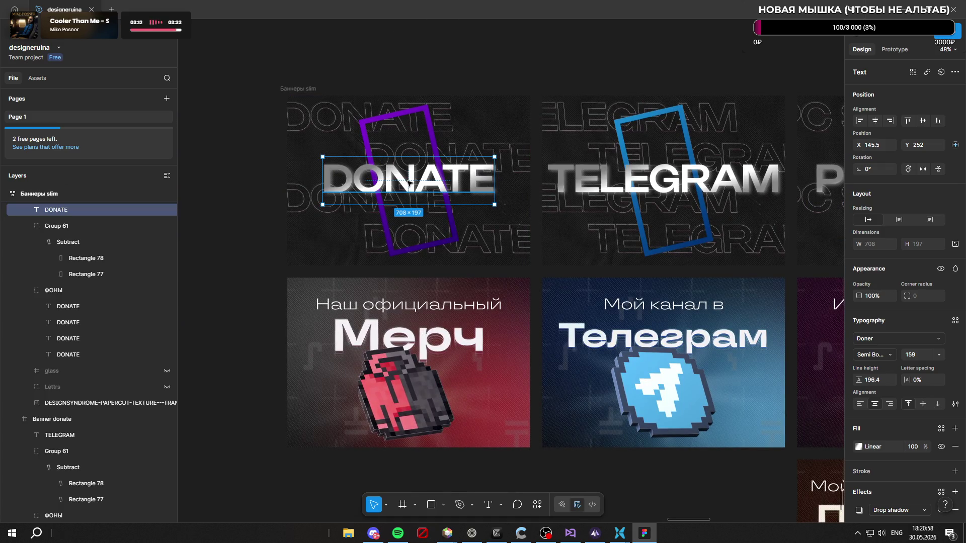
Step: Rewrite the DONATE and TELEGRAM titles in lowercase as donate and telegram
double_click(409, 182)
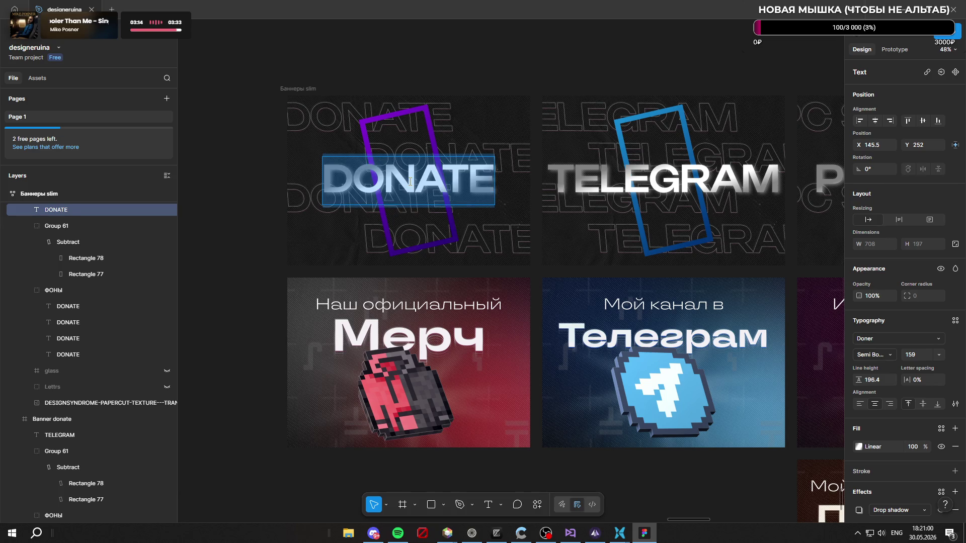
type("DONATE")
key("BackSpace")
key("BackSpace")
key("BackSpace")
key("BackSpace")
key("BackSpace")
key("BackSpace")
type("dont")
key("BackSpace")
type("ate")
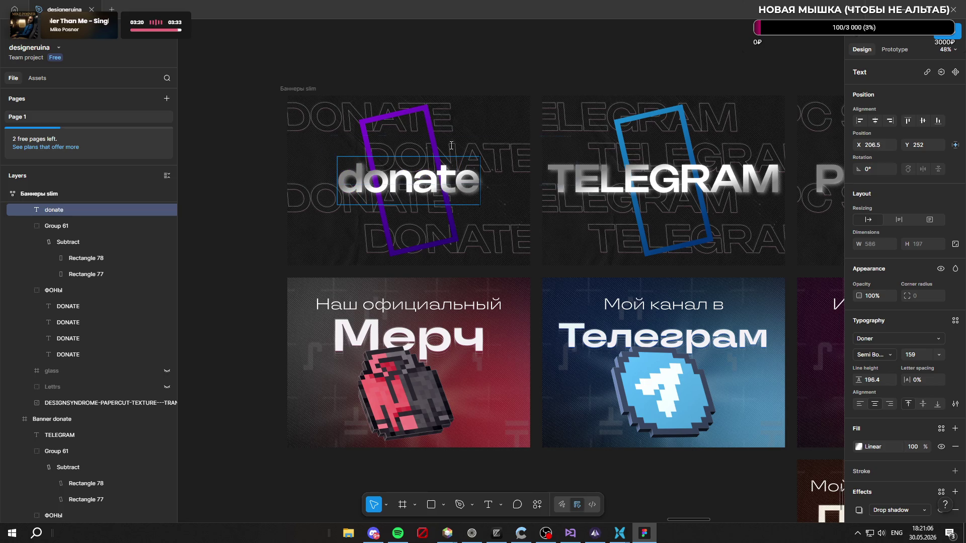
key("Escape")
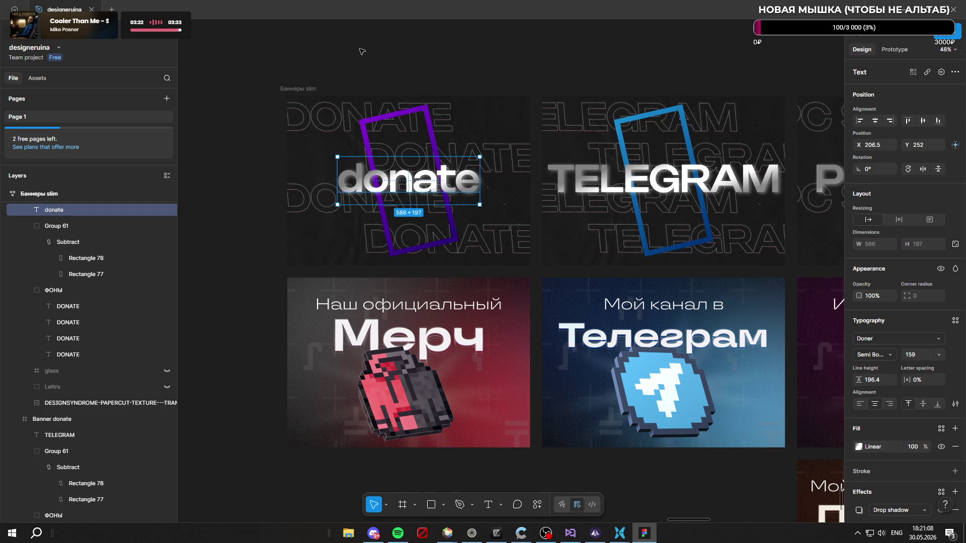
left_click(359, 55)
scroll(317, 99, "down", 5, "ctrl")
scroll(531, 118, "up", 3, "ctrl")
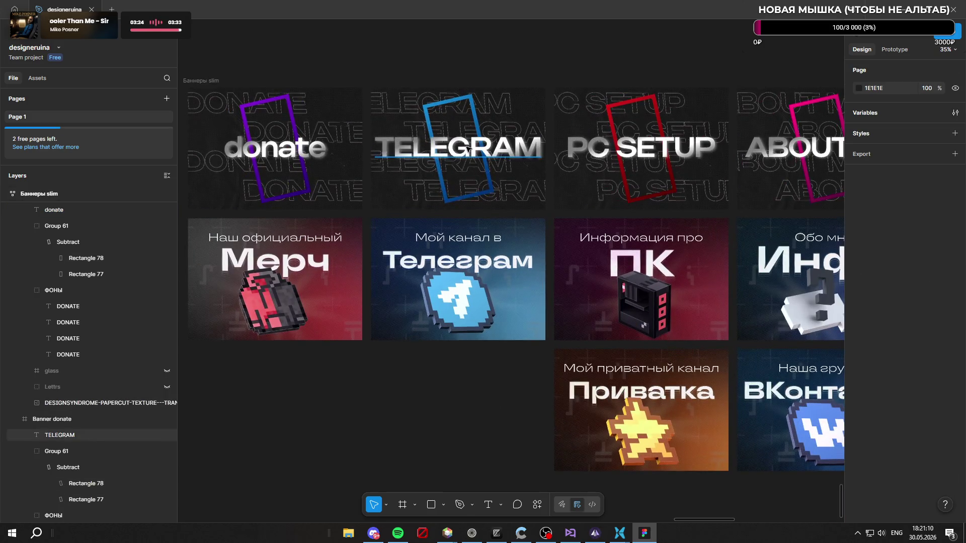
double_click(468, 148)
type("telegram")
key("Escape")
left_click(576, 68)
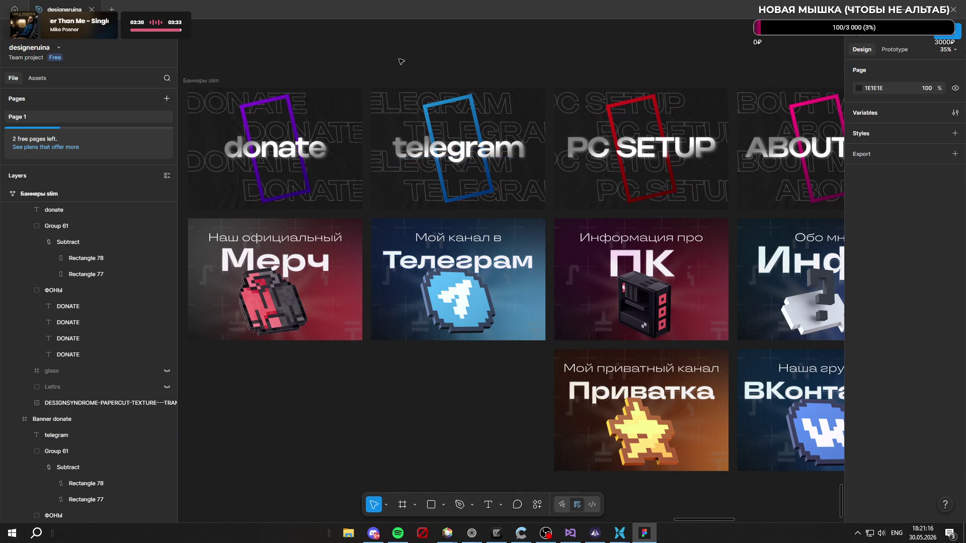
scroll(413, 64, "down", 3, "ctrl")
scroll(515, 130, "up", 2, "ctrl")
Step: Rewrite the PC SETUP, ABOUT ME and MEMES titles in lowercase
left_click(515, 130)
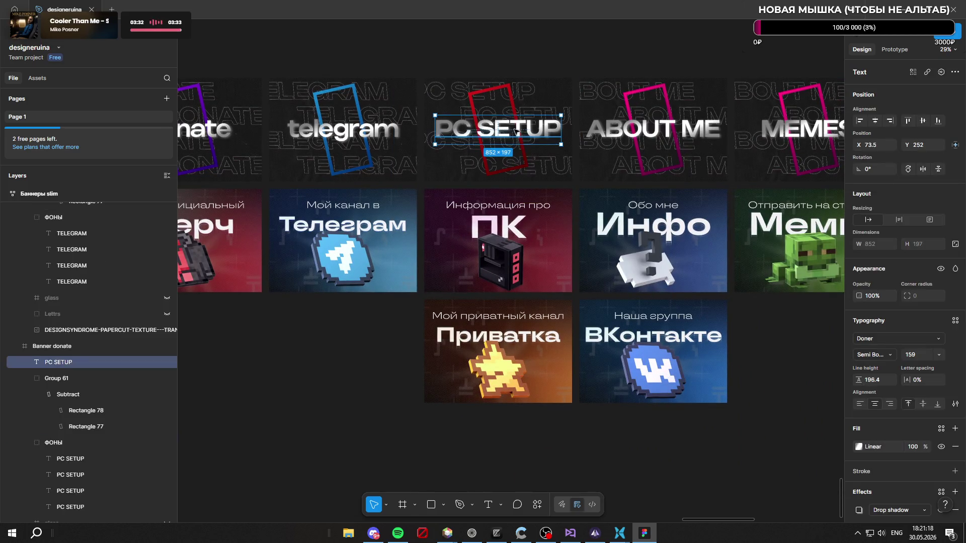
double_click(517, 129)
type("pc setip")
key("BackSpace")
key("BackSpace")
type("up")
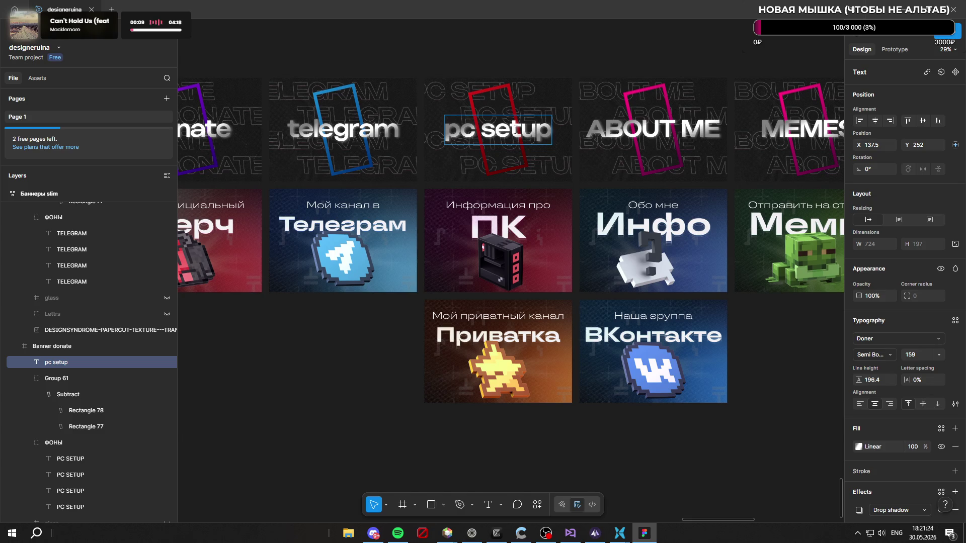
key("Escape")
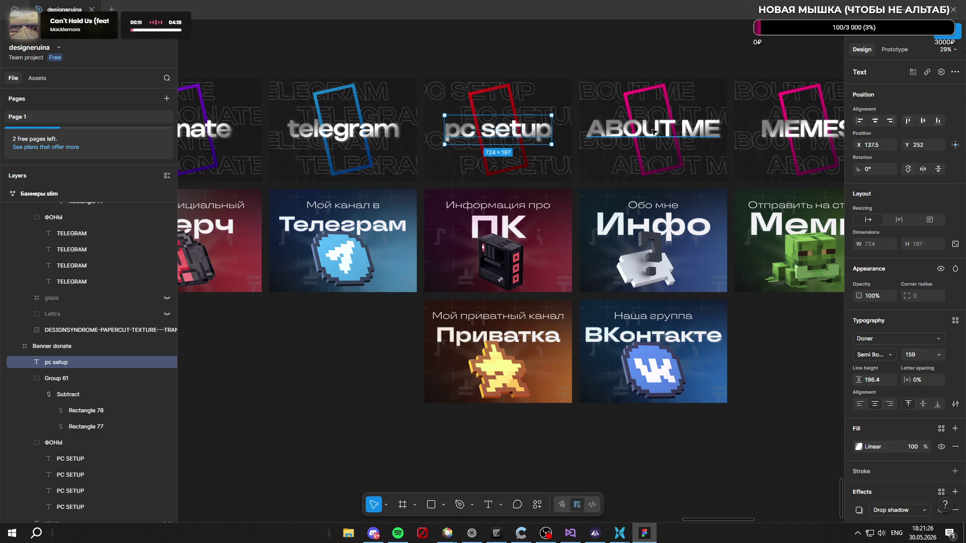
left_click(647, 134)
key("Return")
type("about me")
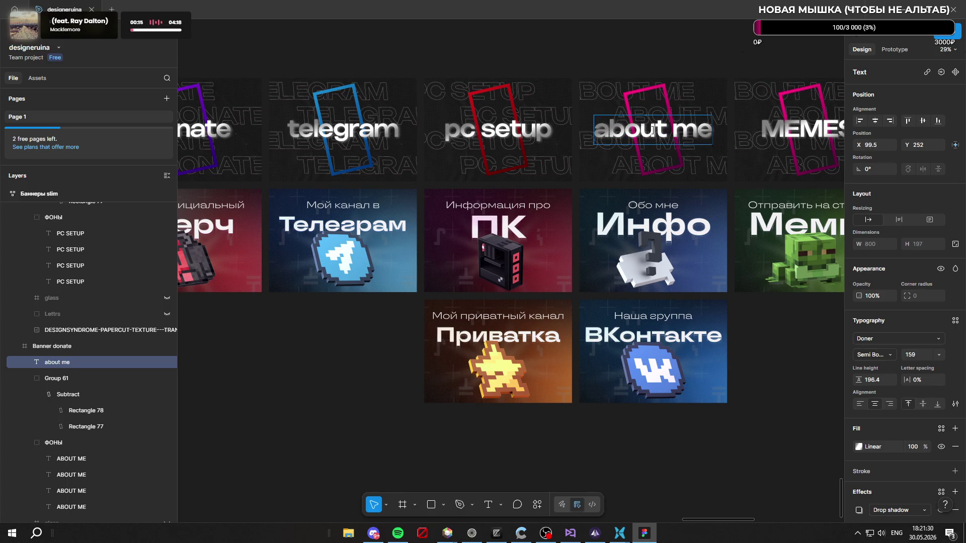
key("Escape")
scroll(601, 56, "down", 3, "ctrl")
scroll(673, 66, "up", 3, "ctrl")
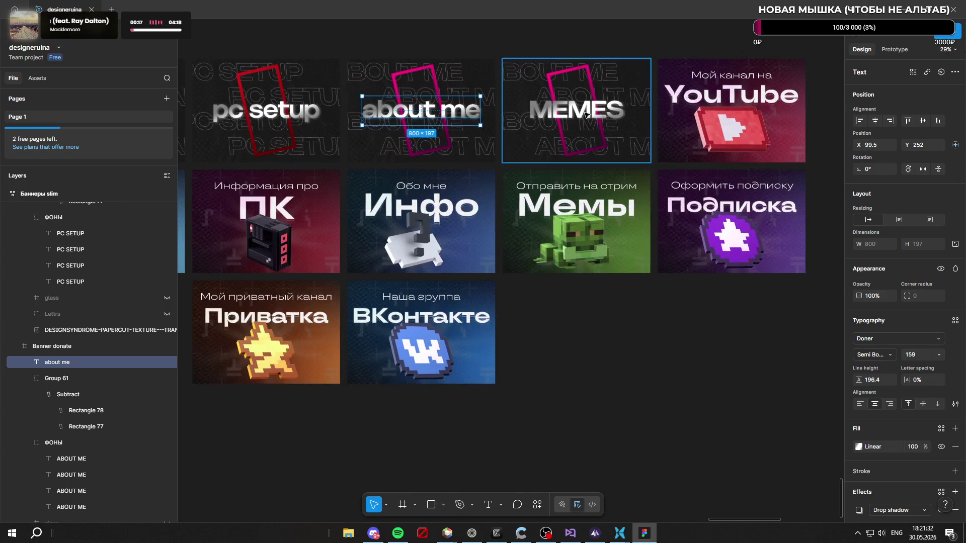
left_click(586, 114)
key("Return")
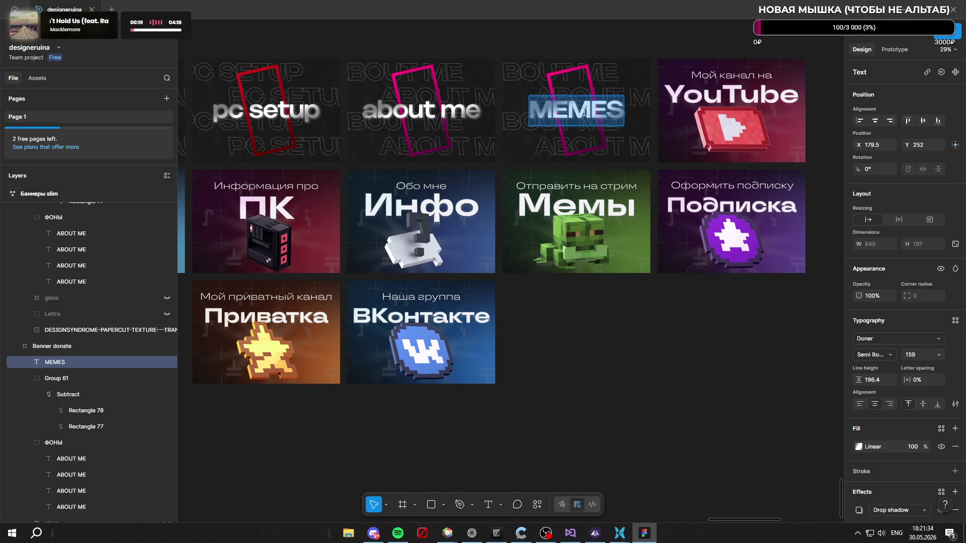
type("memes")
key("Escape")
key("Escape")
scroll(642, 173, "down", 3, "ctrl")
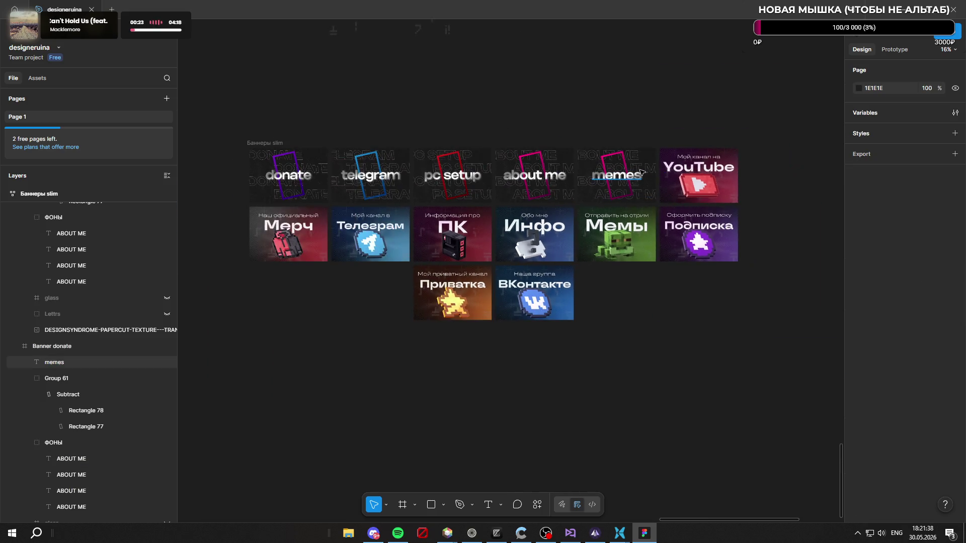
scroll(643, 130, "up", 3, "ctrl")
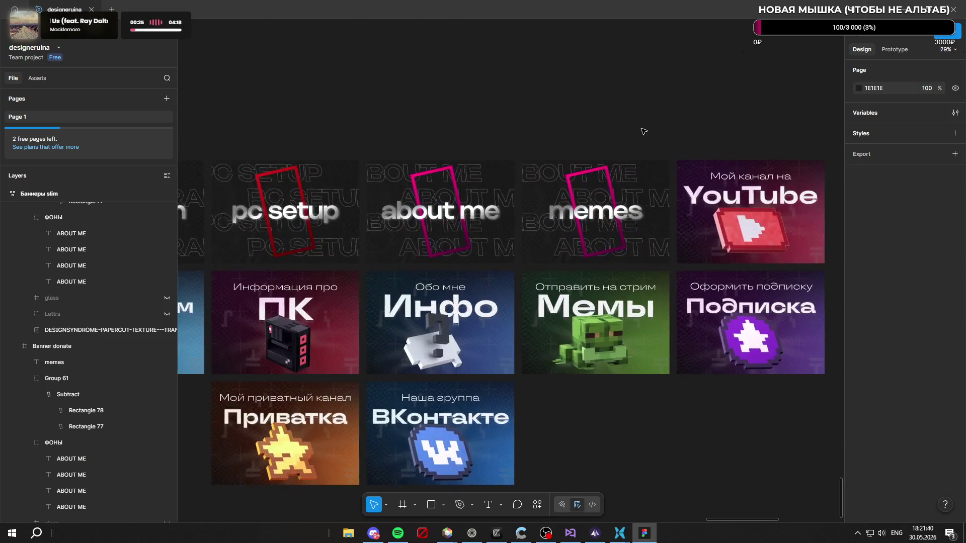
scroll(596, 154, "up", 3, "ctrl")
Step: Make the memes frame gradient start red and add stops at 23, 48, 62, 75 and 86%, the last dark blue
left_click(86, 427)
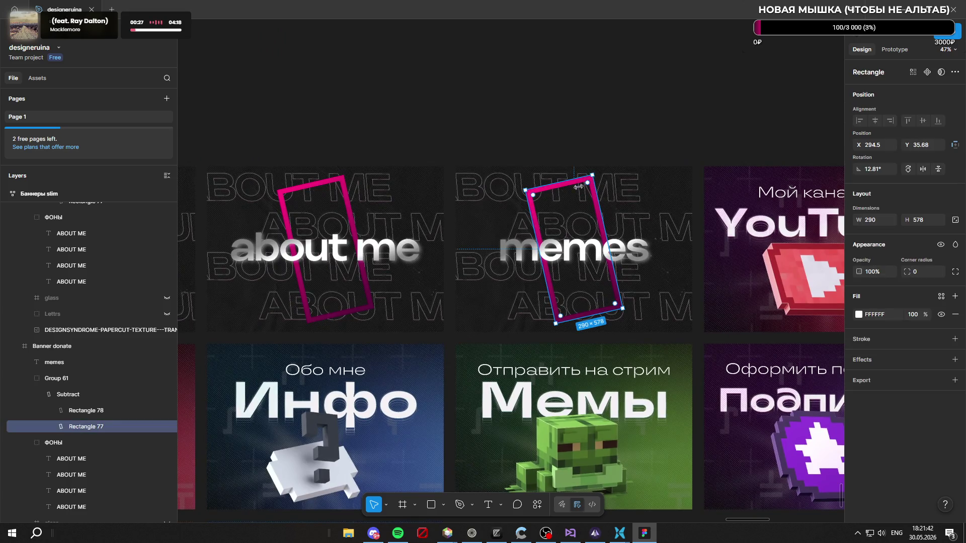
left_click(84, 393)
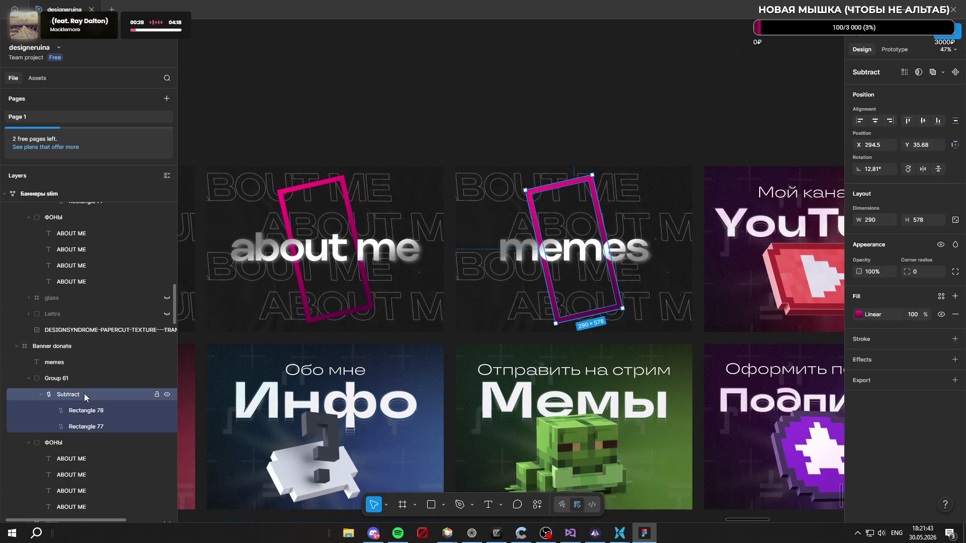
left_click(858, 314)
left_click(731, 378)
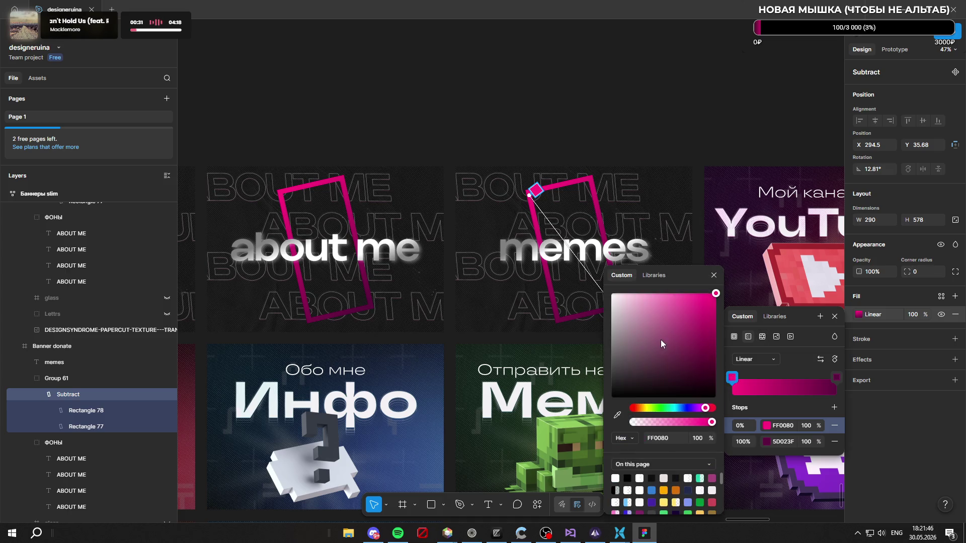
mouse_move(660, 409)
left_mouse_down()
mouse_move(624, 408)
mouse_move(672, 414)
left_mouse_up()
left_click(756, 387)
left_click(782, 387)
left_click(796, 387)
left_click(811, 387)
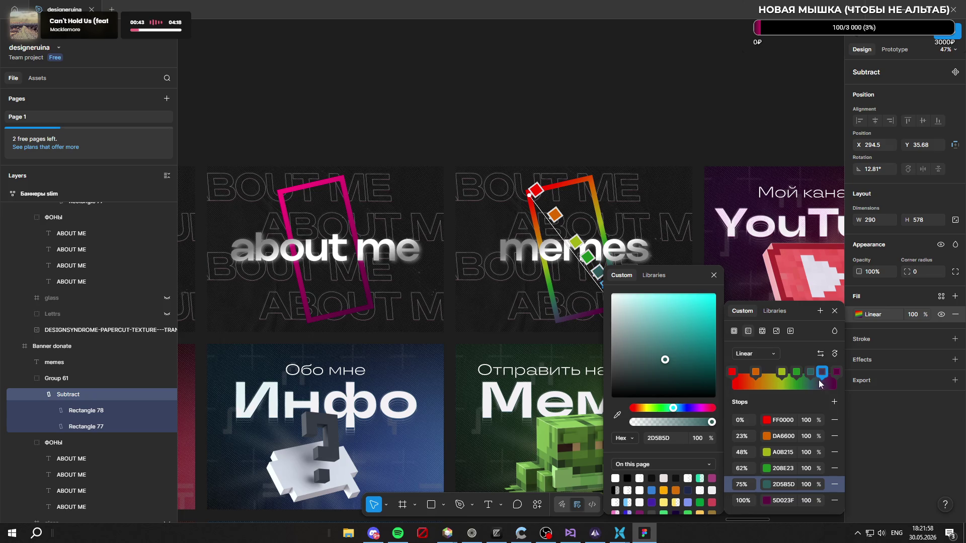
left_click(823, 383)
left_click_drag(692, 413, 686, 413)
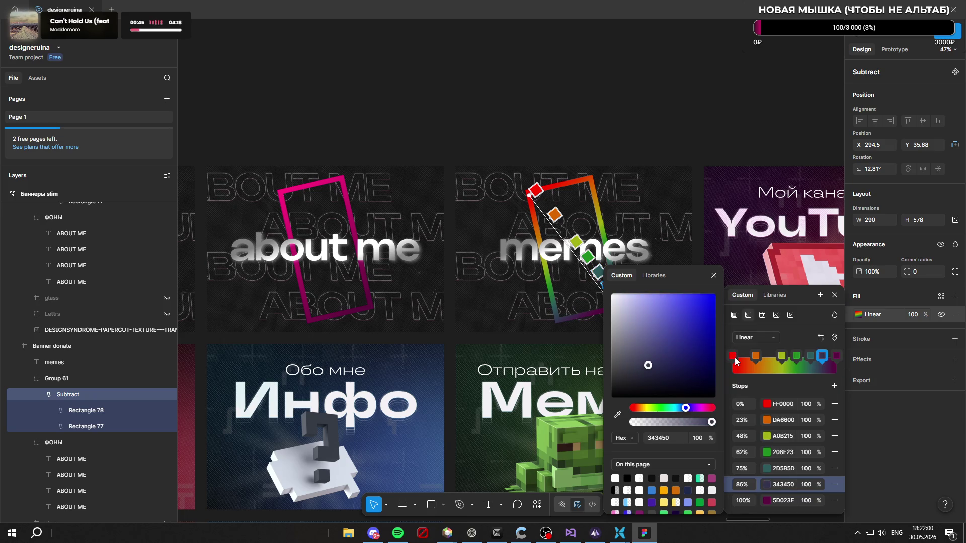
Step: Tune the middle stops to vivid orange at 16%, bright yellow, green at 53% and cyan at 66%
left_click_drag(756, 357, 748, 357)
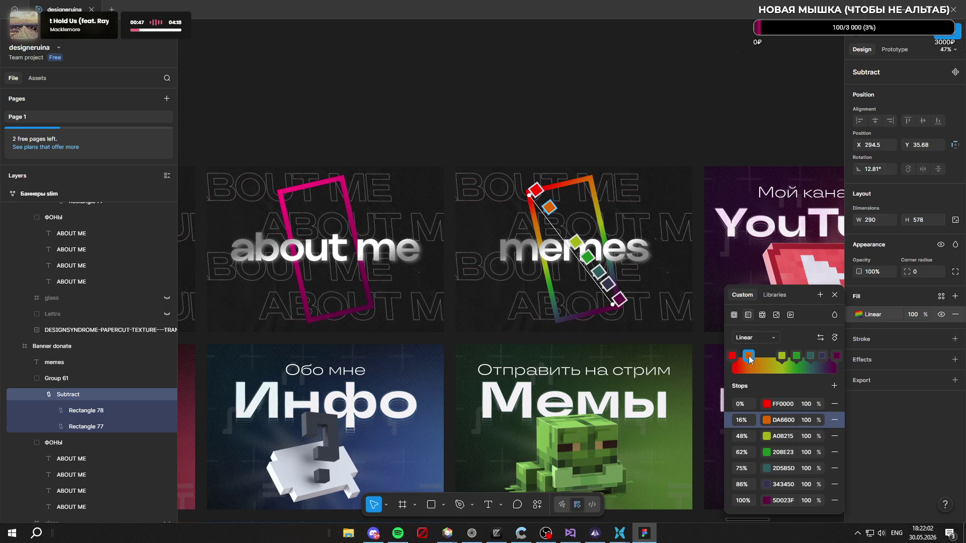
left_click(750, 359)
left_click_drag(702, 349, 716, 294)
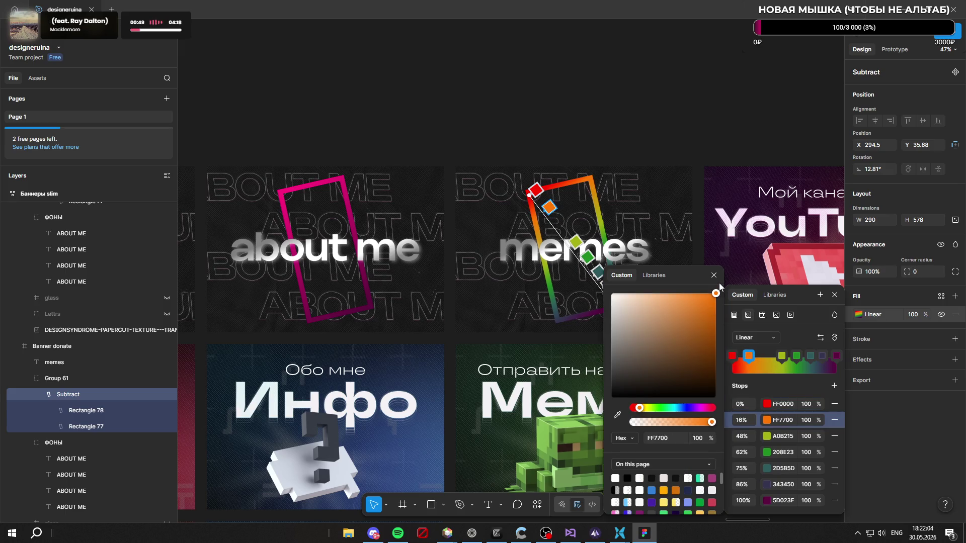
left_click(781, 356)
left_click_drag(707, 358, 714, 293)
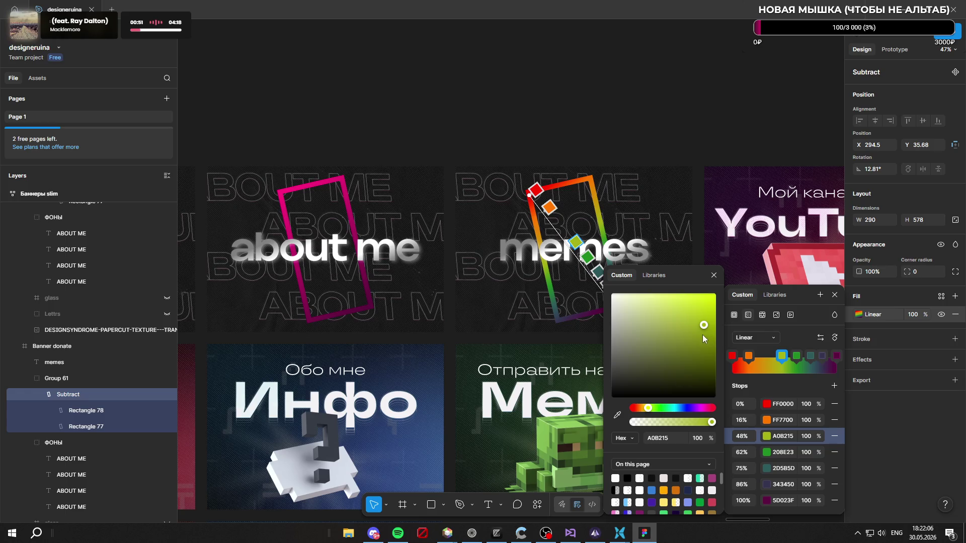
mouse_move(781, 357)
left_mouse_down()
mouse_move(769, 357)
mouse_move(785, 361)
left_mouse_up()
left_click_drag(694, 347, 716, 293)
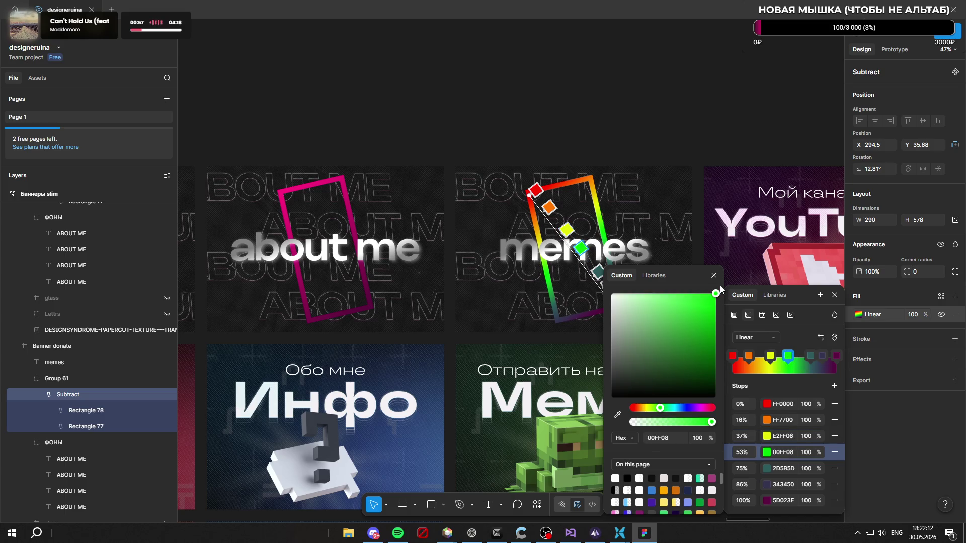
left_click_drag(810, 356, 802, 356)
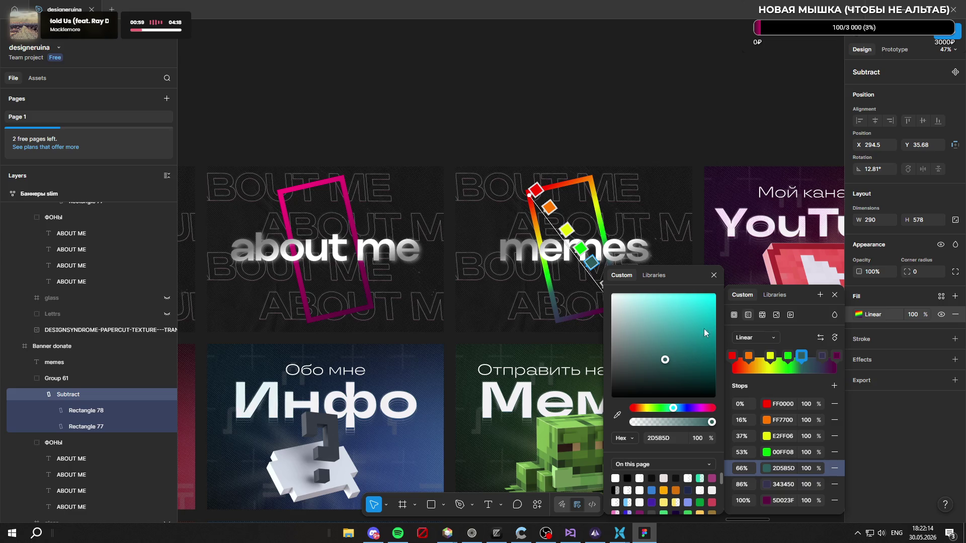
left_click_drag(699, 337, 724, 289)
Step: Set a pure blue stop at 79% and end the gradient in purple, completing the rainbow
left_click(816, 358)
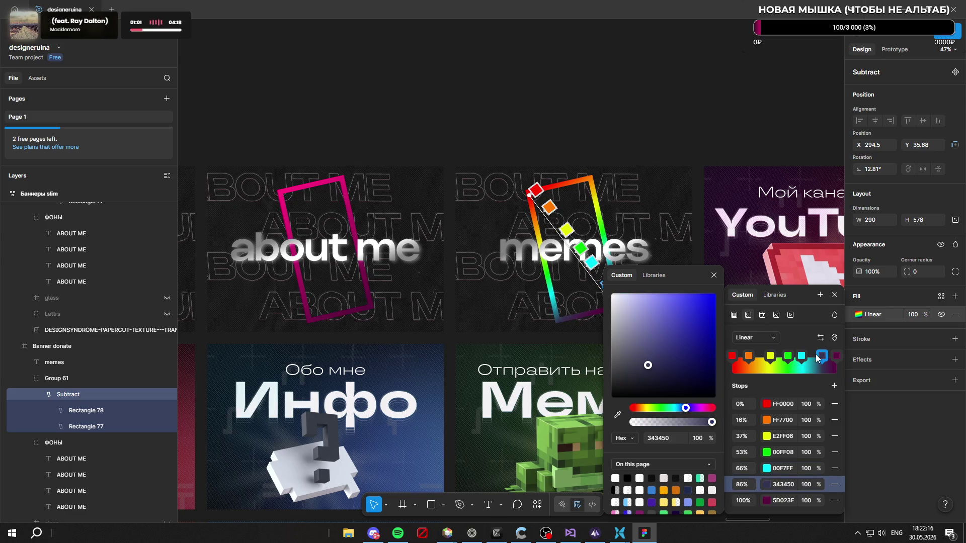
left_click_drag(816, 357, 814, 357)
left_click_drag(673, 360, 716, 293)
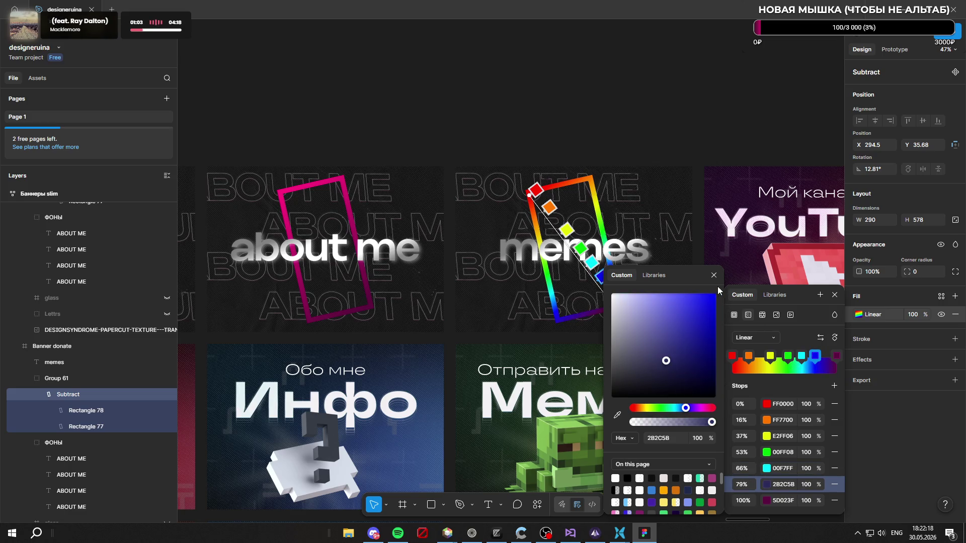
left_click(837, 356)
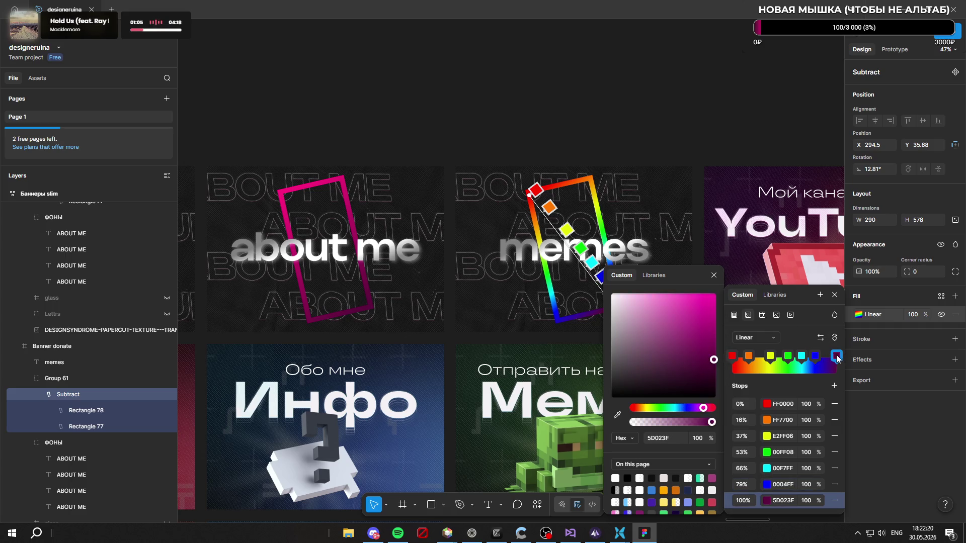
left_click_drag(714, 360, 716, 292)
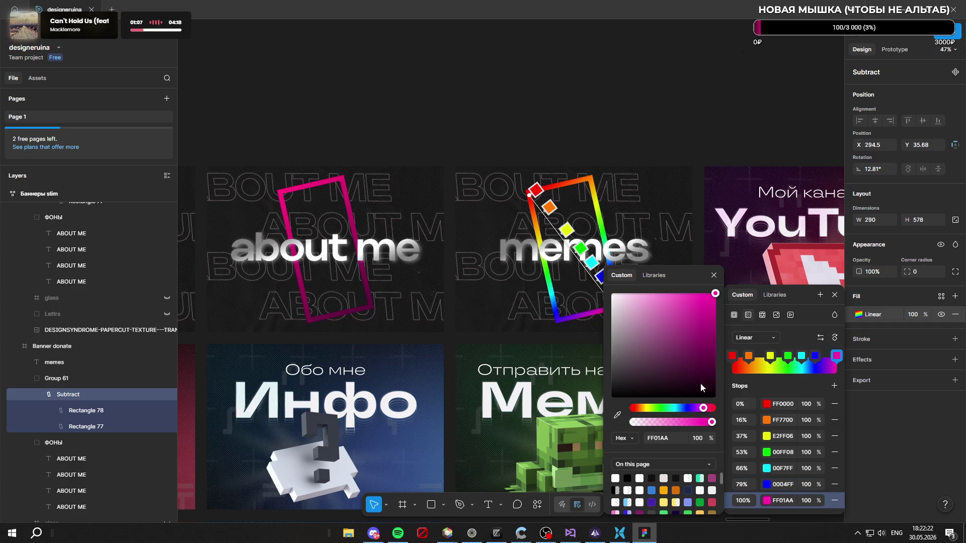
left_click_drag(706, 410, 702, 410)
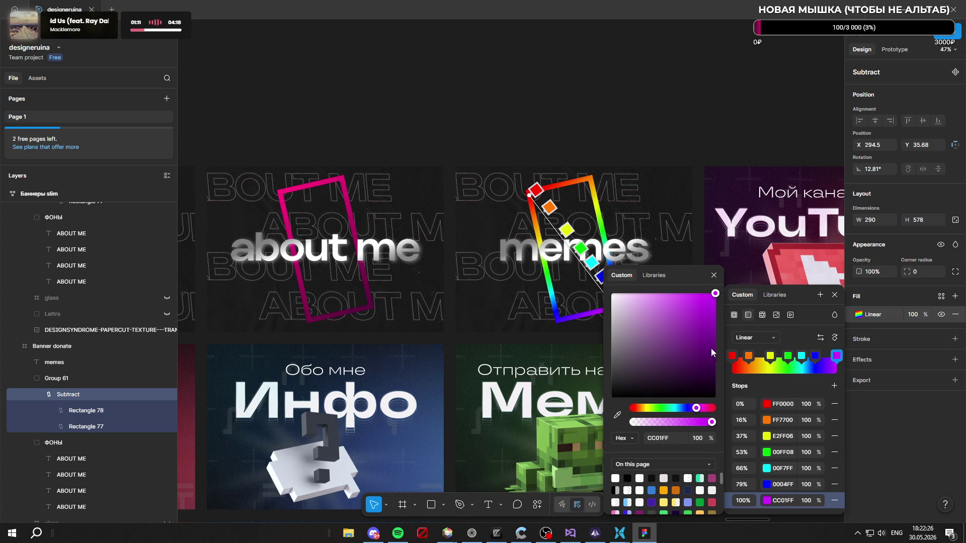
key("Escape")
key("Escape")
scroll(591, 99, "down", 10)
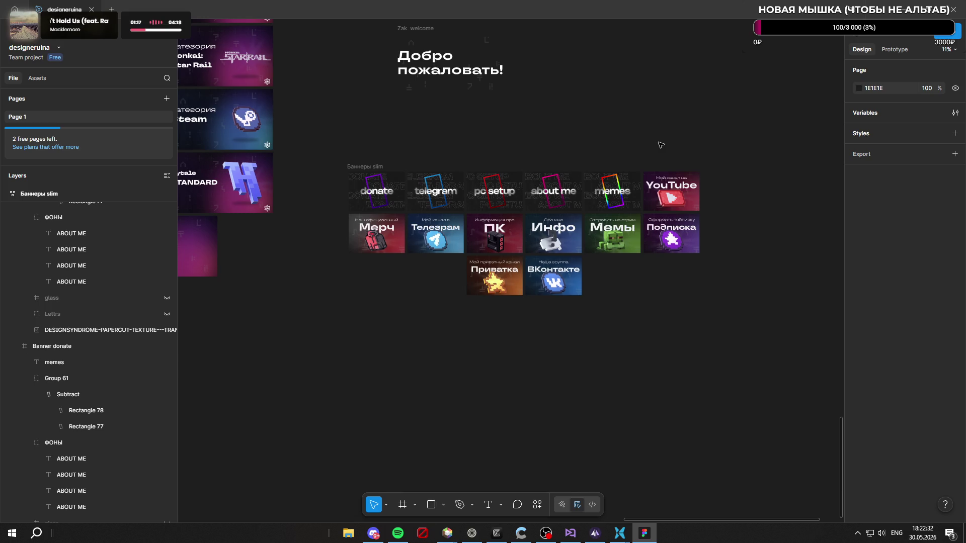
scroll(658, 145, "up", 1)
scroll(659, 145, "up", 2)
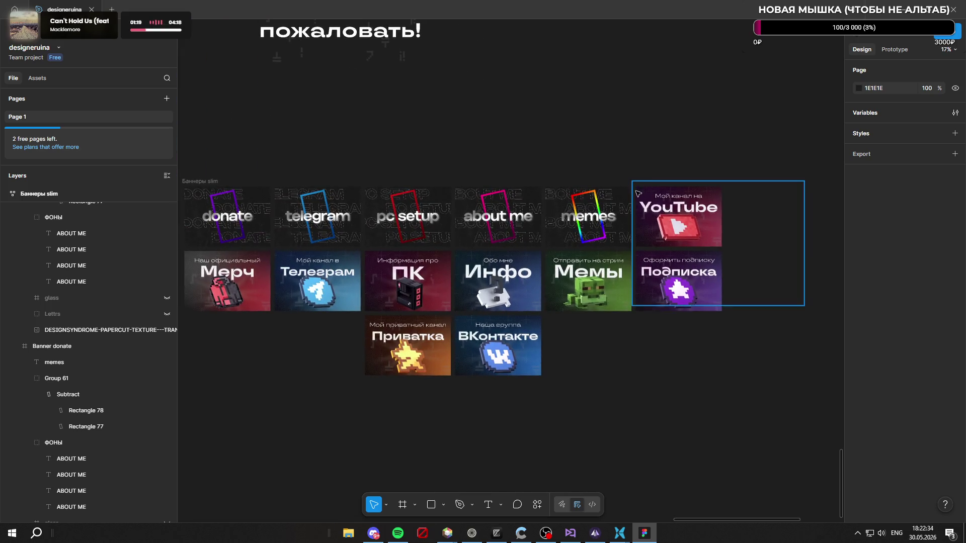
scroll(642, 193, "up", 5)
scroll(642, 193, "up", 2)
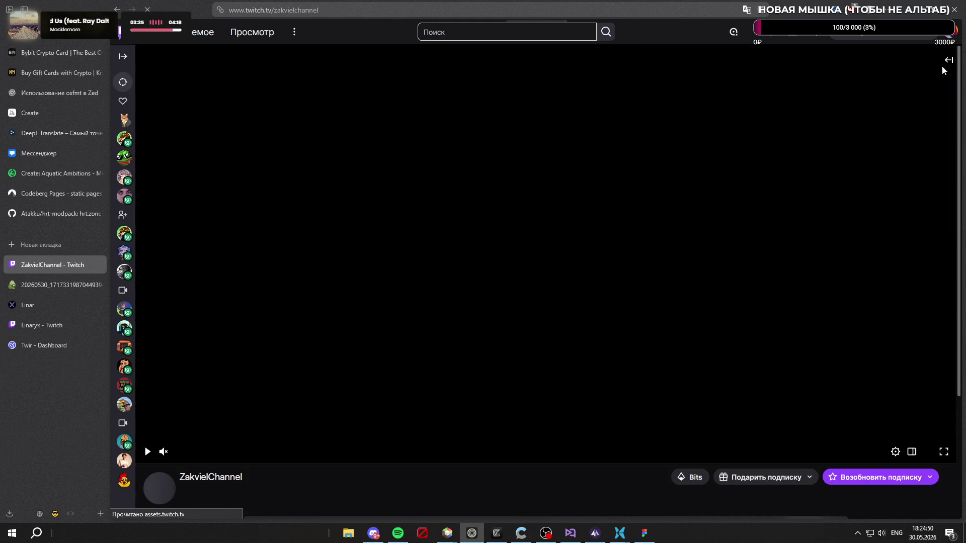
Step: Show the live chat, switch to the channel's moderator view and close its community list
left_click(949, 59)
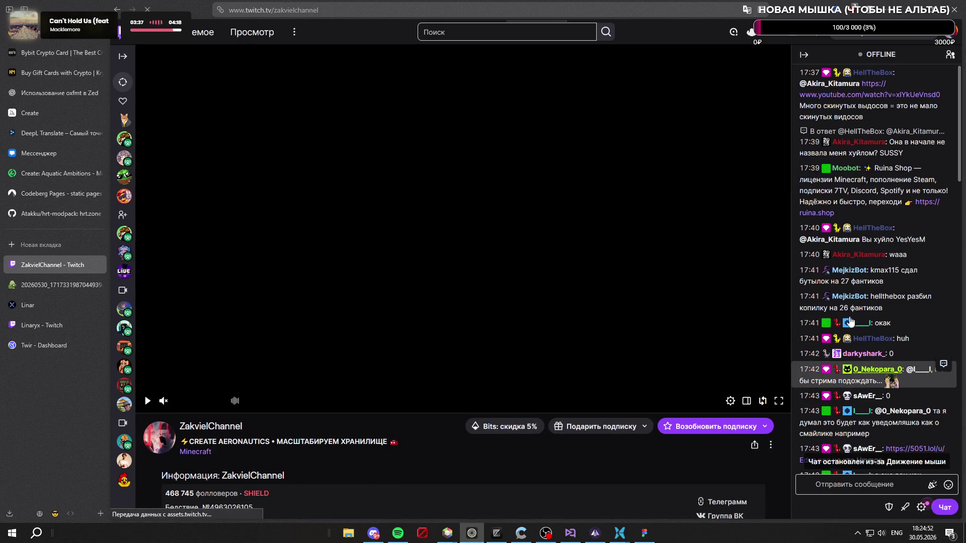
scroll(847, 324, "down", 5)
scroll(847, 324, "down", 5)
scroll(847, 325, "down", 5)
scroll(847, 324, "down", 5)
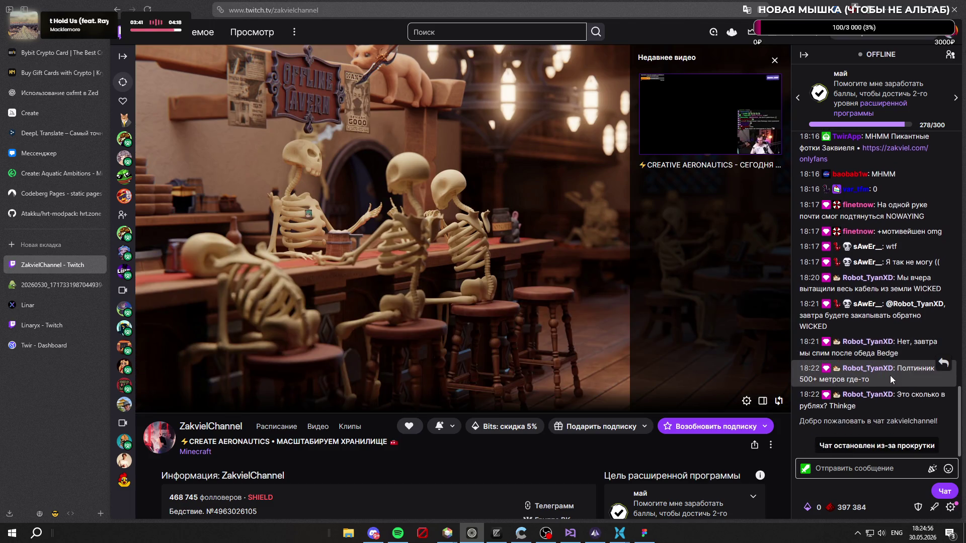
left_click(896, 445)
left_click(931, 508)
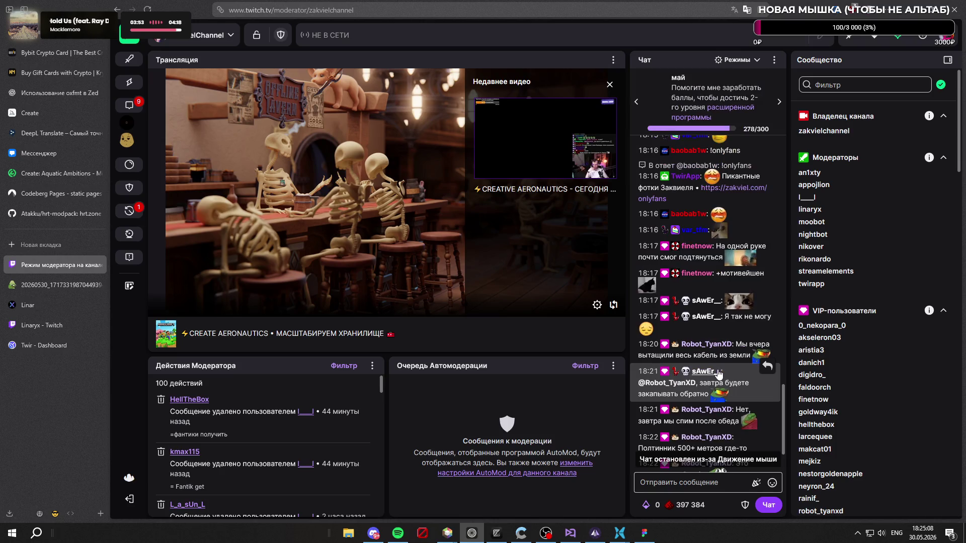
left_click(947, 61)
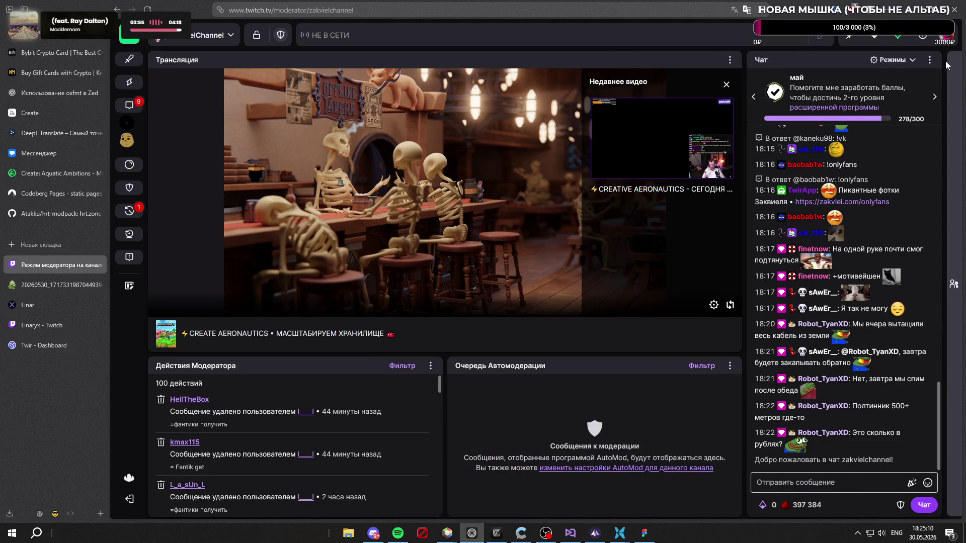
Step: Send the test message 123 in chat, then close the moderator view tab
left_click(857, 485)
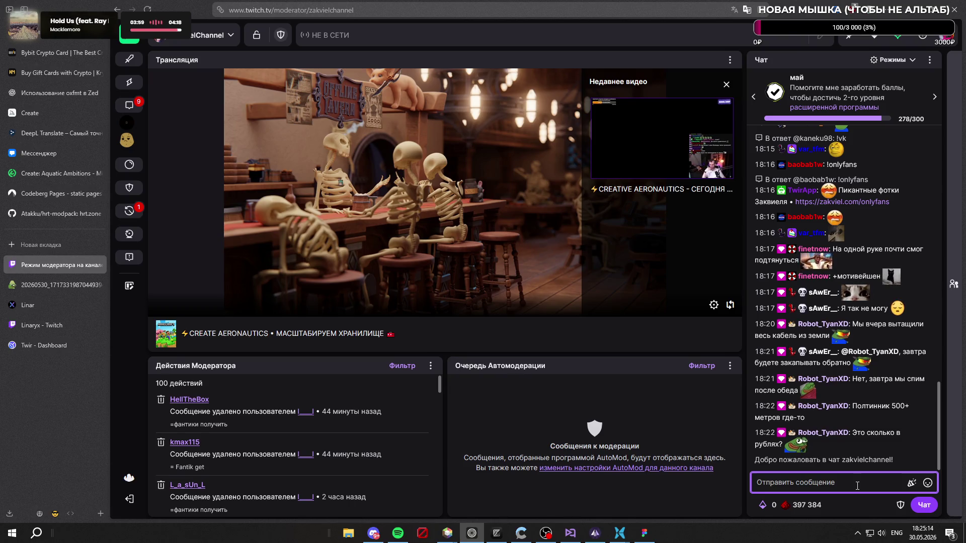
type("123")
key("Return")
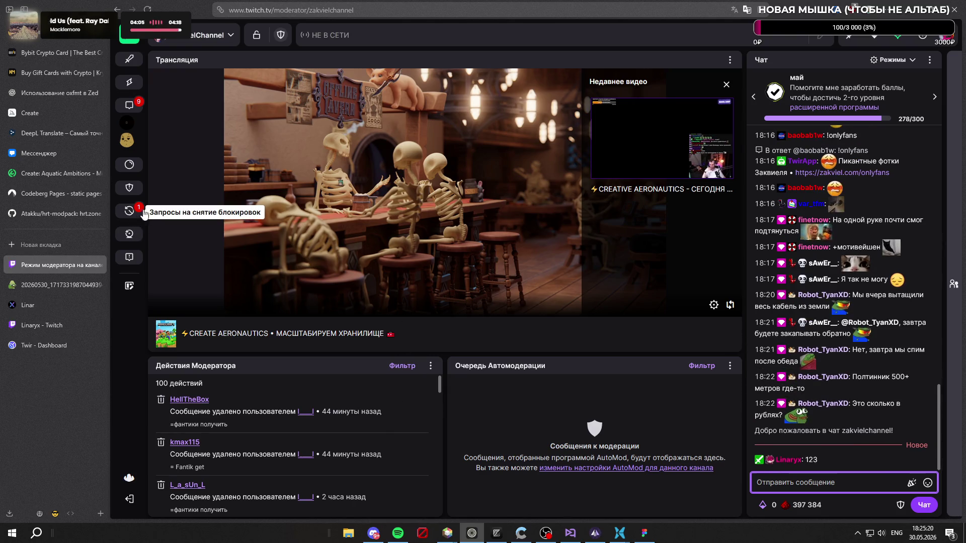
left_click(202, 36)
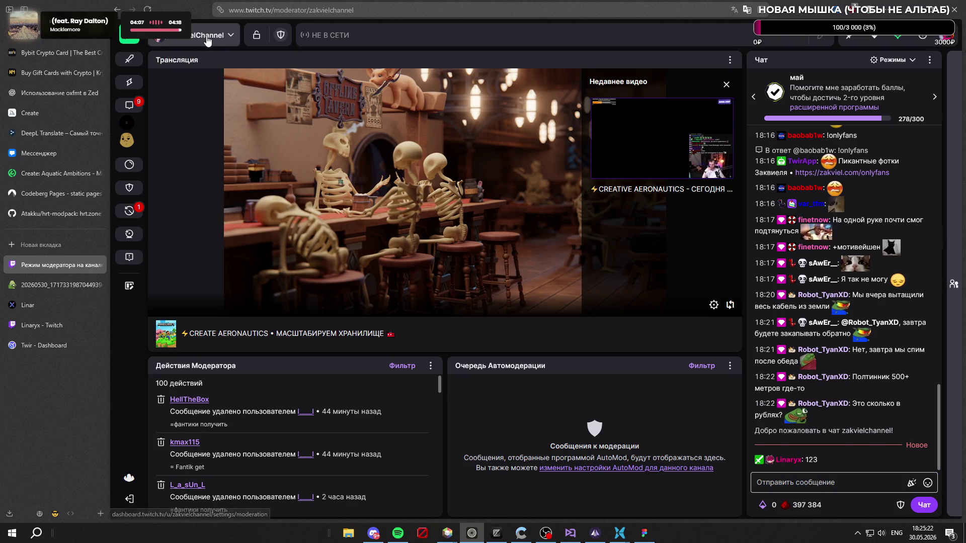
scroll(830, 315, "up", 3)
scroll(828, 298, "up", 3)
scroll(884, 303, "up", 3)
scroll(881, 299, "up", 2)
scroll(882, 297, "up", 2)
scroll(882, 297, "up", 2)
scroll(879, 300, "up", 2)
scroll(880, 302, "down", 2)
scroll(864, 281, "down", 3)
scroll(861, 286, "down", 3)
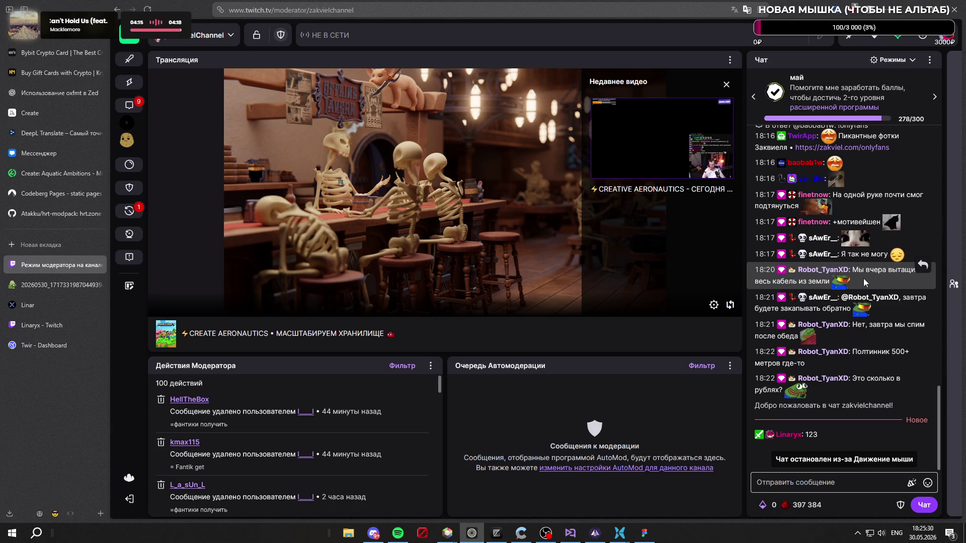
scroll(864, 278, "up", 1)
scroll(856, 291, "down", 1)
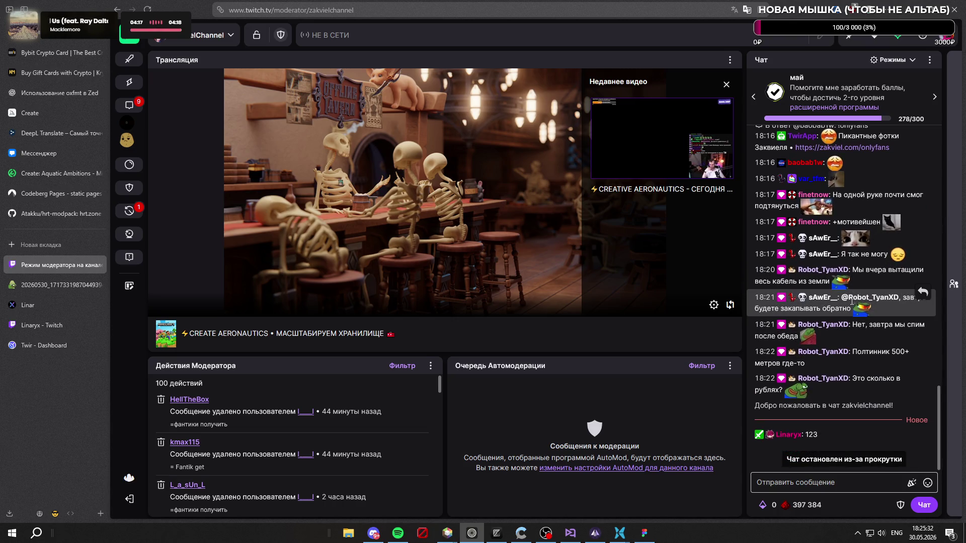
mouse_move(56, 265)
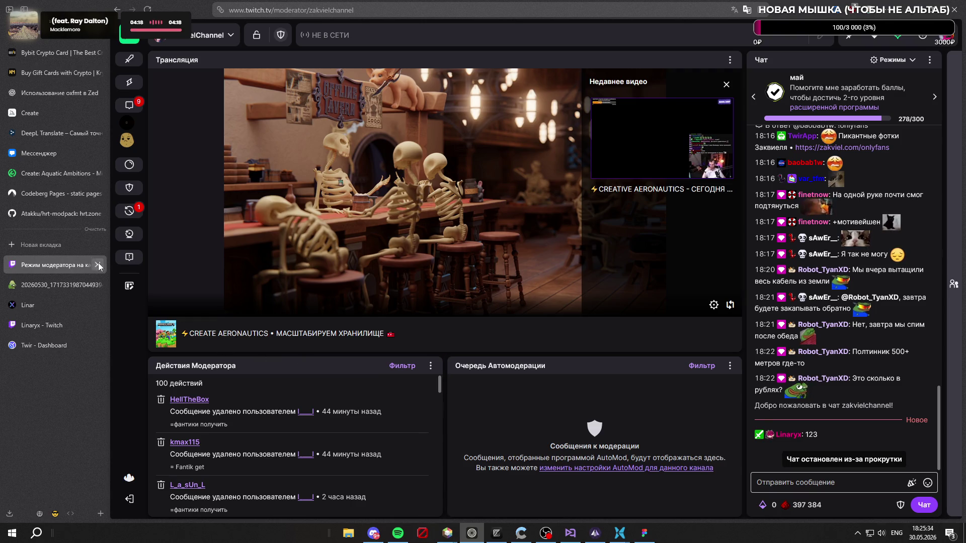
left_click(99, 266)
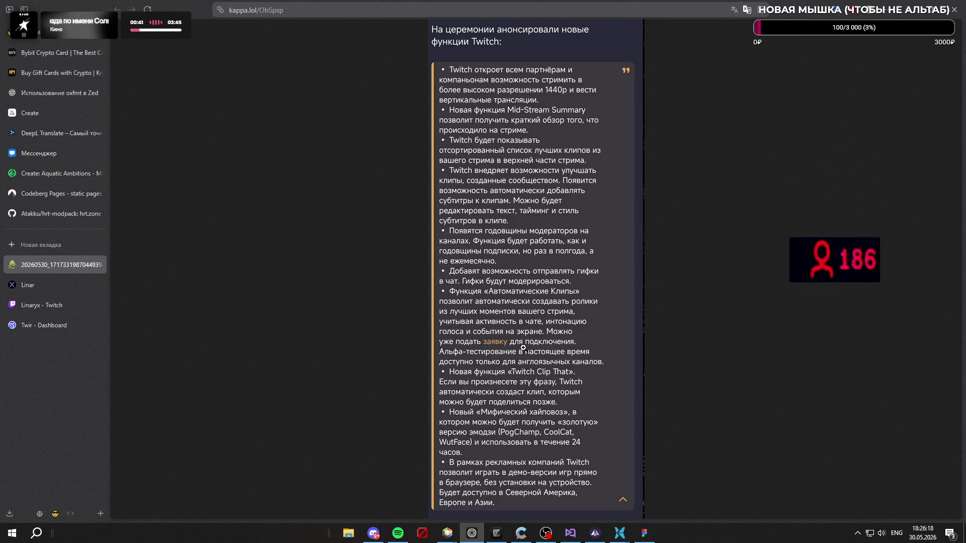
Step: Start a new tab to enter the wiihxhx tools address
left_click(52, 239)
type("wiihxhxtools.up.railway.app/")
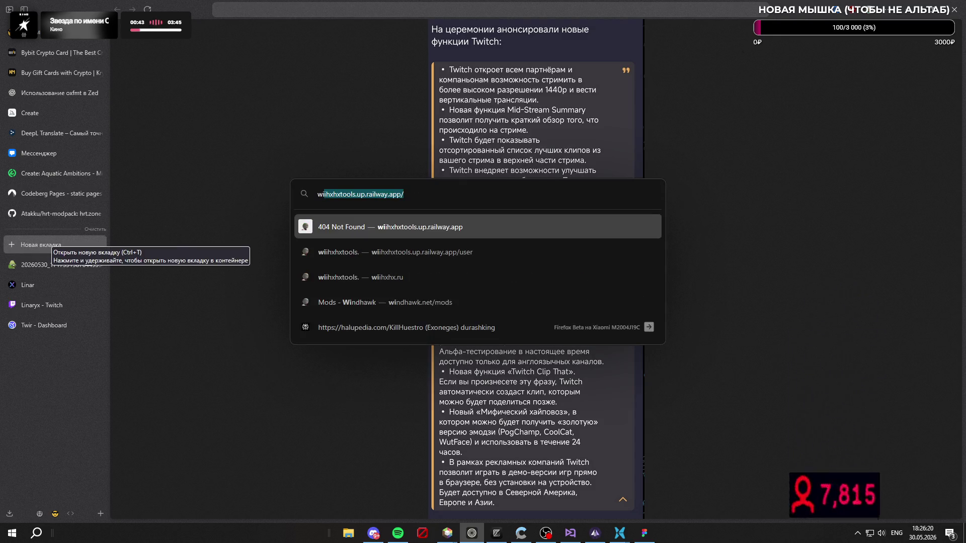
Step: Open wiihxhx.ru, load the pot.cx/nly0 short link in a new tab and close the wiihxhx.ru tab
left_click(459, 274)
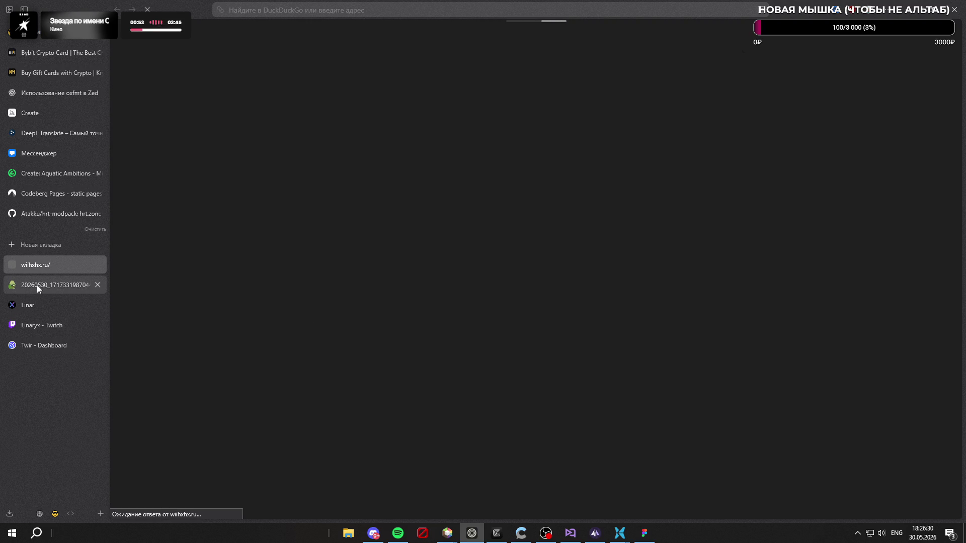
left_click(70, 244)
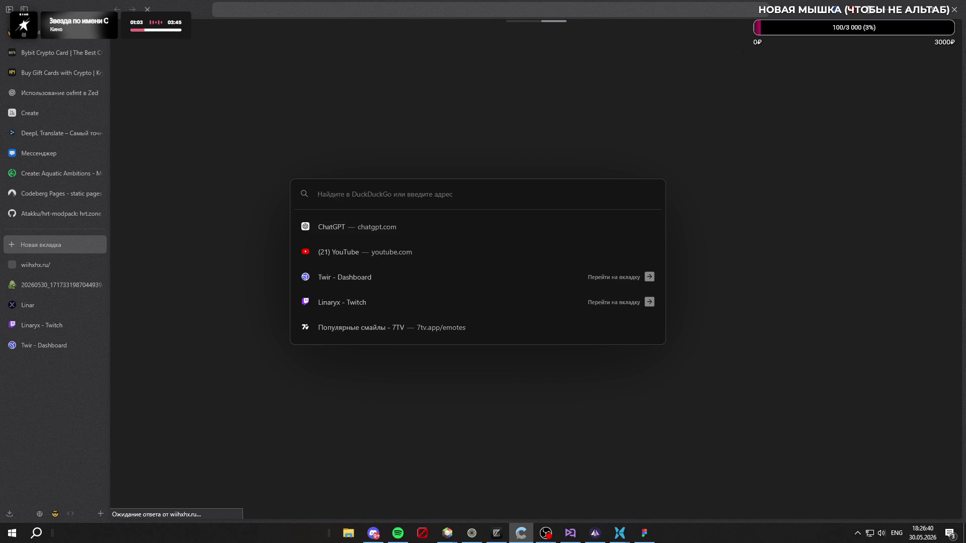
type("pot.cx/nly0")
key("Return")
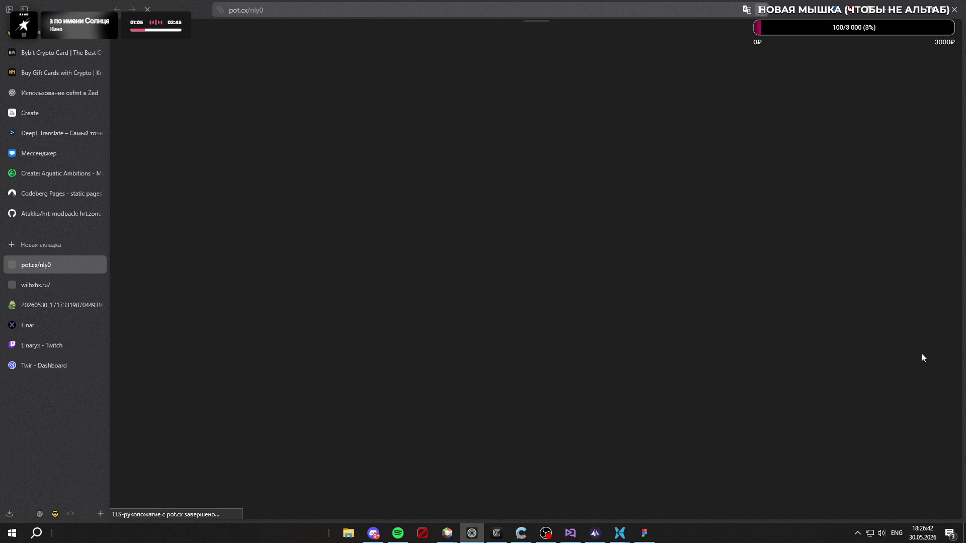
left_click(96, 284)
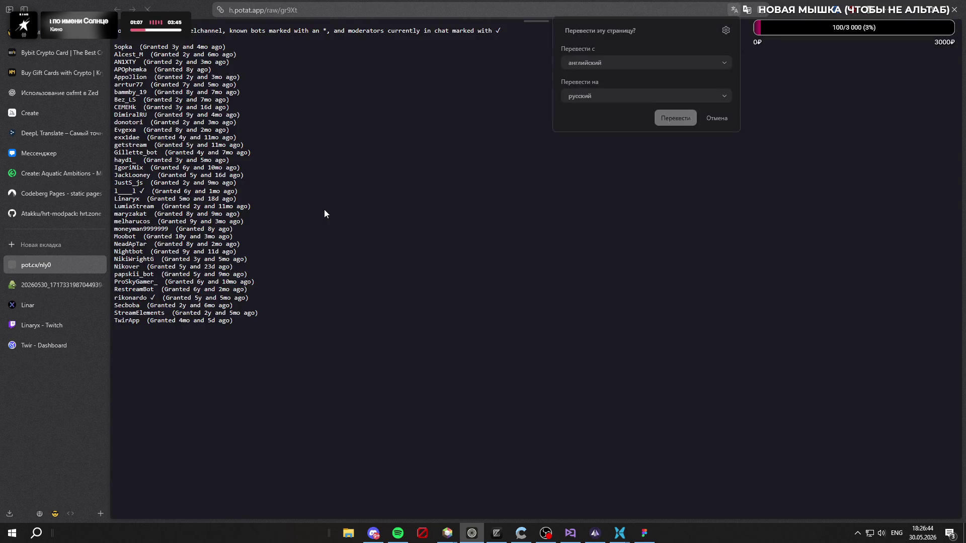
Step: Dismiss the page translation offer over the moderator list
left_click(722, 121)
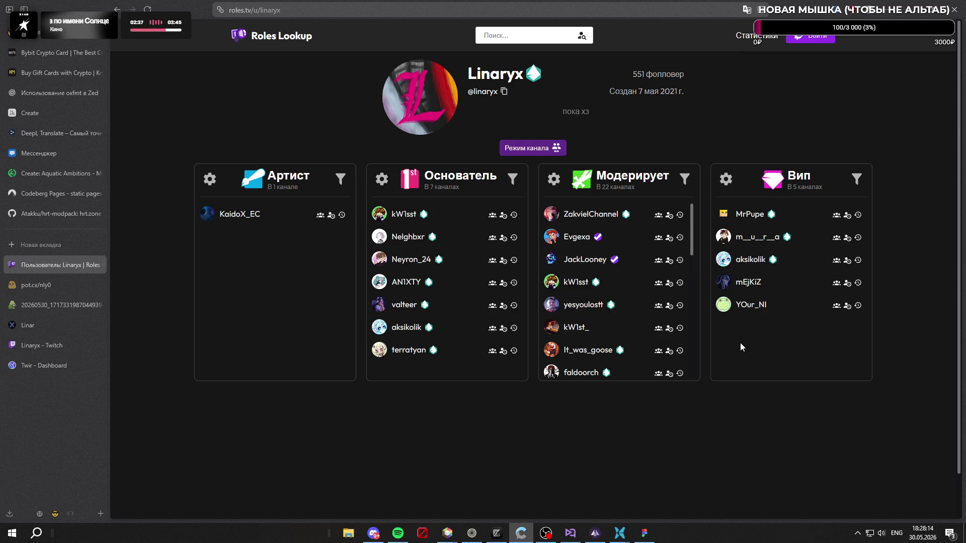
scroll(670, 264, "down", 5)
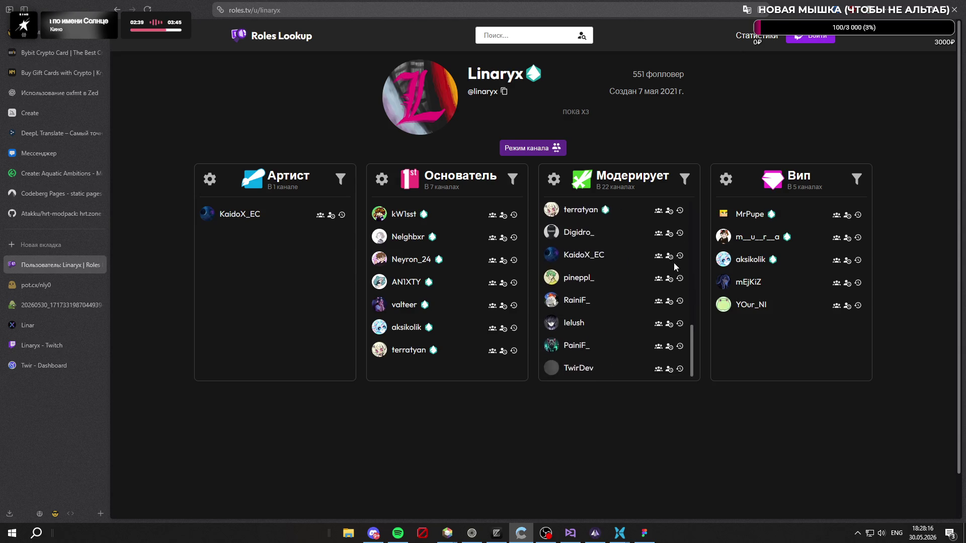
scroll(674, 263, "down", 1)
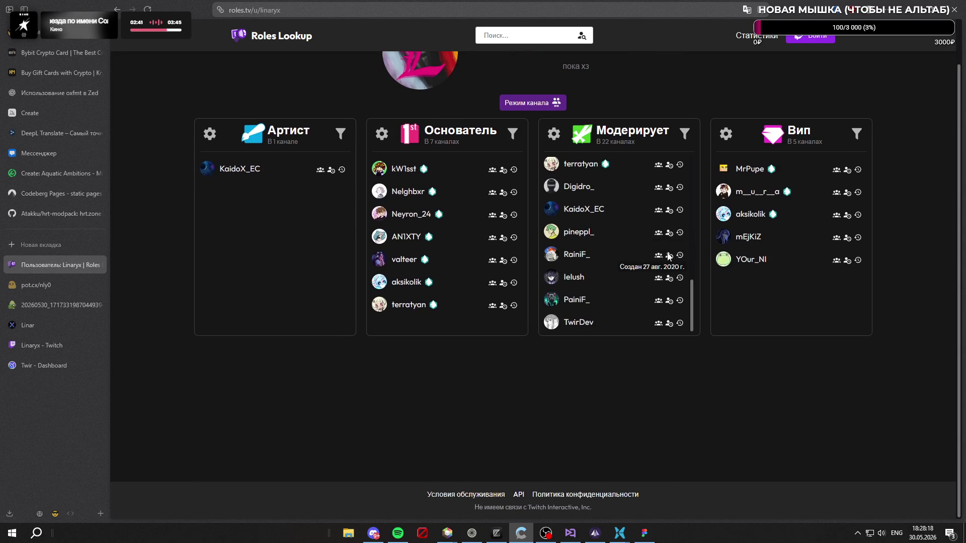
scroll(668, 257, "up", 5)
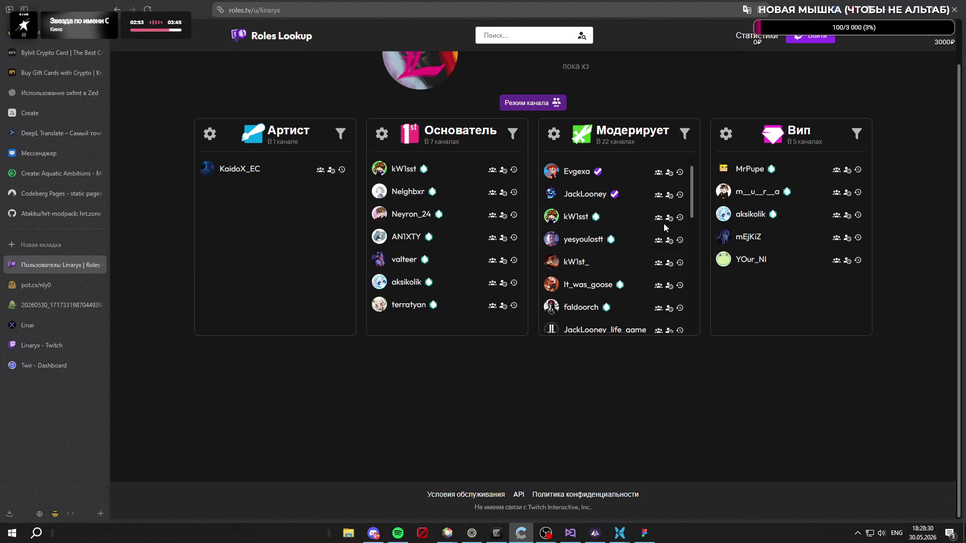
scroll(664, 223, "down", 3)
scroll(650, 223, "down", 2)
scroll(650, 224, "down", 1)
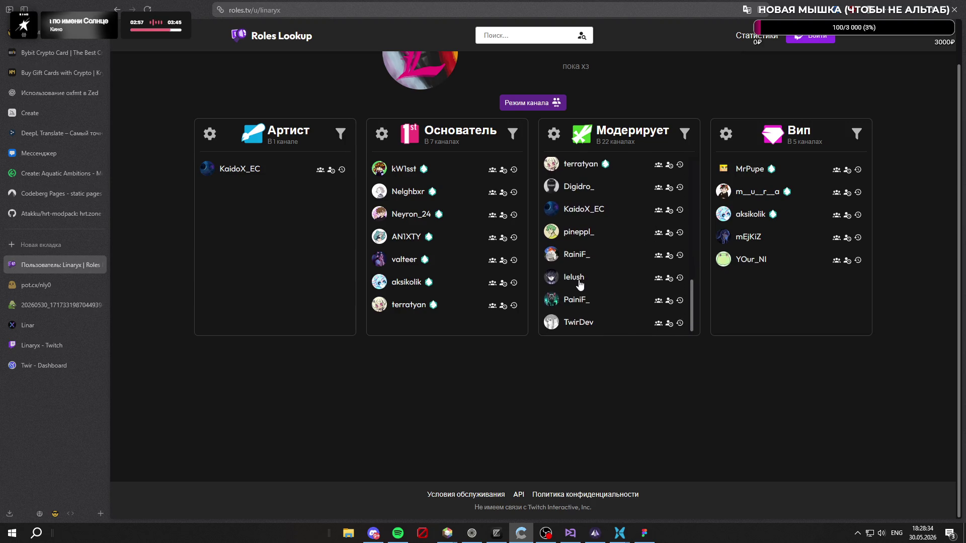
scroll(628, 268, "up", 5)
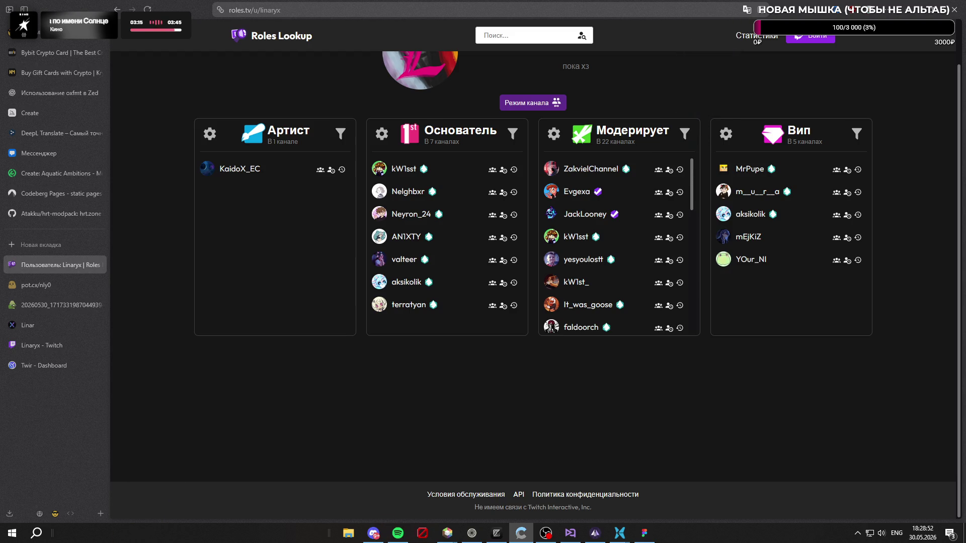
left_click(582, 327)
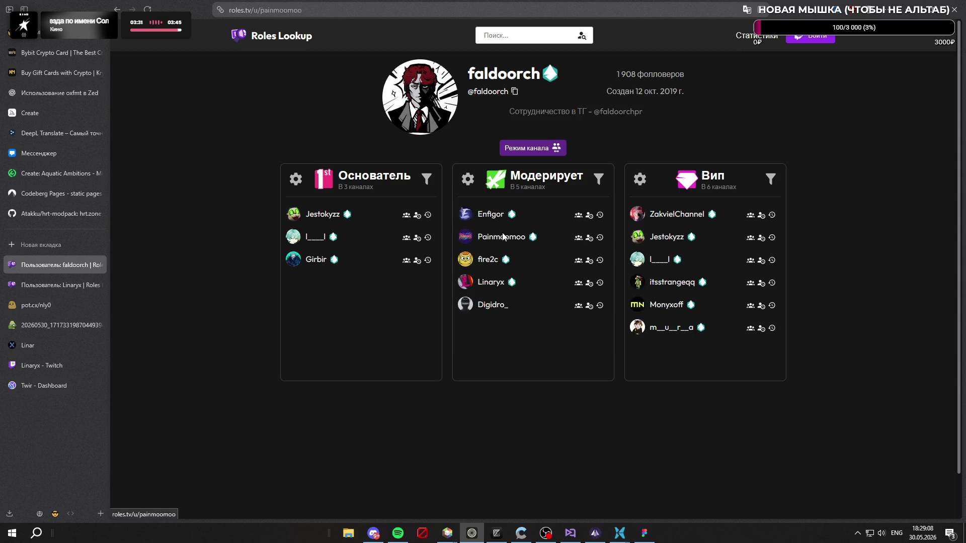
left_click(502, 237)
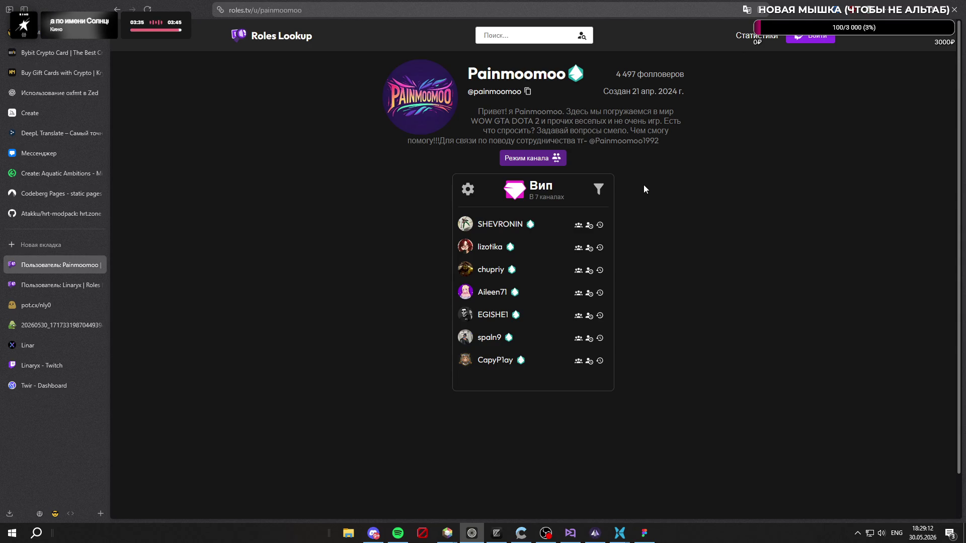
key("alt+Left")
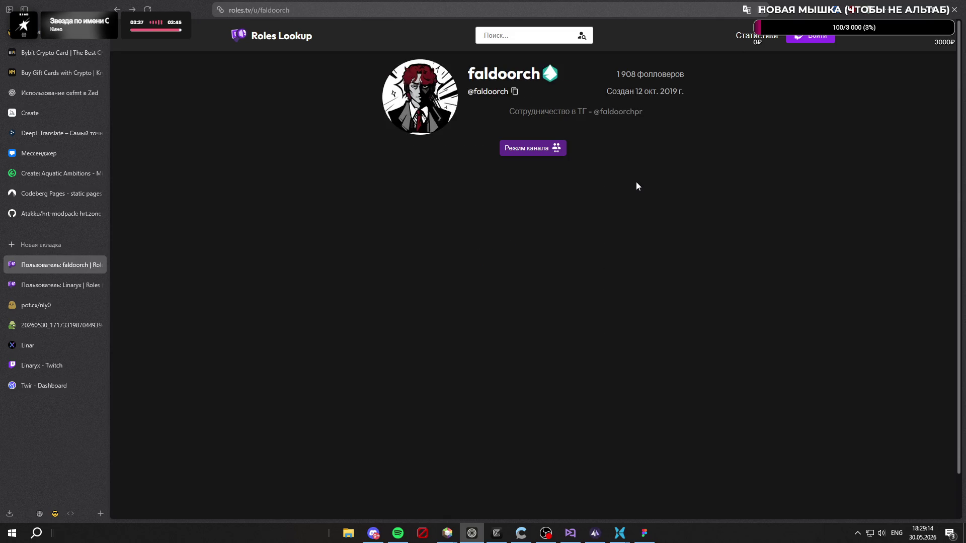
left_click(494, 214)
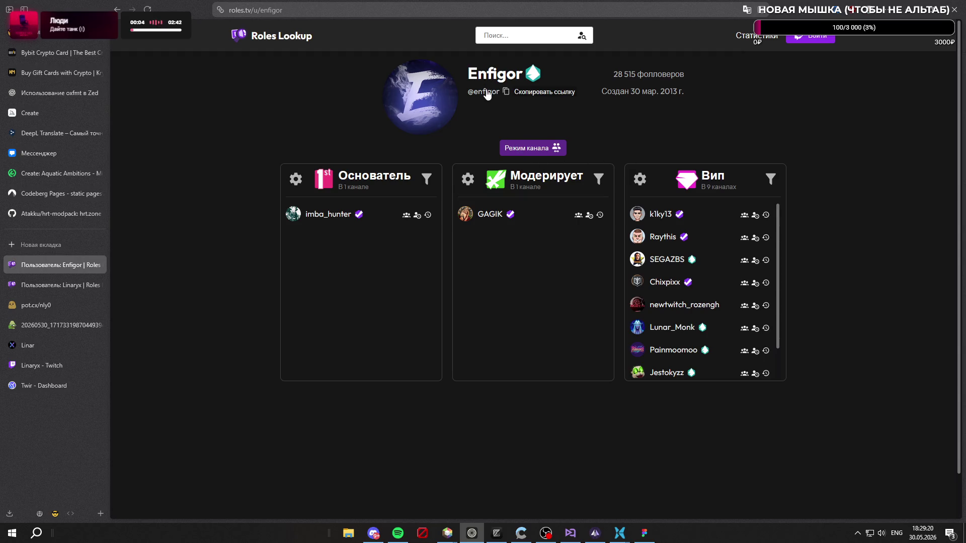
left_click(429, 96)
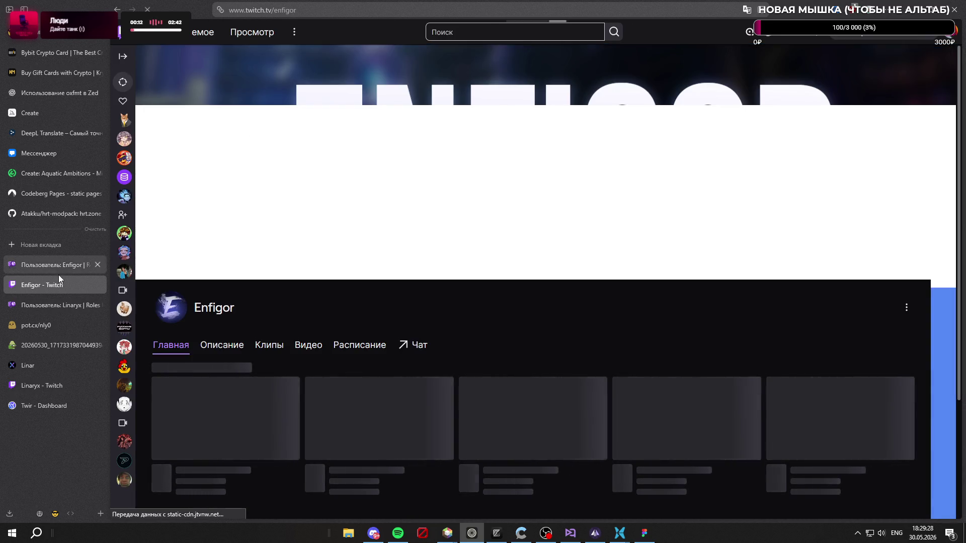
Step: Bring up Enfigor's Twitch channel tab and dismiss the whispers list
left_click(58, 305)
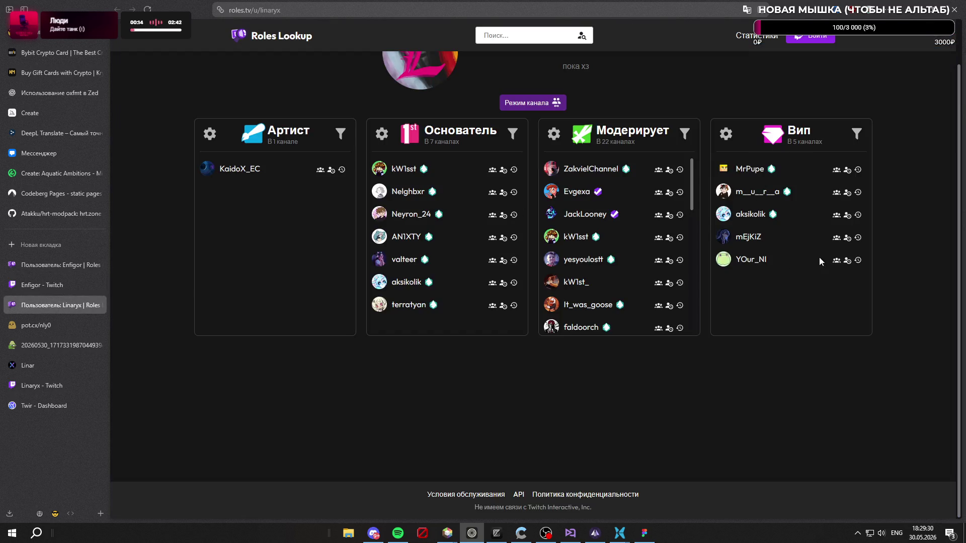
left_click(42, 285)
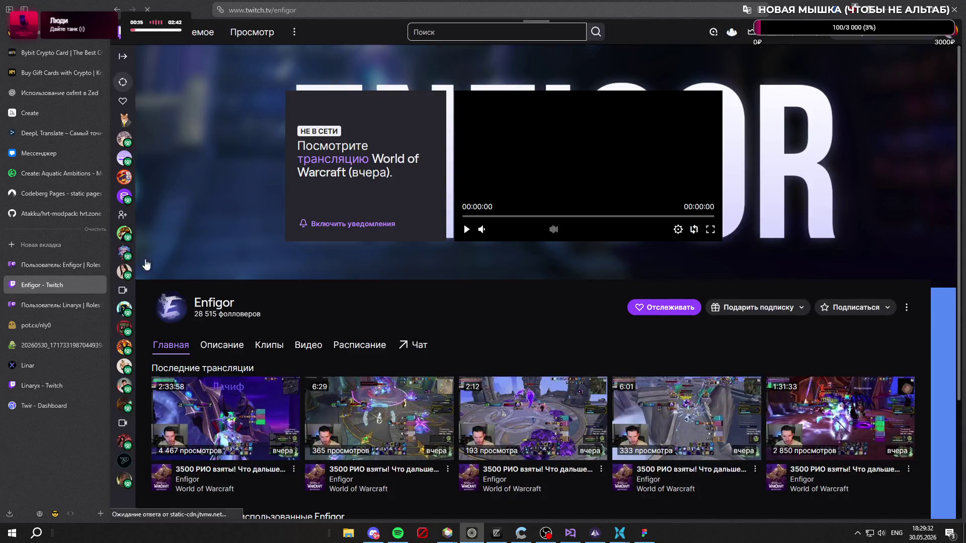
left_click(420, 343)
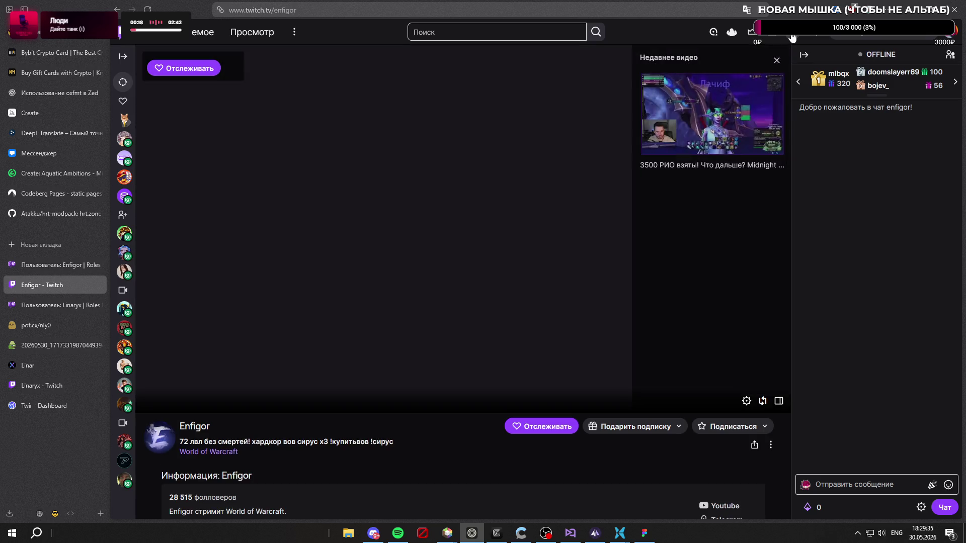
left_click(789, 37)
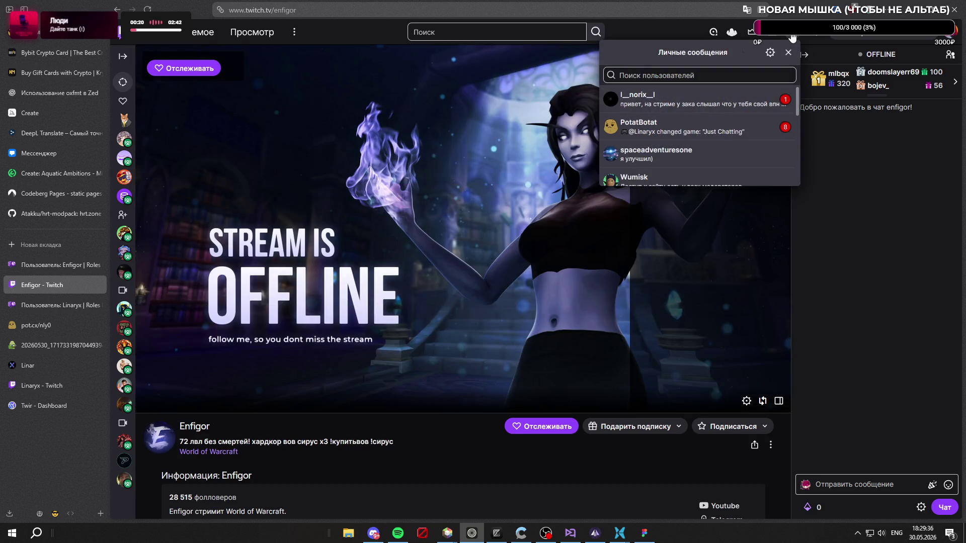
left_click(791, 38)
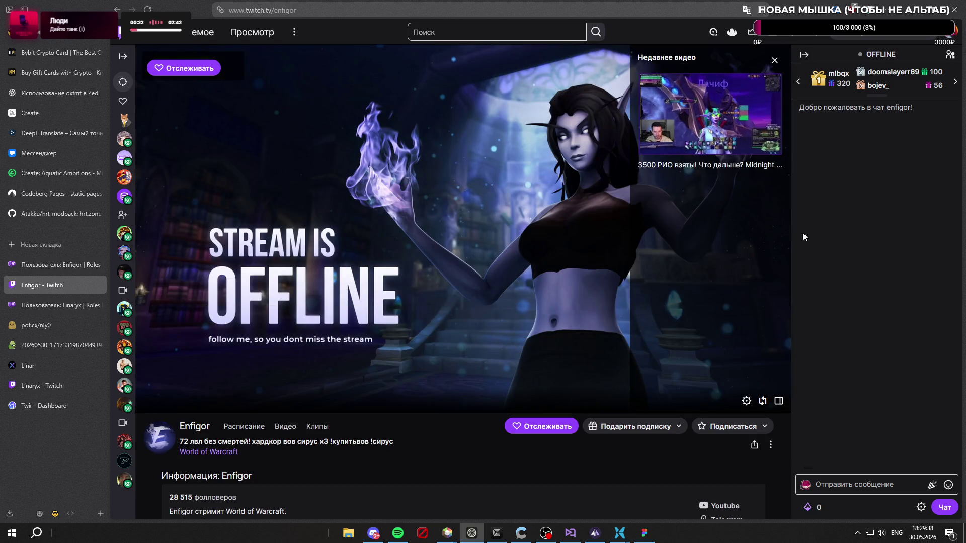
Step: Close the video overlay to view Enfigor's panels, then return to the Linaryx roles page
left_click(704, 155)
scroll(705, 159, "down", 3)
scroll(743, 119, "up", 3)
left_click(473, 183)
scroll(473, 184, "down", 4)
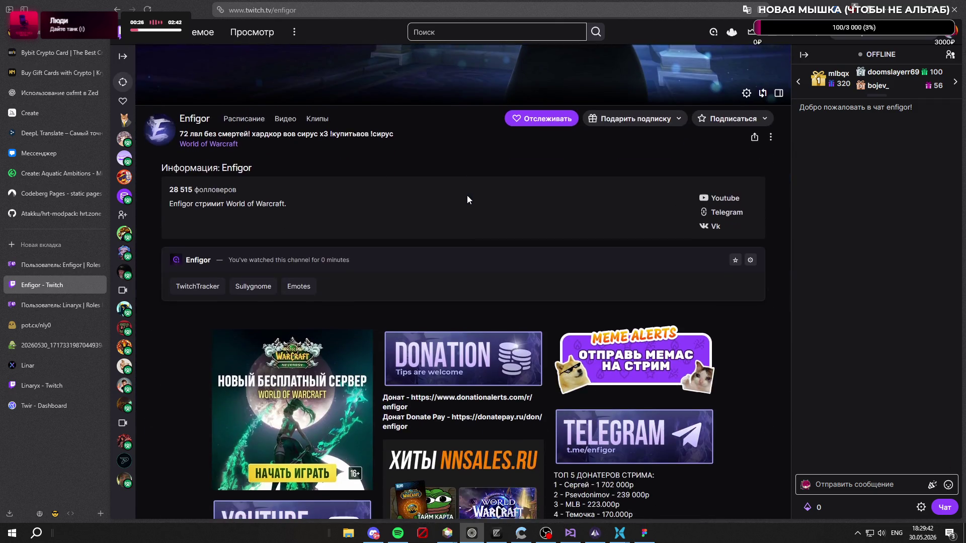
scroll(467, 197, "down", 2)
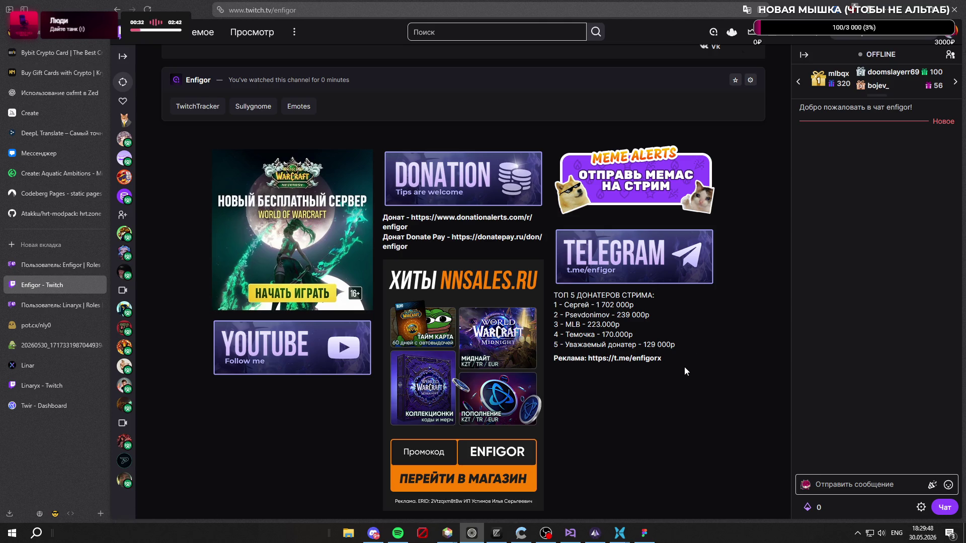
left_click(40, 302)
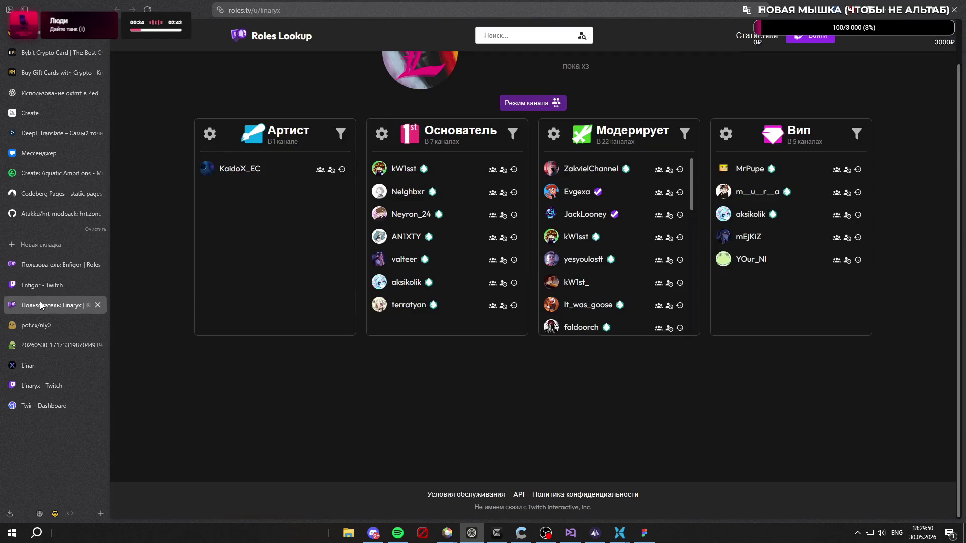
Step: Return to Figma and select the memes banner's combined rainbow frame with its gradient fill open
left_click(642, 533)
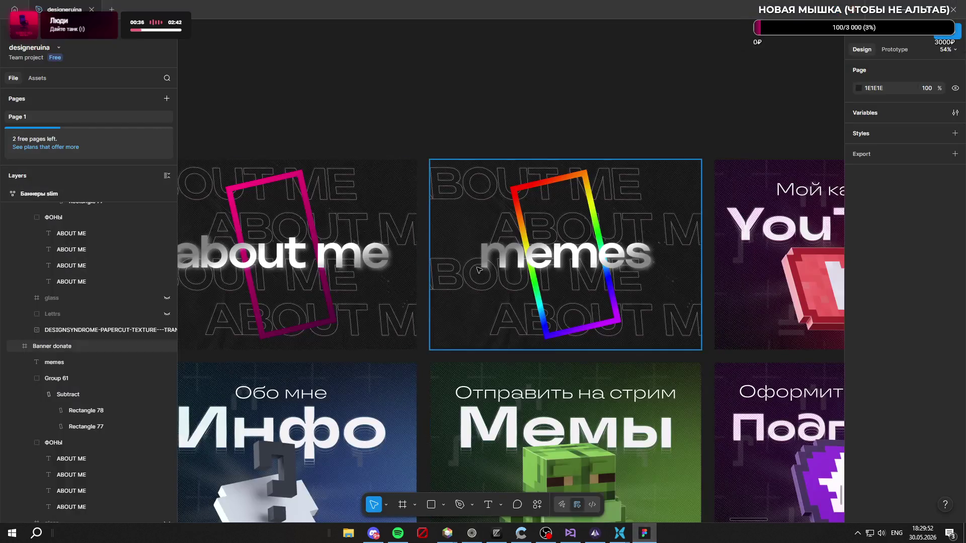
left_click(407, 66)
scroll(476, 123, "down", 3)
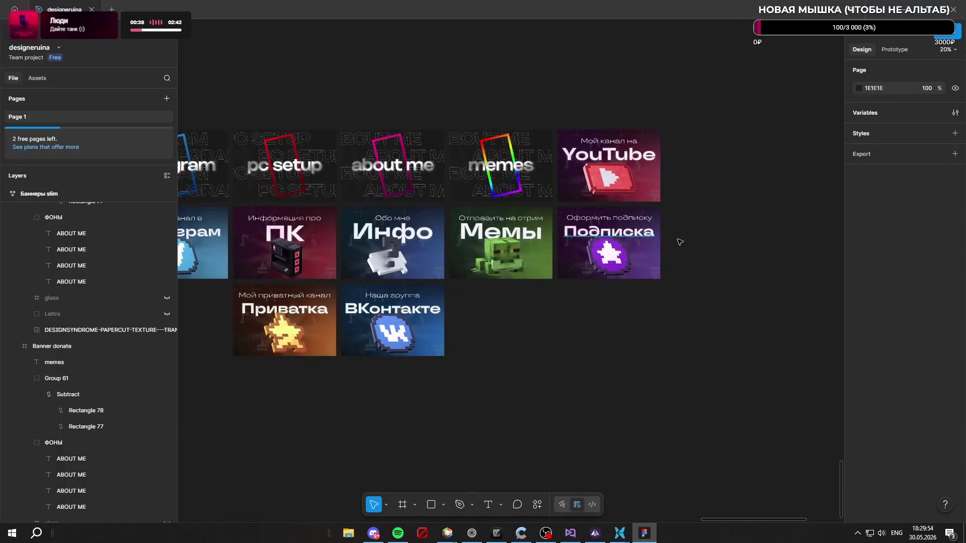
scroll(630, 218, "down", 3)
scroll(630, 218, "up", 3)
scroll(573, 182, "up", 5)
scroll(528, 143, "up", 3)
scroll(504, 123, "up", 2)
left_click(504, 122)
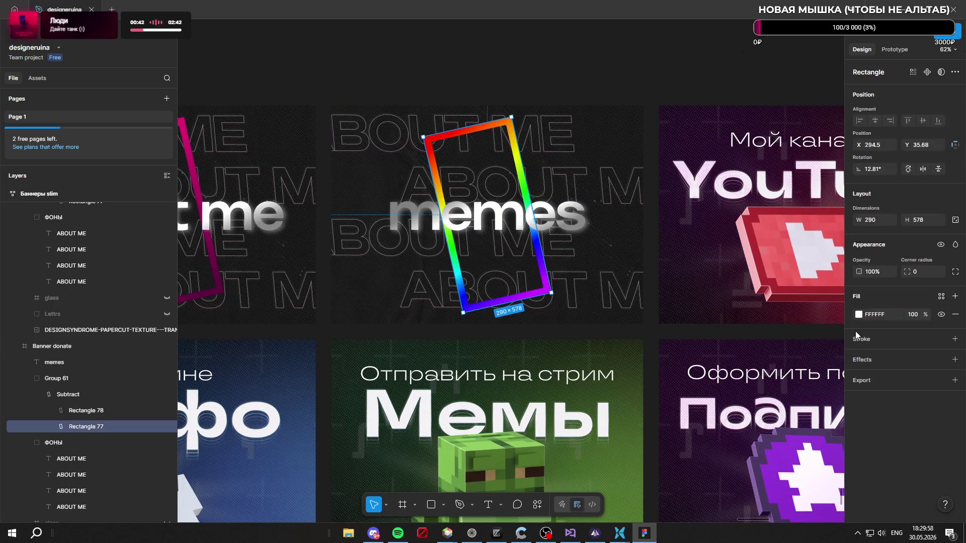
left_click(81, 395)
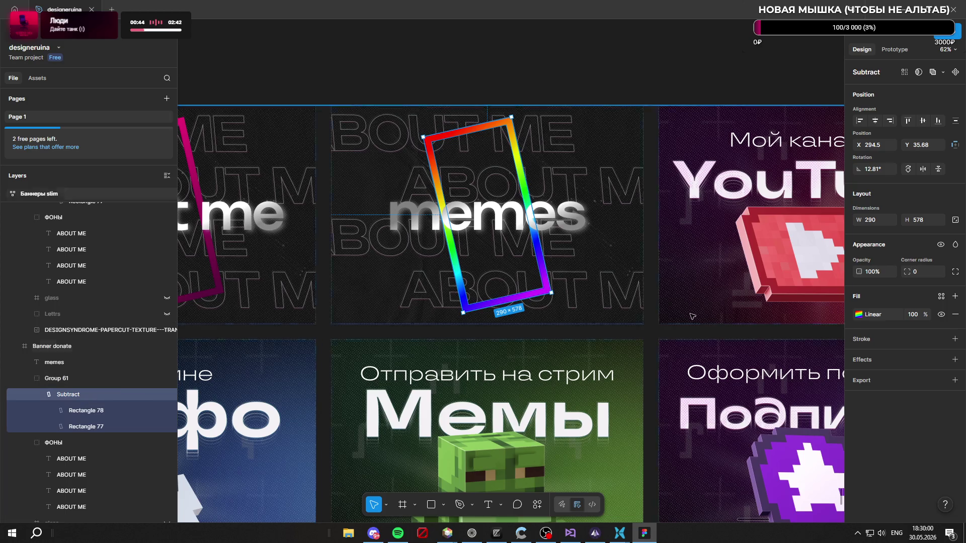
left_click(860, 315)
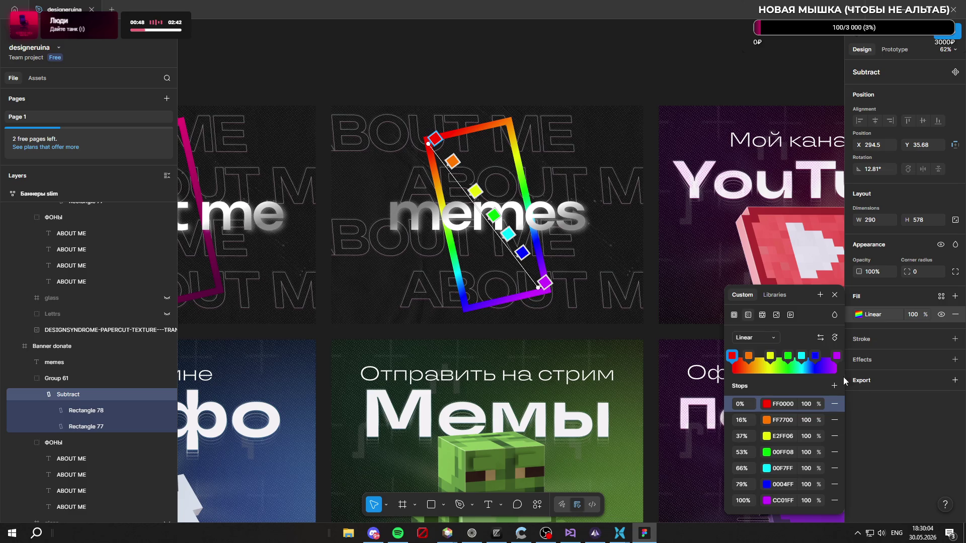
Step: Delete the middle colour stops so the frame's gradient keeps only two stops
left_click(834, 469)
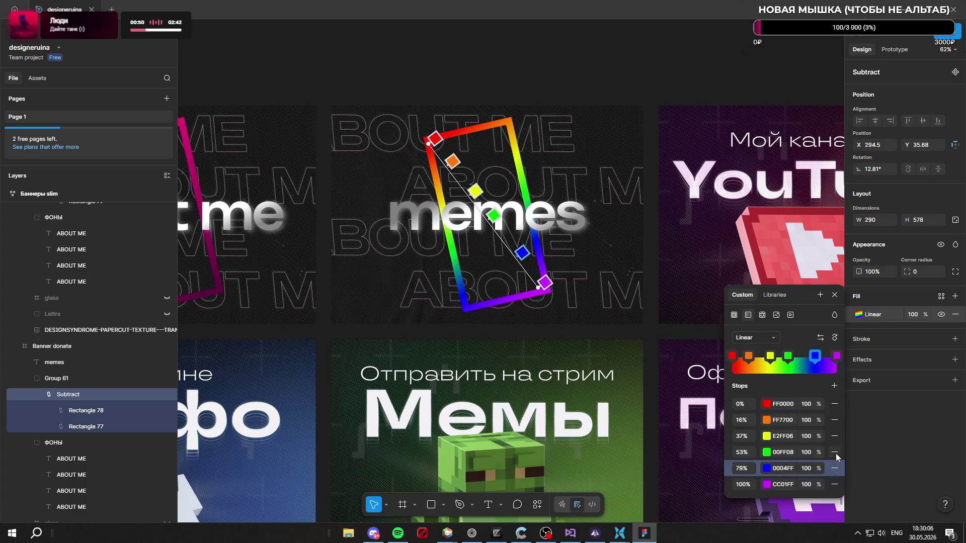
left_click(834, 452)
left_click(835, 423)
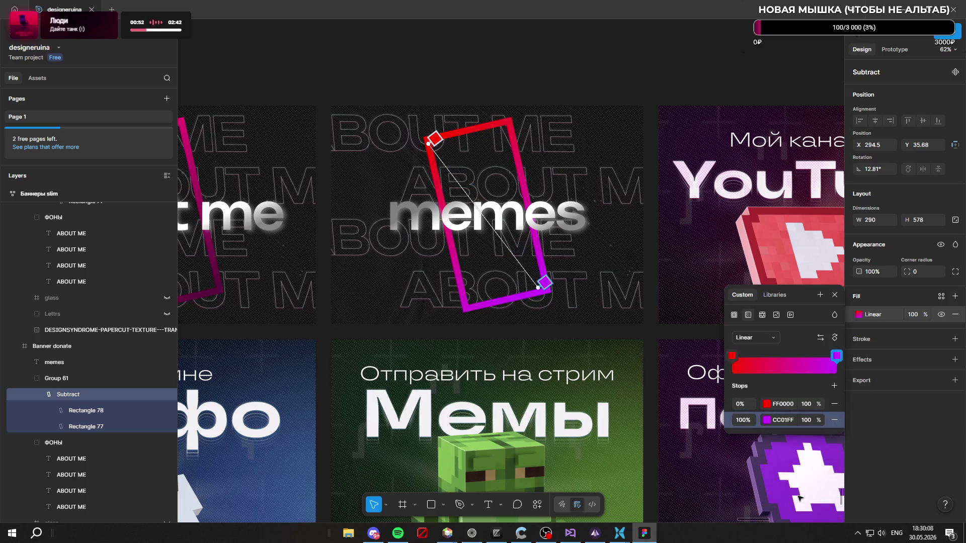
scroll(528, 251, "down", 3)
scroll(528, 252, "down", 3)
scroll(528, 251, "down", 2)
scroll(551, 316, "up", 8)
scroll(551, 314, "up", 3)
scroll(550, 314, "down", 1)
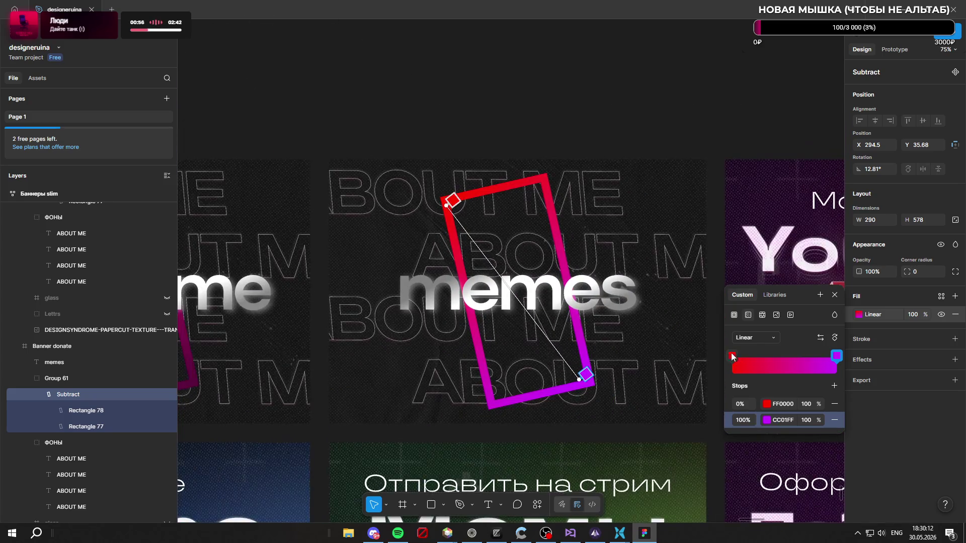
Step: Recolour the gradient to run from bright green 0DFF00 to a dark green
left_click(732, 357)
left_click_drag(654, 413, 665, 408)
left_click(836, 355)
left_click_drag(707, 324, 714, 353)
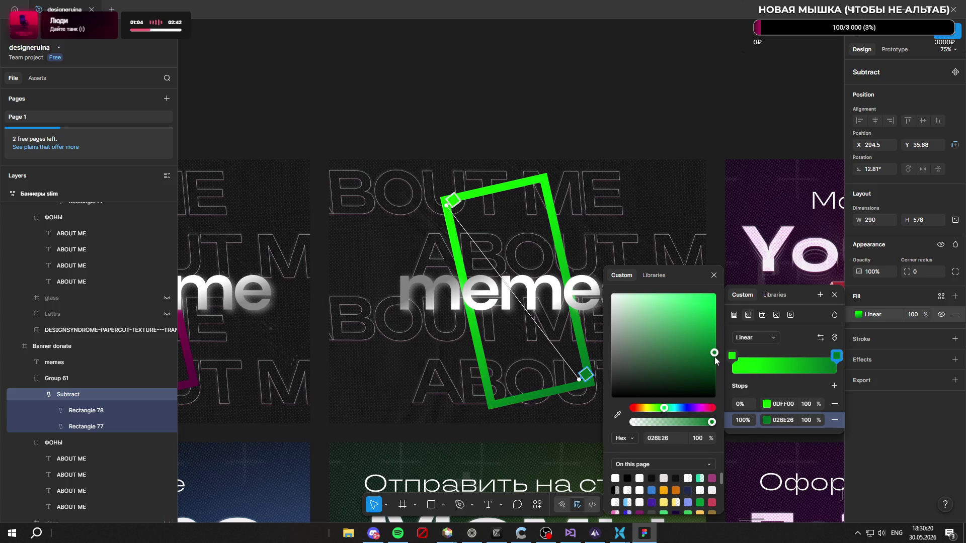
key("Escape")
scroll(612, 74, "down", 5)
scroll(612, 73, "down", 4)
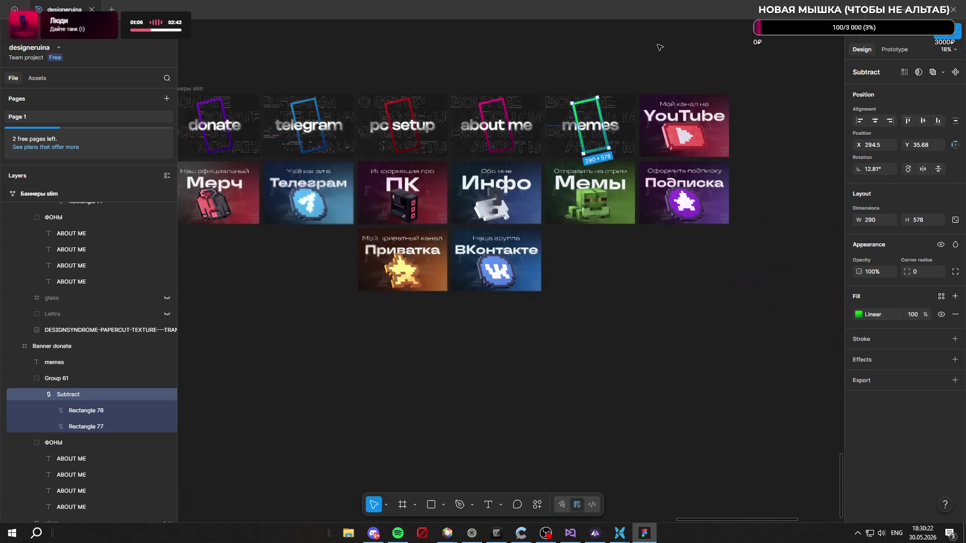
Step: Deselect and collapse the slim banners group down to its Banner frames
key("Escape")
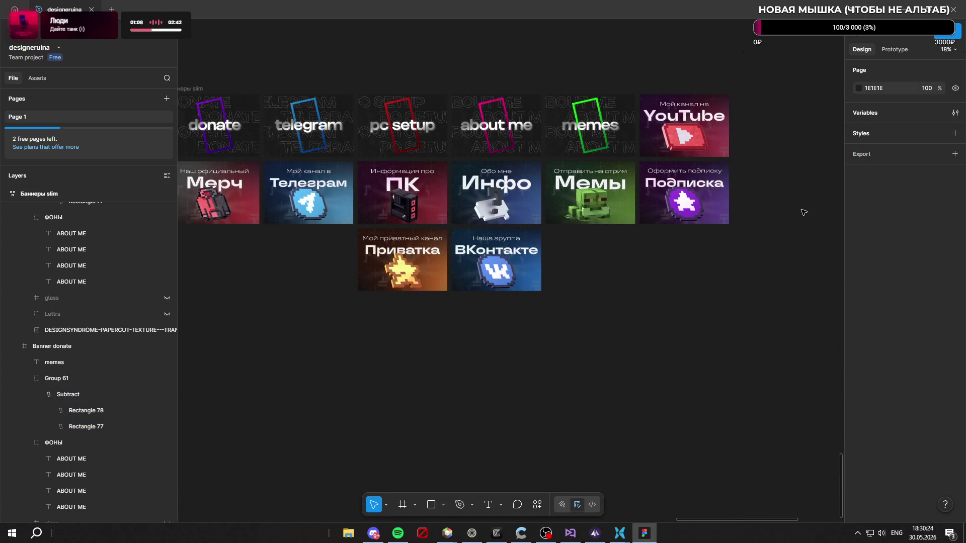
scroll(804, 213, "down", 2)
scroll(717, 178, "up", 2)
scroll(660, 131, "up", 2)
scroll(660, 130, "down", 2)
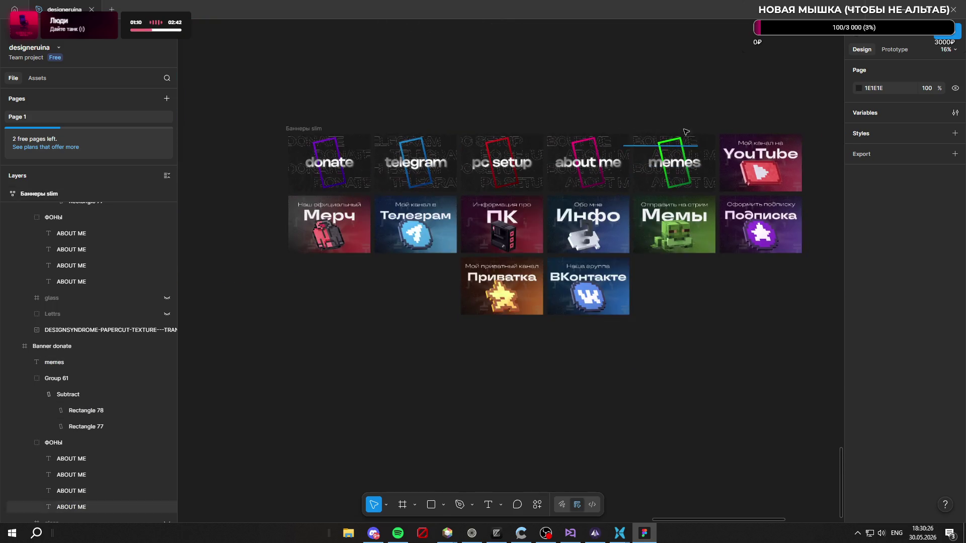
scroll(665, 117, "up", 2)
scroll(670, 113, "down", 1)
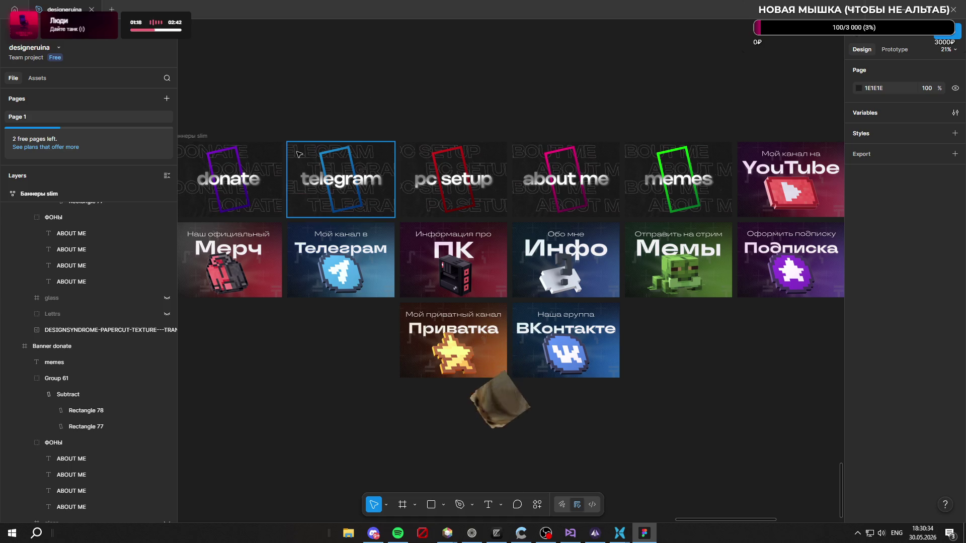
left_click(16, 272)
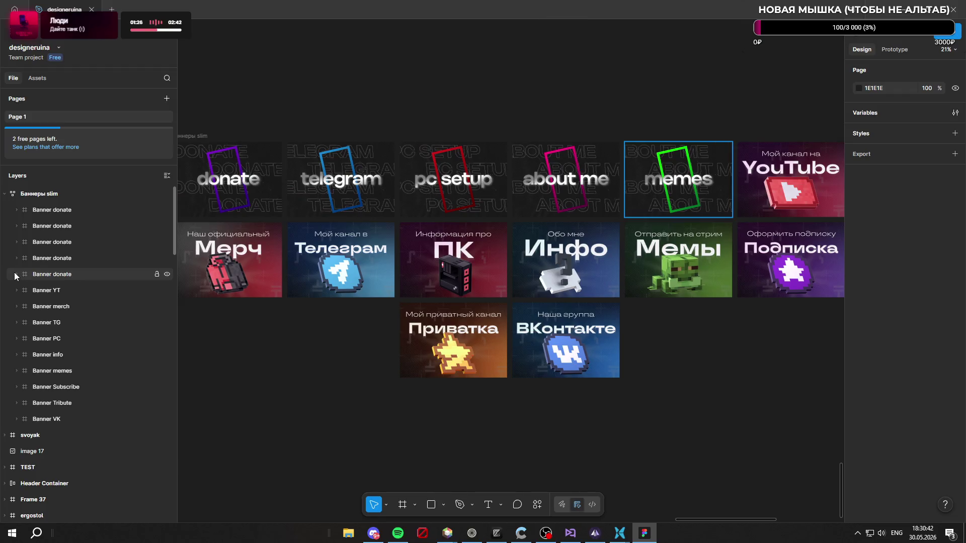
Step: Rename two duplicate frames to Banner telegram and Banner pcsetup
left_click(74, 227)
double_click(73, 227)
double_click(97, 225)
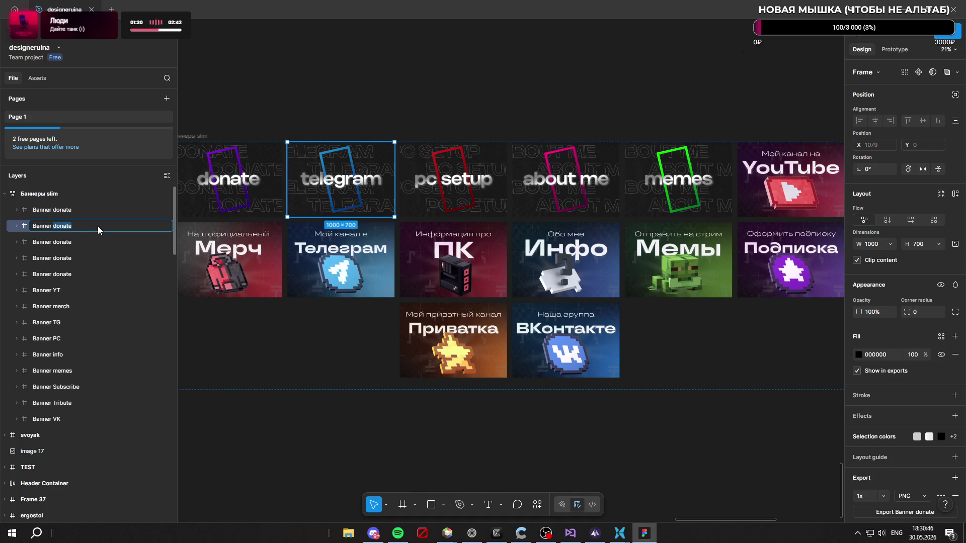
type("te")
type("legra")
type(",")
key("Return")
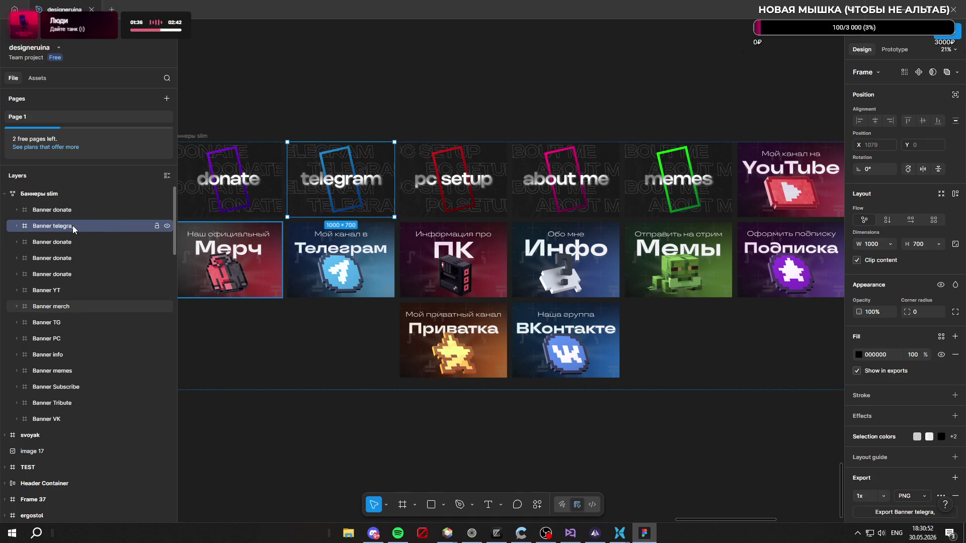
double_click(73, 226)
key("BackSpace")
type("m")
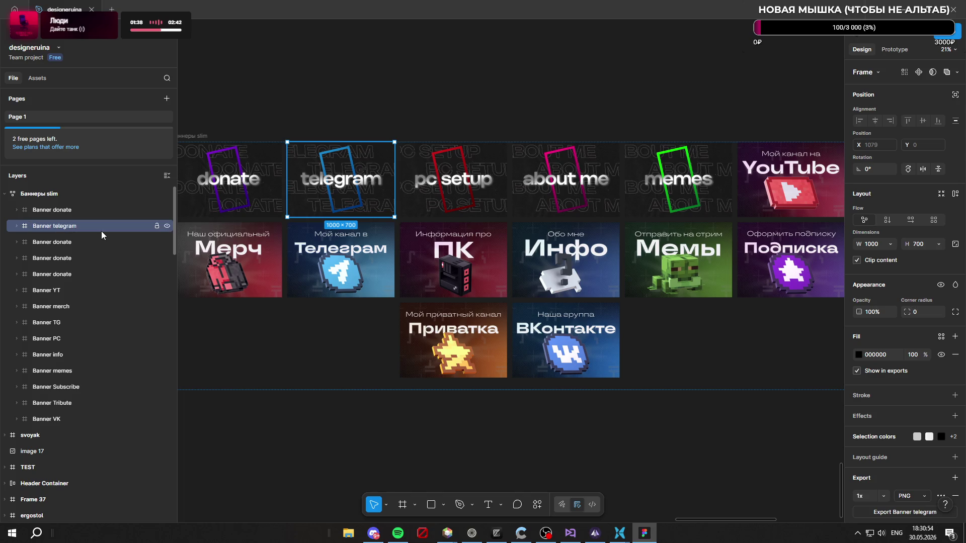
double_click(84, 242)
left_click(83, 242)
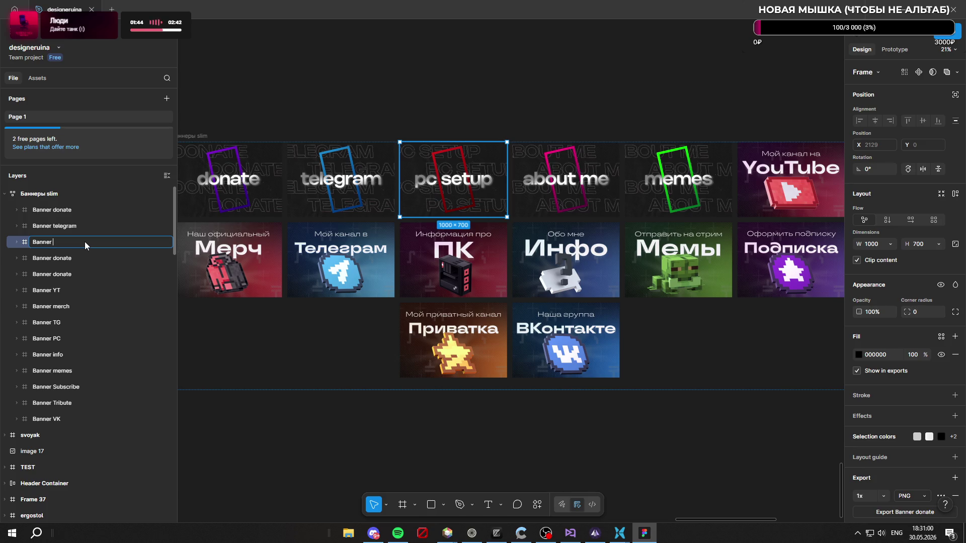
type("pcsetup")
key("Return")
Step: Rename the remaining frames Banner aboutme and Banner memes, then select Banner donate
double_click(76, 259)
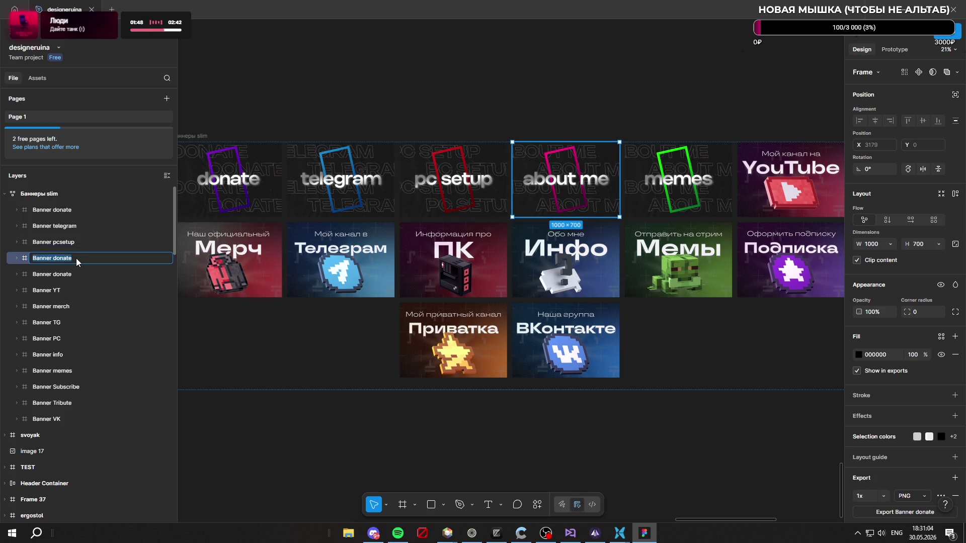
key("Right")
type("e")
key("Return")
double_click(83, 275)
key("Right")
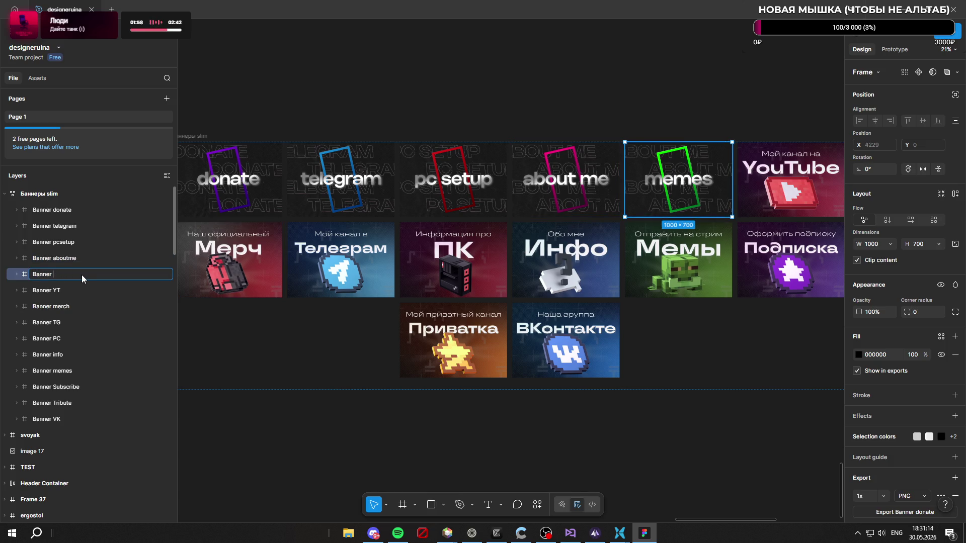
type("memes")
key("Return")
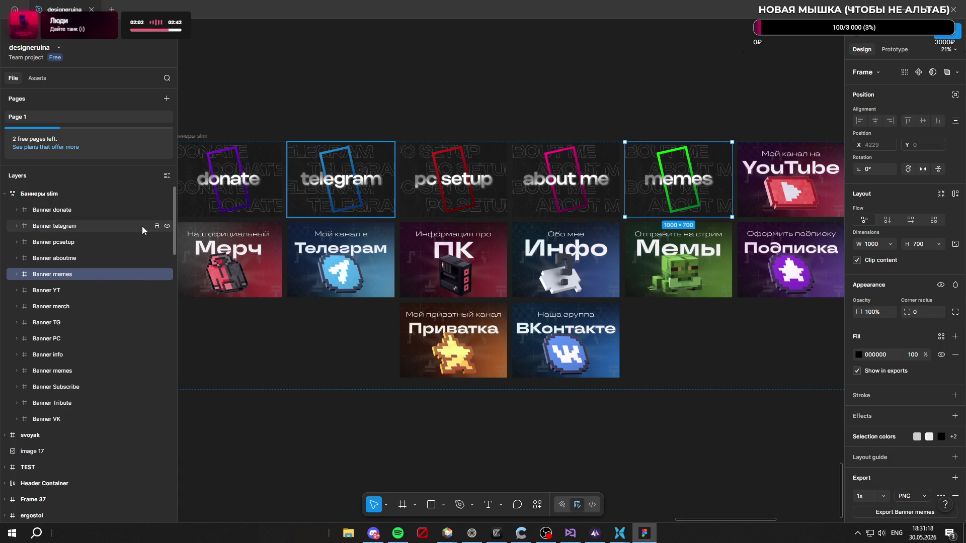
left_click(98, 210, "ctrl")
Step: Export the five banner frames as PNGs, replacing the earlier files, and switch to the browser
left_click(86, 228, "ctrl")
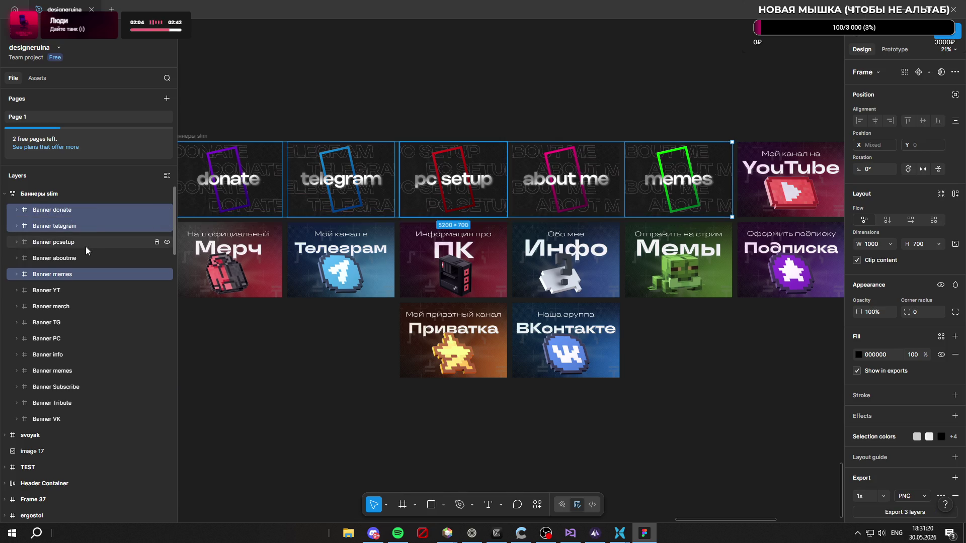
left_click(88, 257, "ctrl")
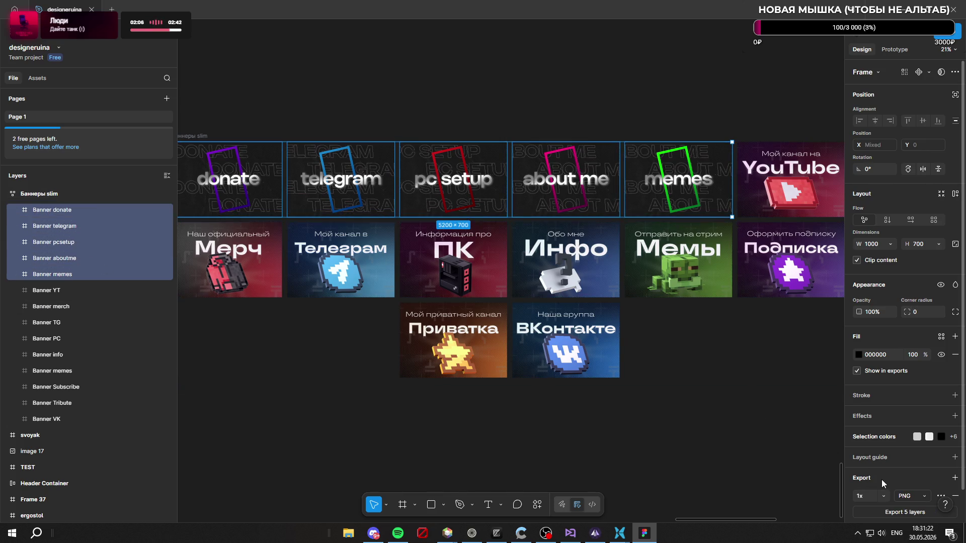
scroll(883, 480, "down", 1)
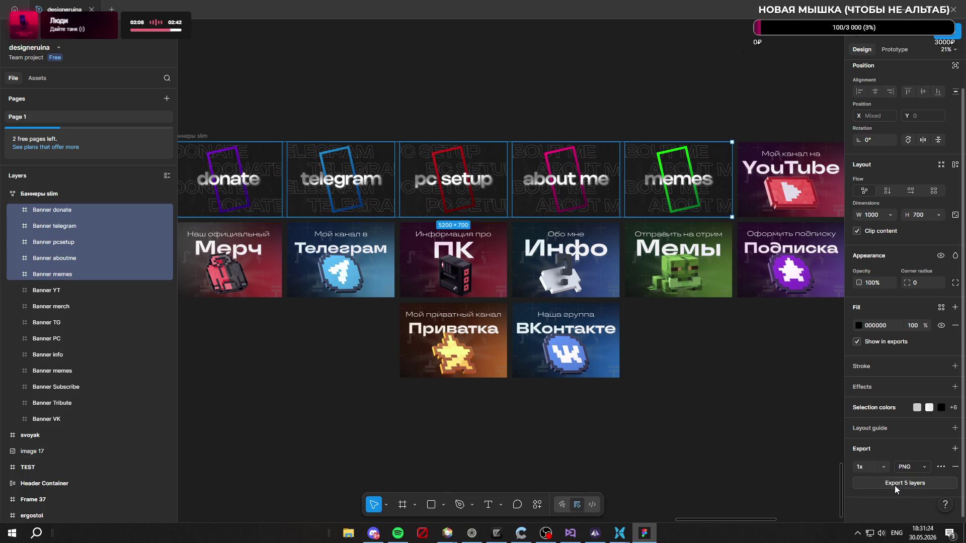
left_click(894, 486)
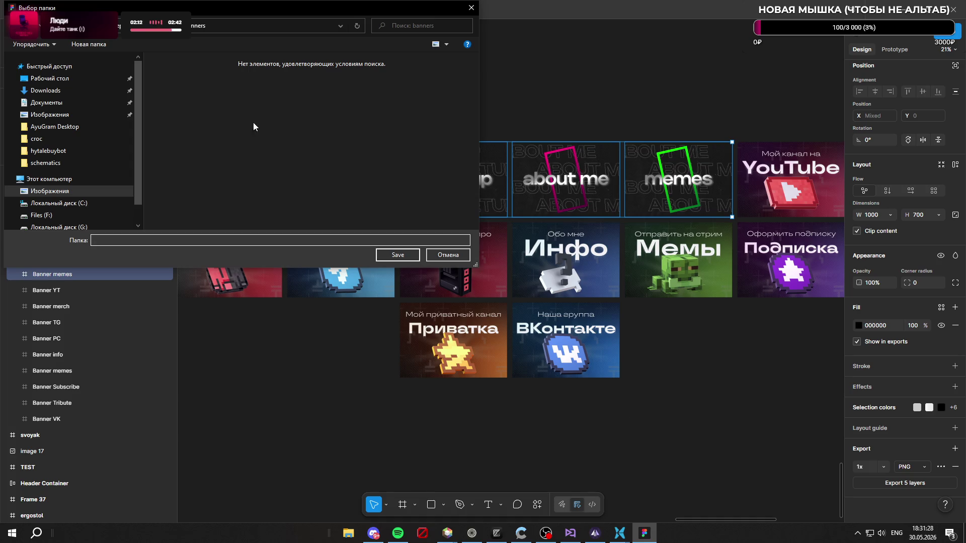
left_click(391, 257)
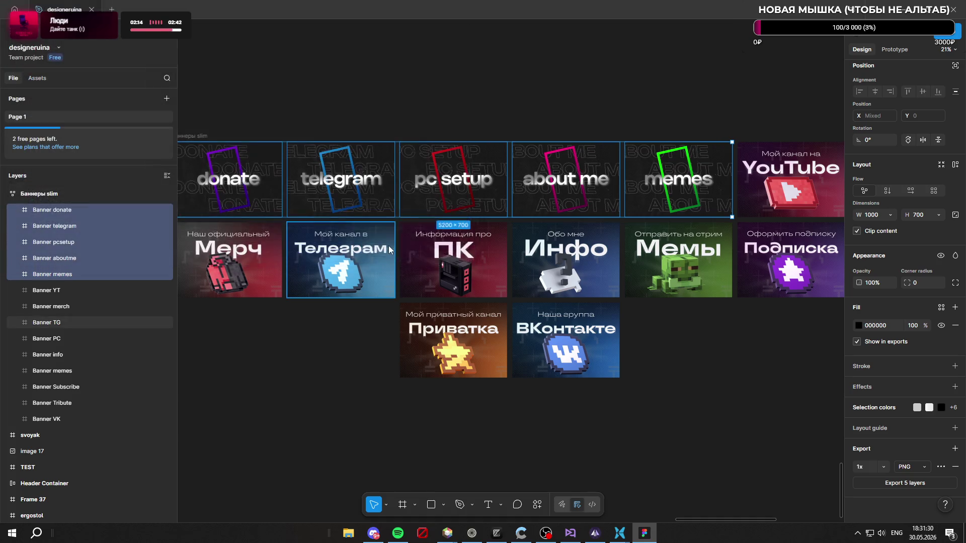
left_click(452, 259)
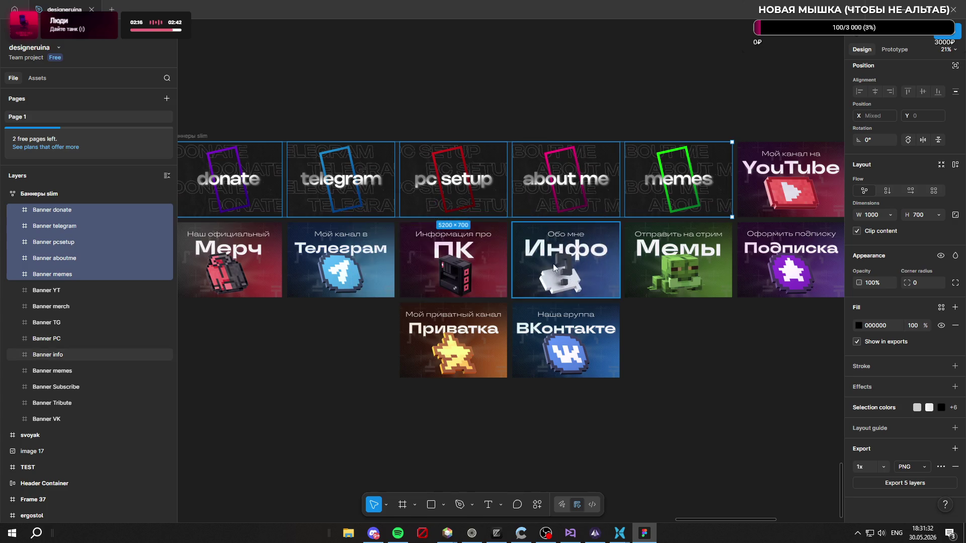
left_click(472, 533)
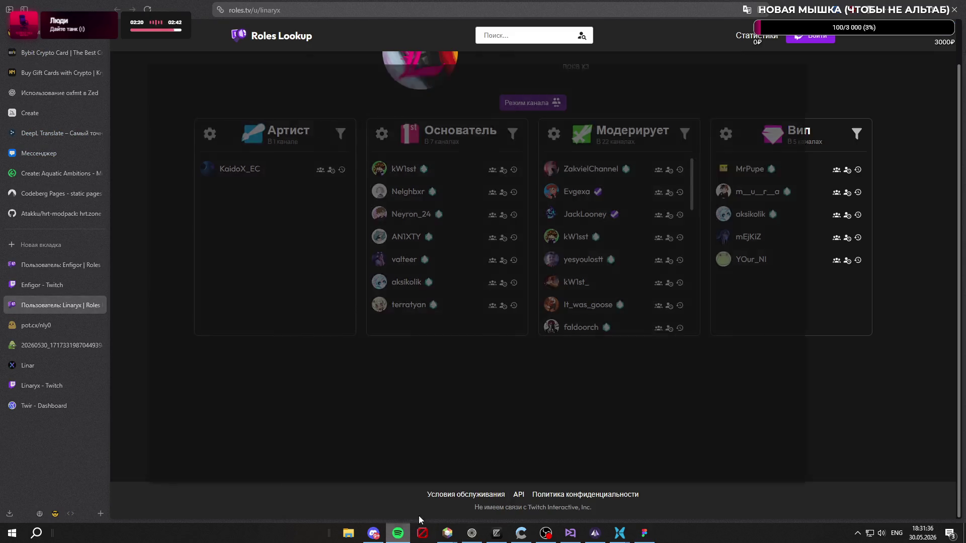
Step: Switch to the Linaryx Twitch channel tab and turn on panel editing
left_click(398, 533)
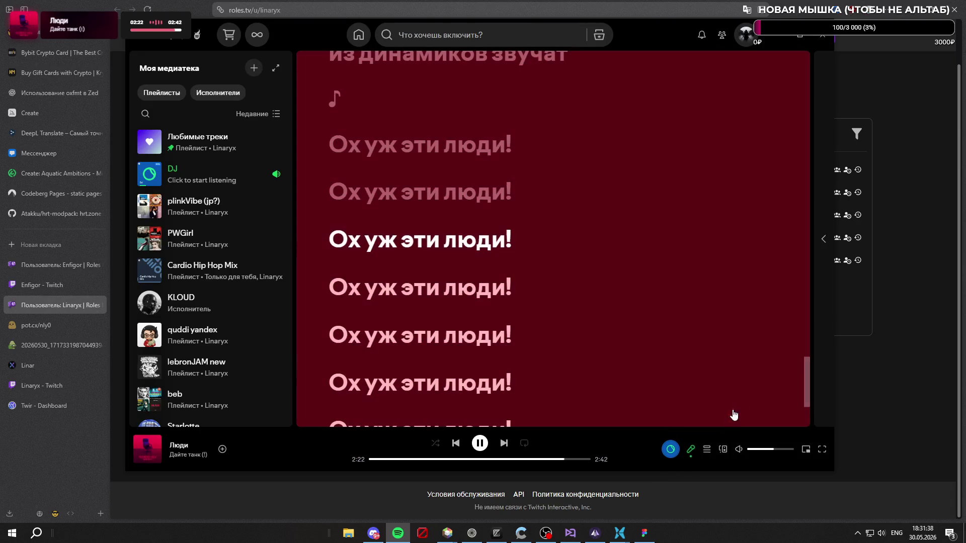
left_click(783, 42)
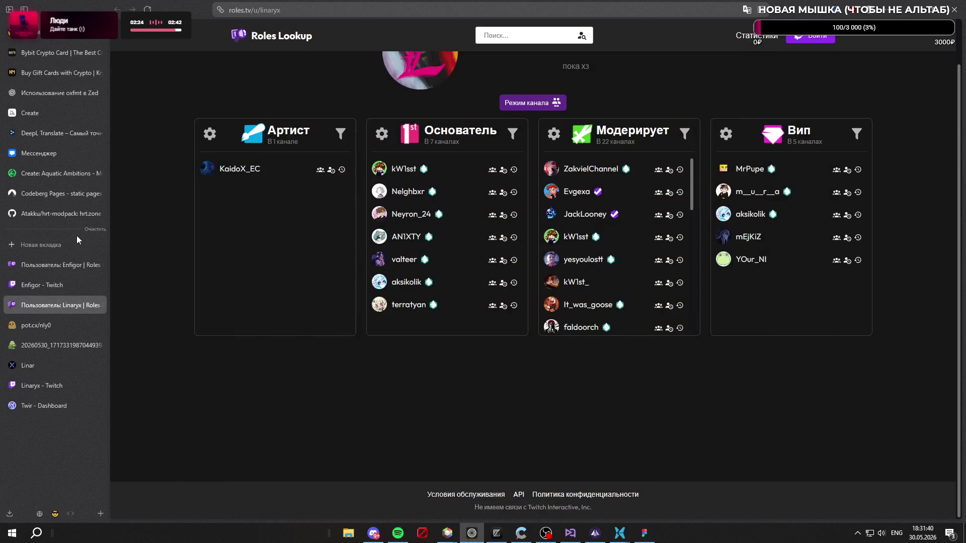
left_click(41, 385)
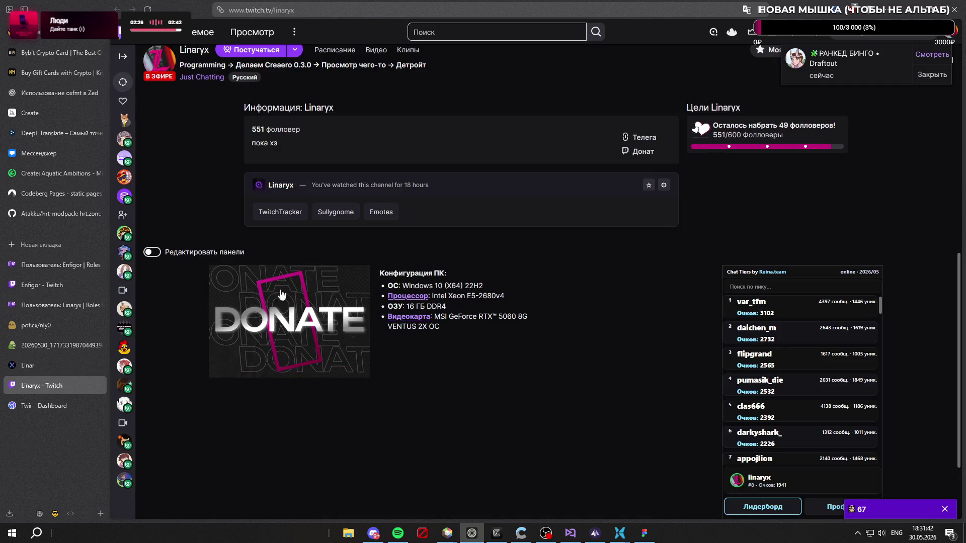
left_click(152, 252)
scroll(282, 189, "down", 5)
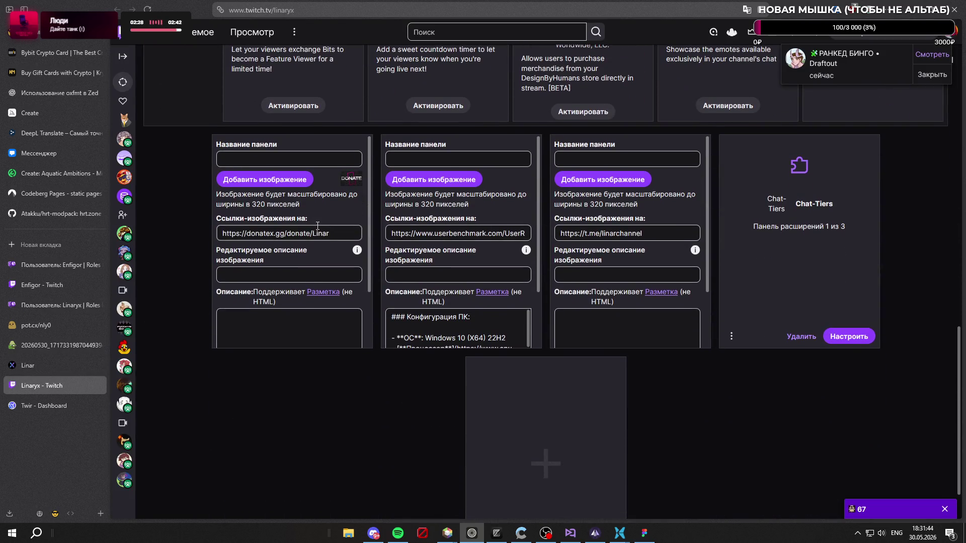
Step: Upload Banner donate.png to the first panel with the crop stretched over the full image
left_click(283, 182)
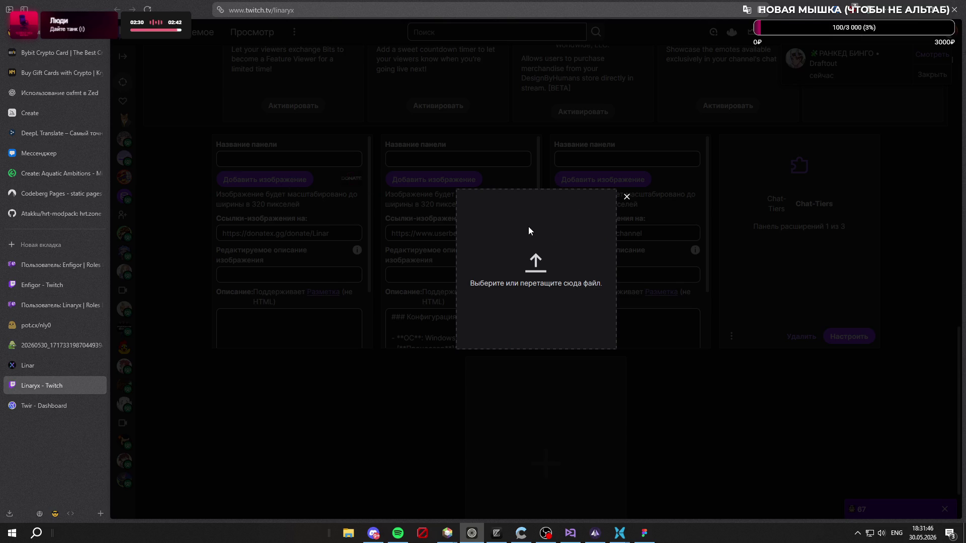
left_click(530, 229)
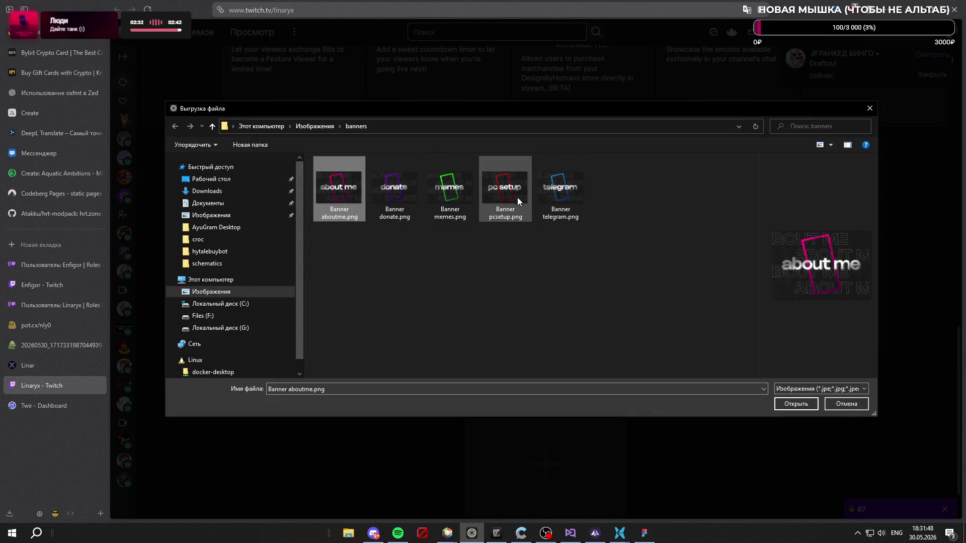
left_click(412, 203)
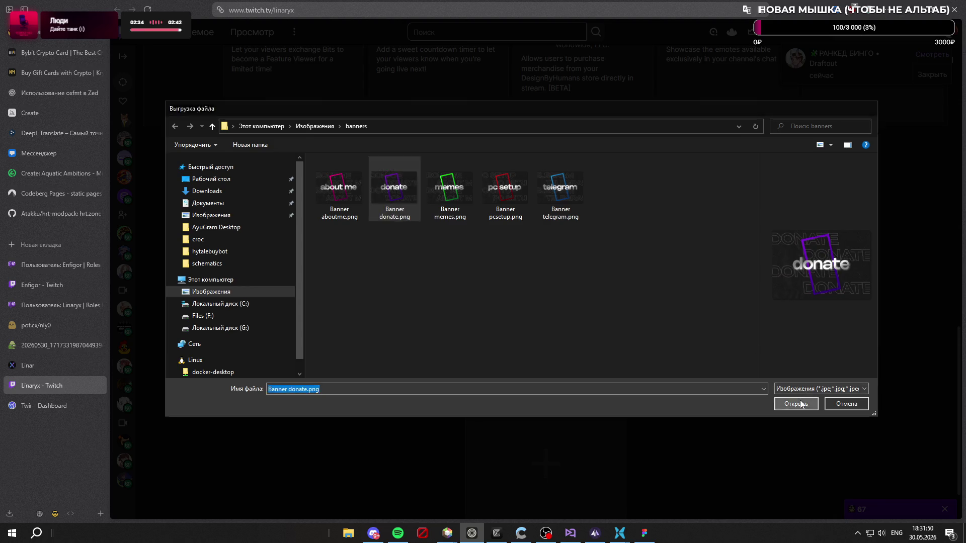
left_click(796, 404)
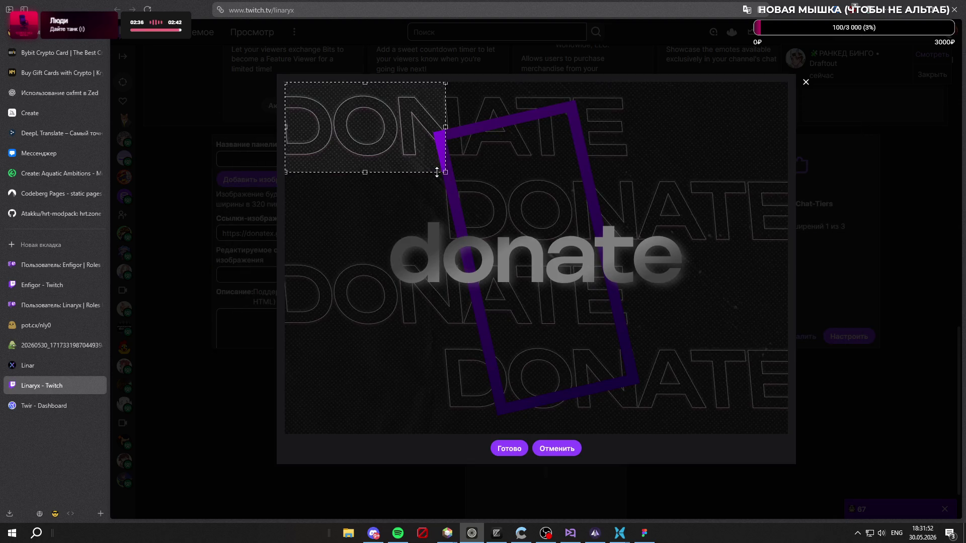
mouse_move(445, 172)
left_mouse_down()
mouse_move(766, 352)
mouse_move(890, 479)
left_mouse_up()
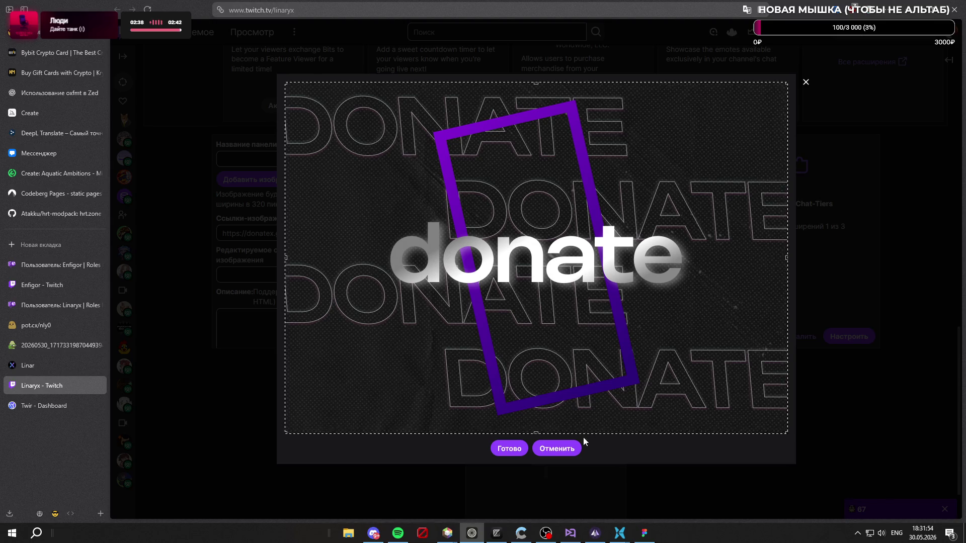
left_click(507, 449)
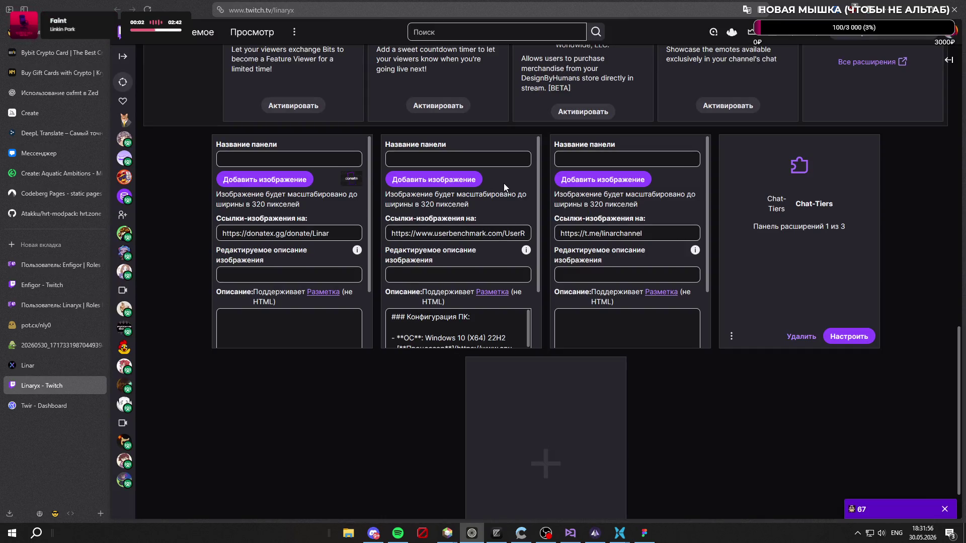
Step: Load Banner pcsetup.png as the image for the PC configuration panel
left_click(469, 180)
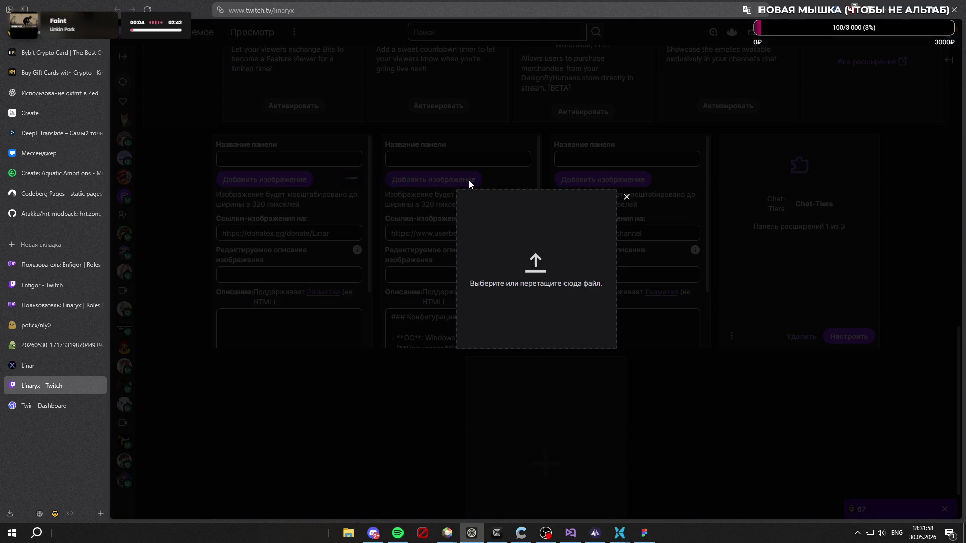
left_click(574, 251)
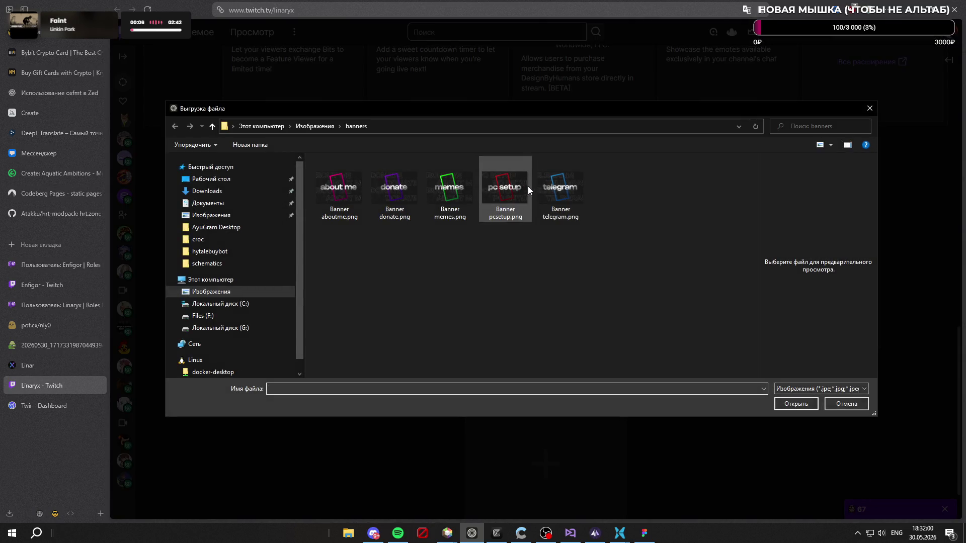
left_click(506, 190)
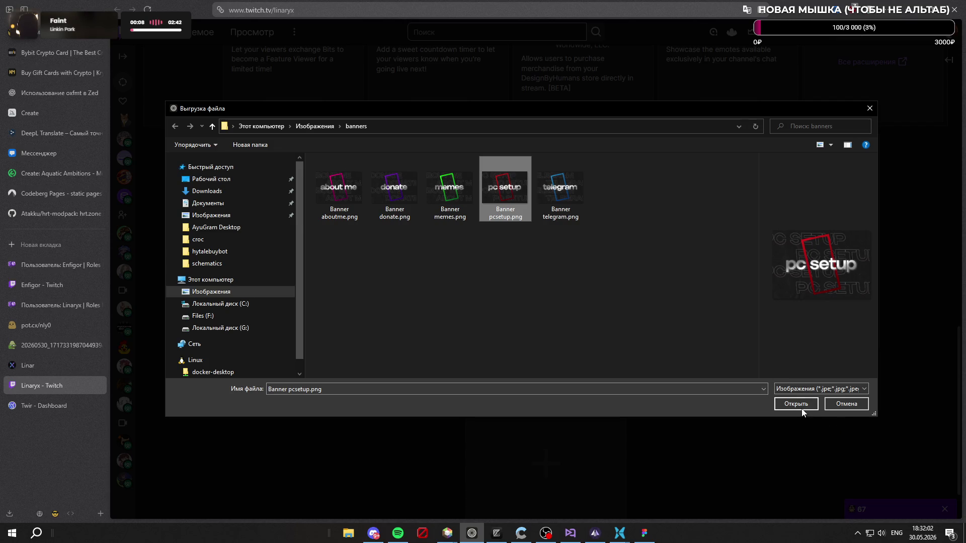
left_click(800, 407)
Step: Crop to the full pc setup banner and attach it, then begin the Telegram panel's image
mouse_move(444, 172)
left_mouse_down()
mouse_move(798, 390)
mouse_move(367, 93)
left_mouse_up()
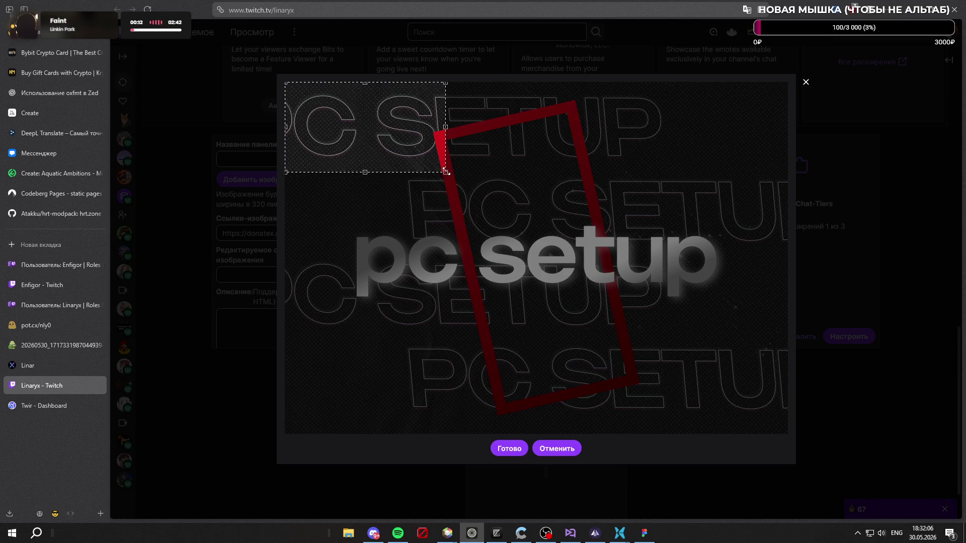
left_click_drag(445, 172, 787, 434)
left_click(510, 448)
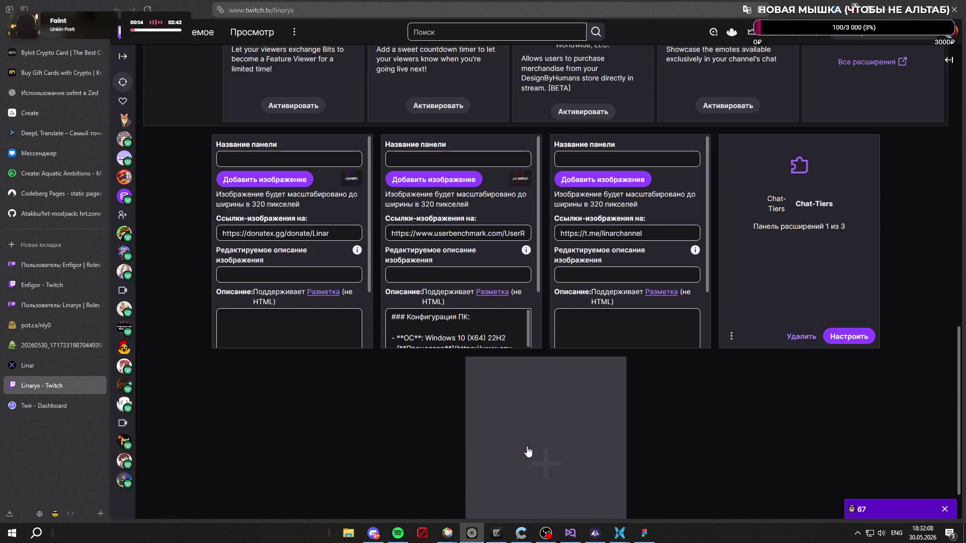
scroll(672, 211, "down", 2)
scroll(619, 192, "up", 2)
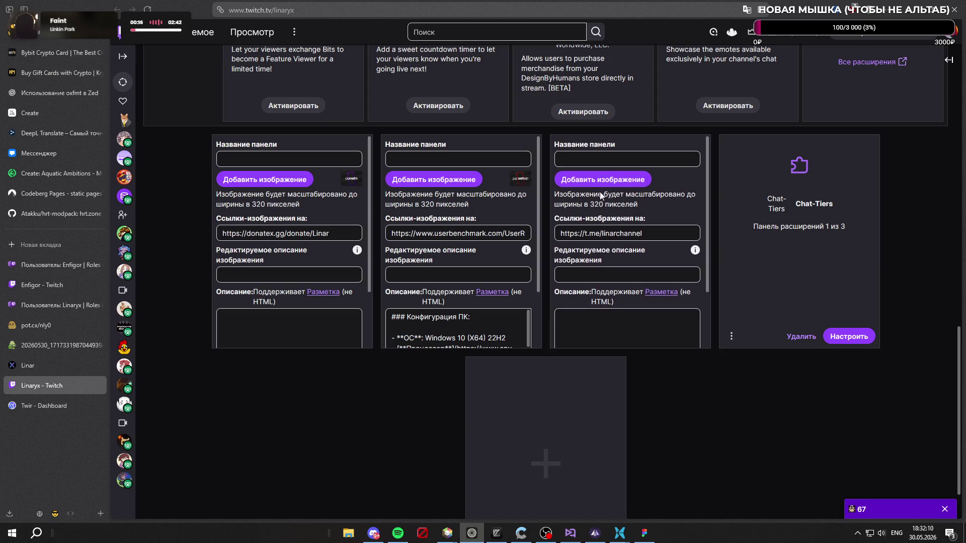
left_click(630, 181)
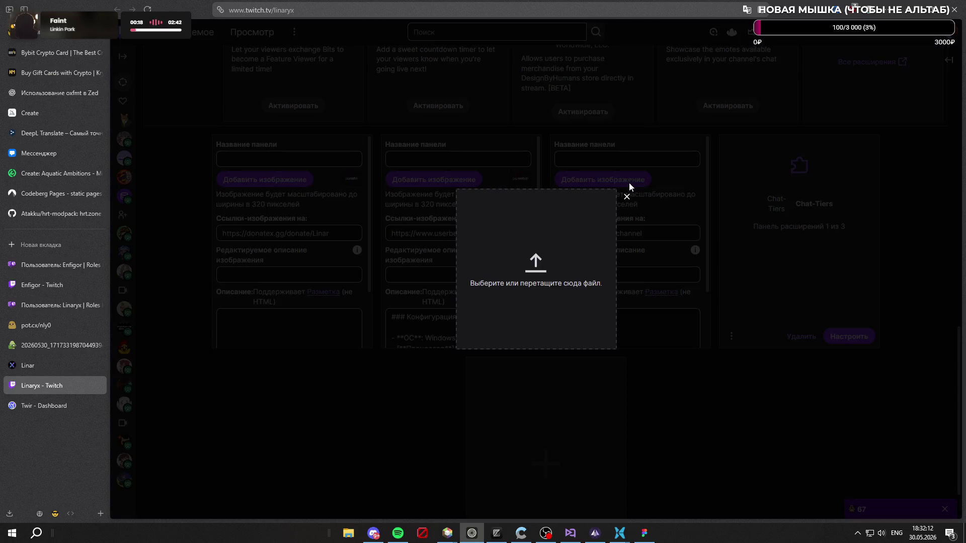
Step: Attach Banner telegram.png, cropped to the full image, to the Telegram panel
left_click(479, 210)
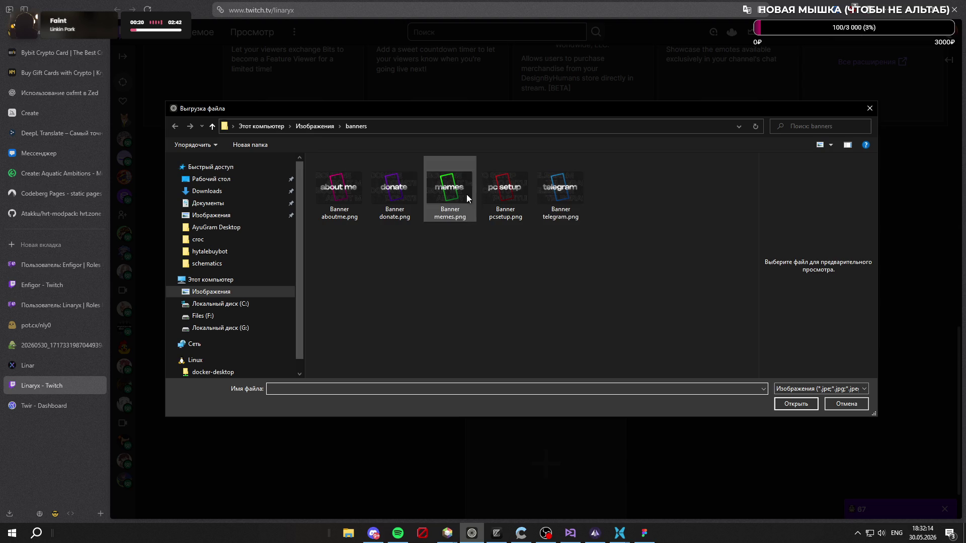
left_click(578, 205)
left_click(788, 409)
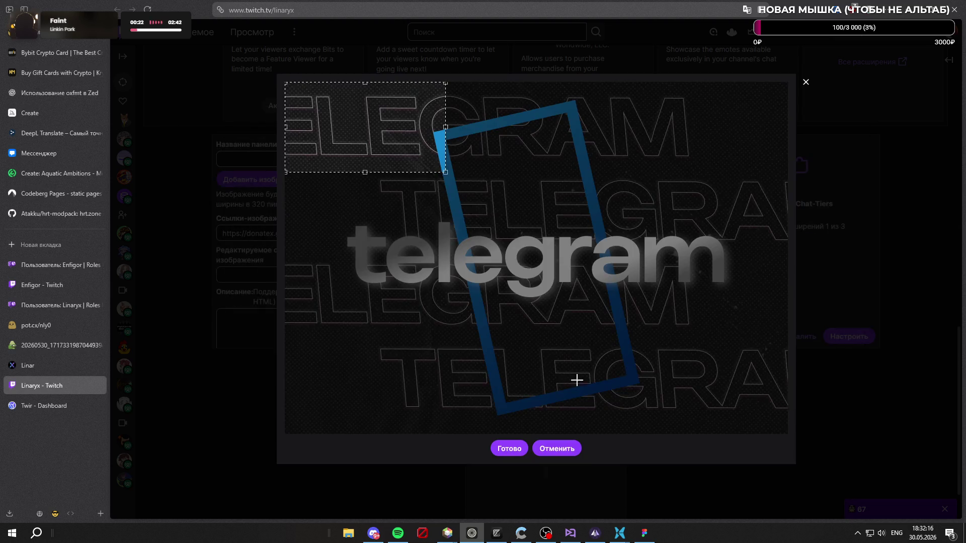
left_click_drag(446, 172, 900, 476)
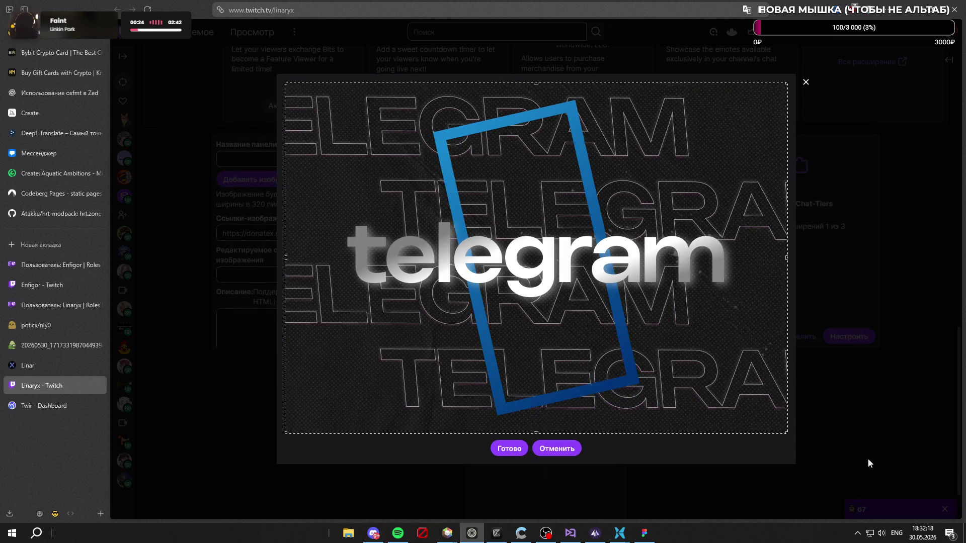
left_click(509, 449)
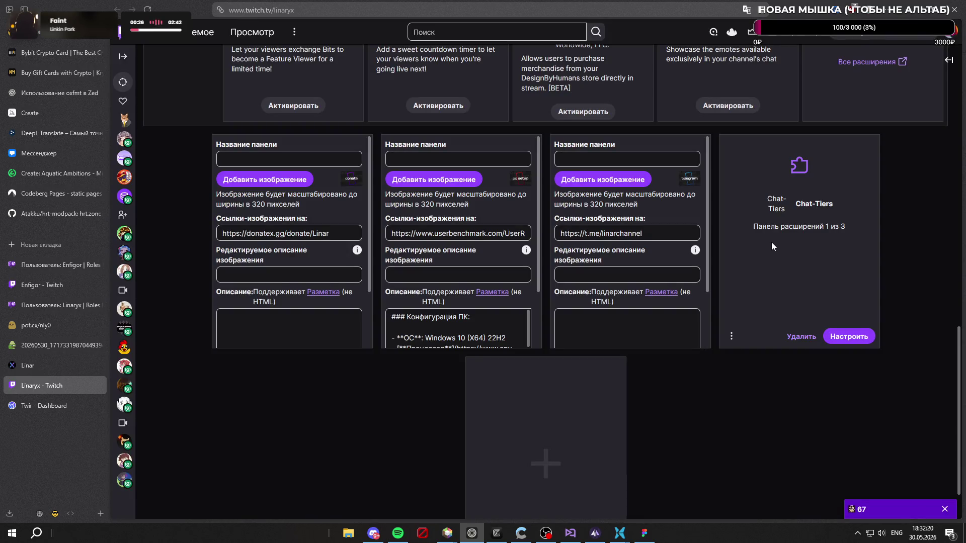
left_click(545, 410)
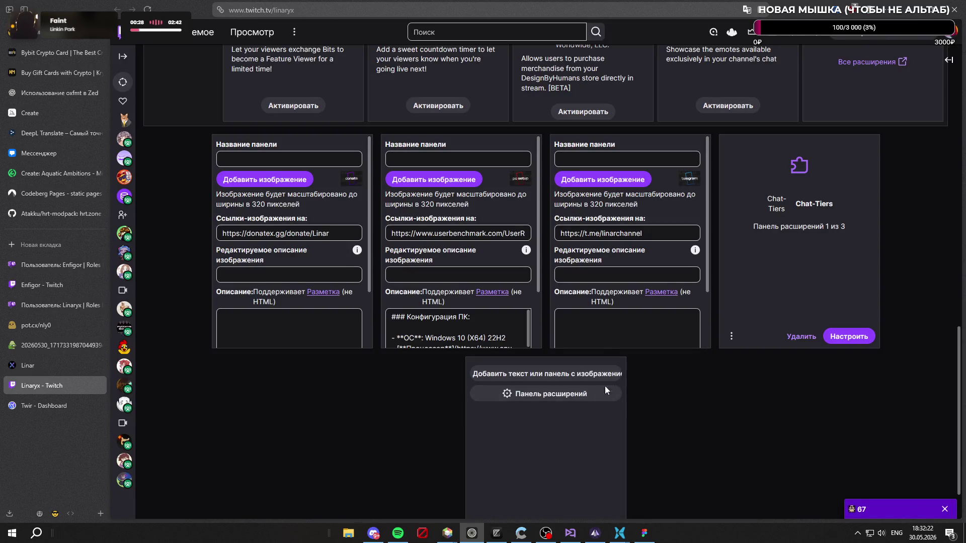
scroll(585, 380, "down", 1)
Step: Add a new text-or-image panel to the channel and start its image upload
left_click(544, 355)
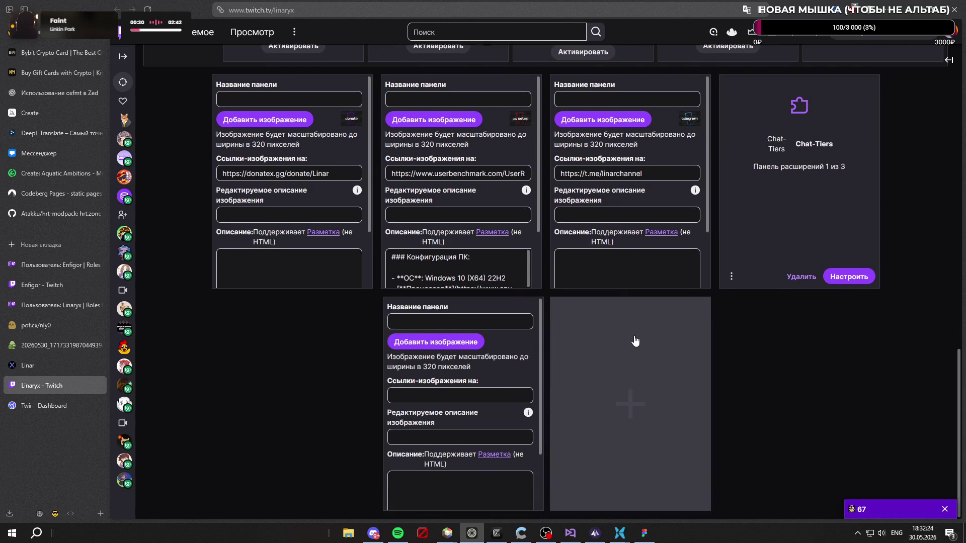
left_click(509, 320)
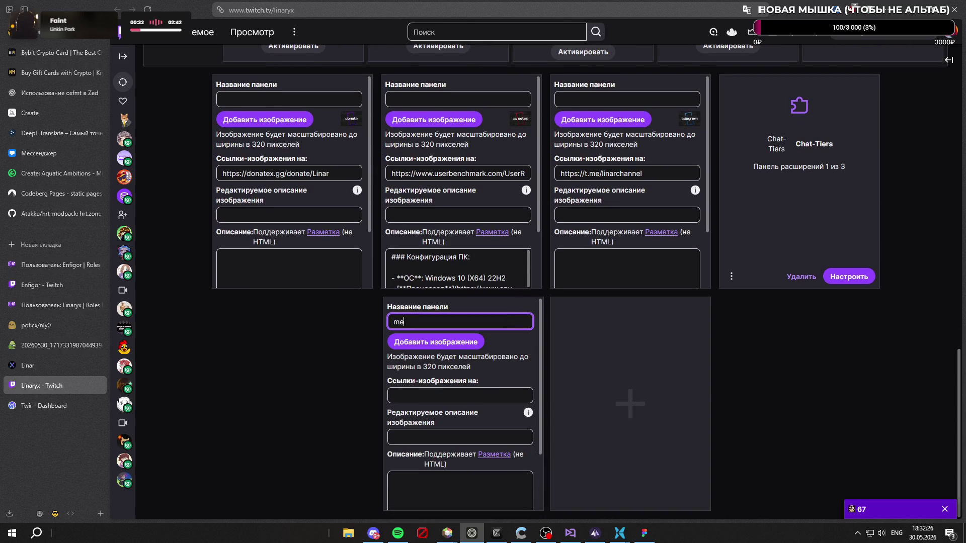
left_click(451, 342)
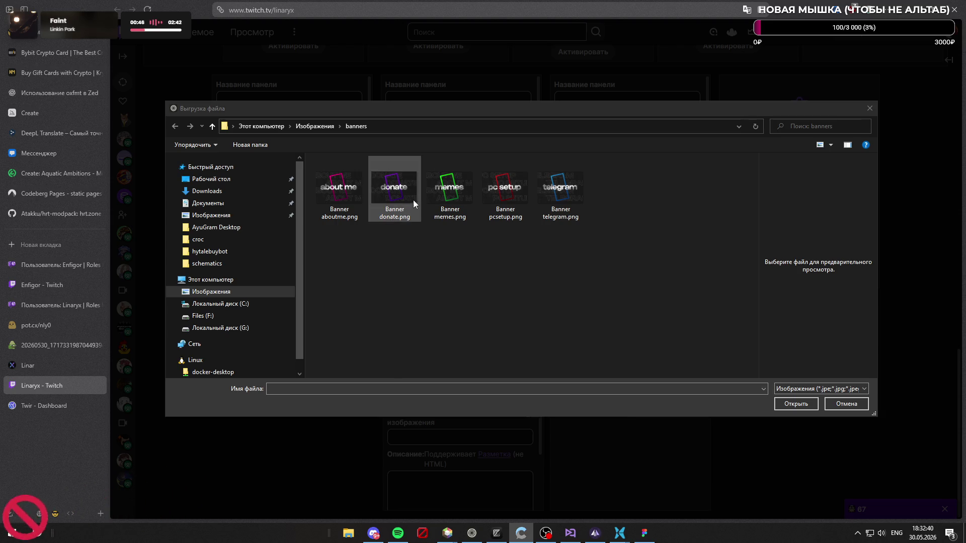
Step: Attach Banner memes.png to the new panel, cropped to the full image
left_click(344, 195)
key("Right")
key("Right")
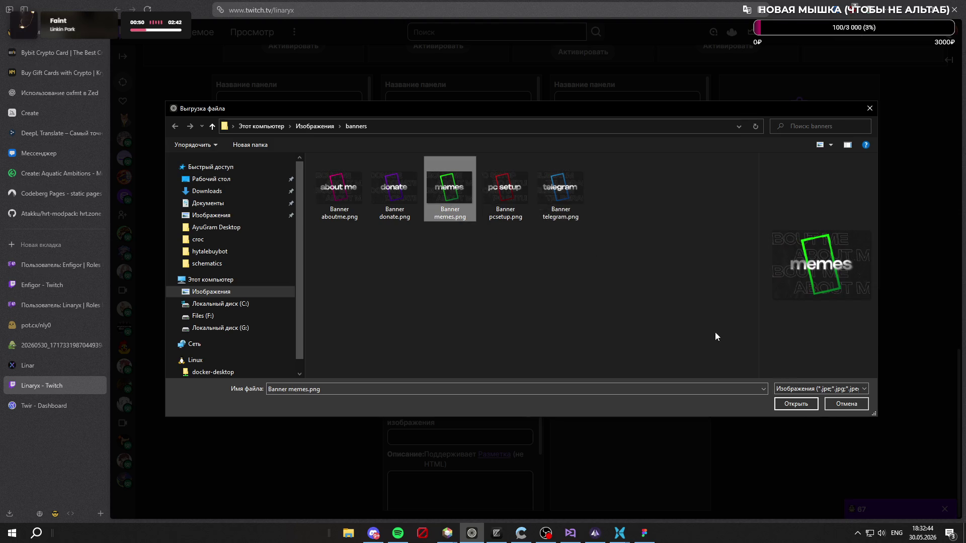
left_click(804, 408)
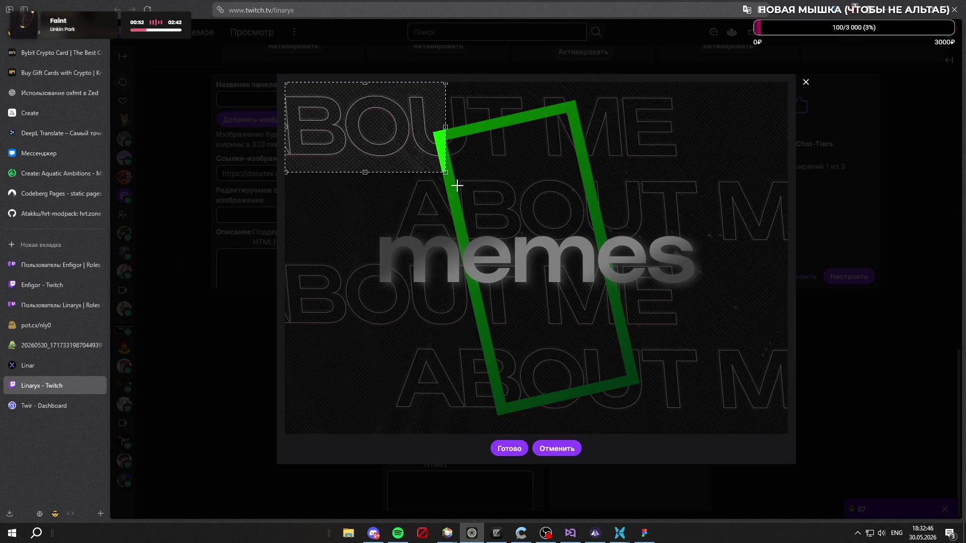
left_click_drag(445, 173, 860, 439)
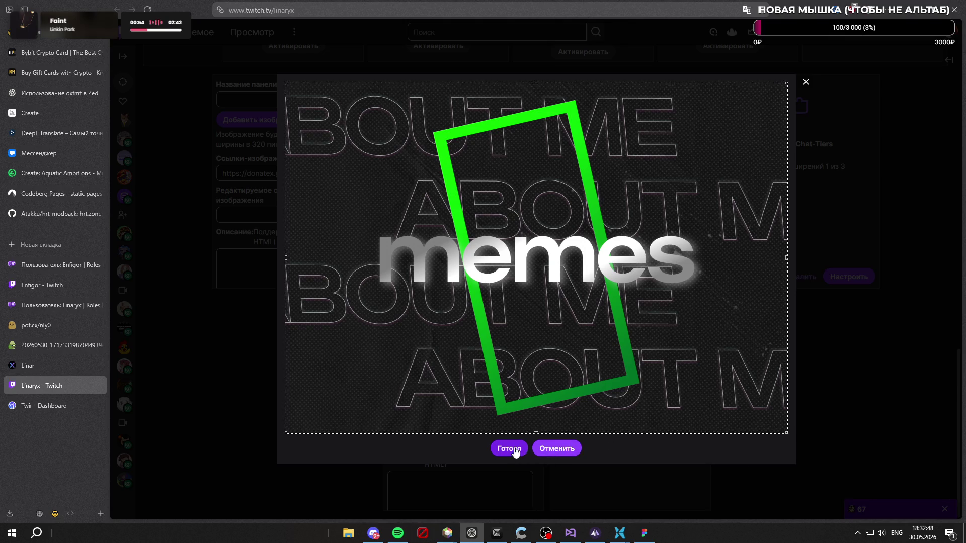
left_click(509, 449)
scroll(510, 232, "down", 2)
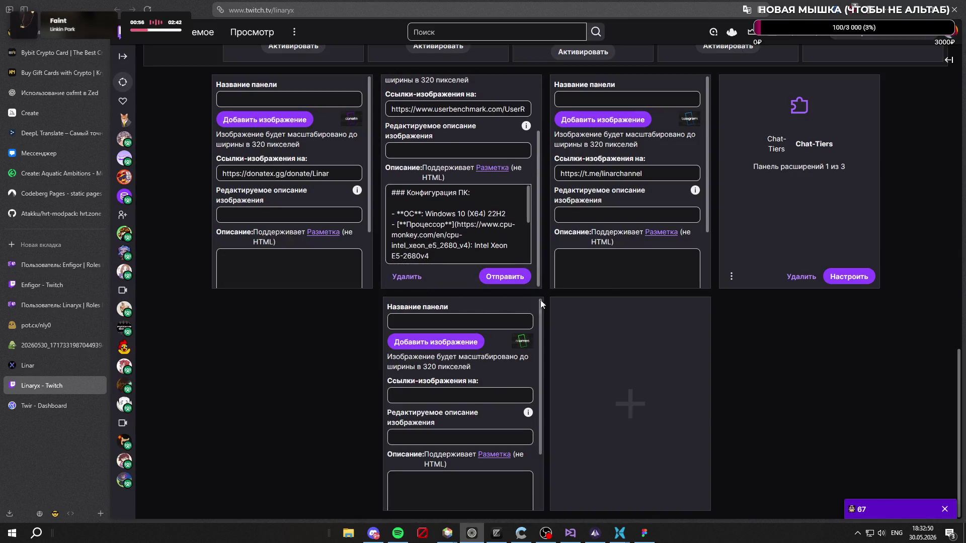
left_click(468, 396)
Step: Paste the Memealerts link into the memes panel, submit it, and turn off panel editing
type("https://memealerts.com/Linaryx")
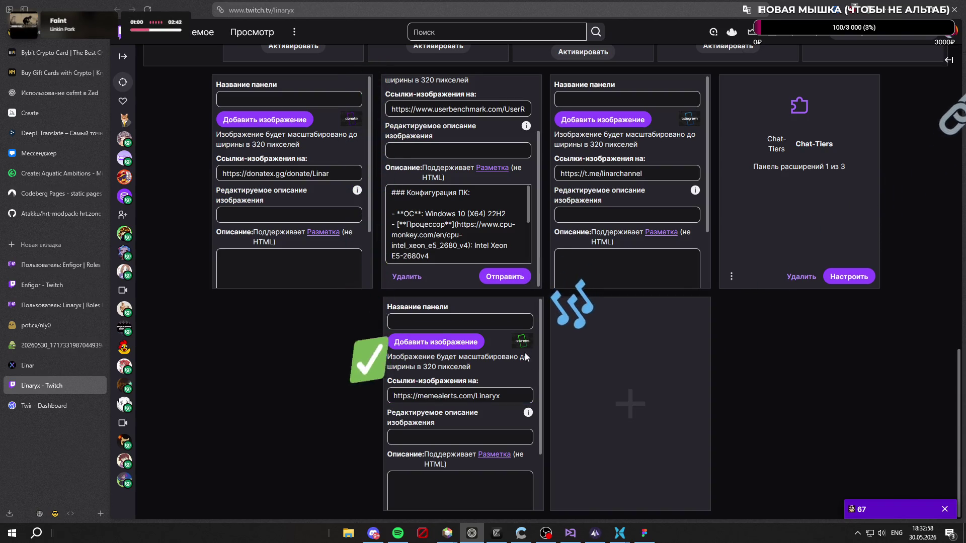
scroll(532, 371, "down", 2)
left_click(507, 499)
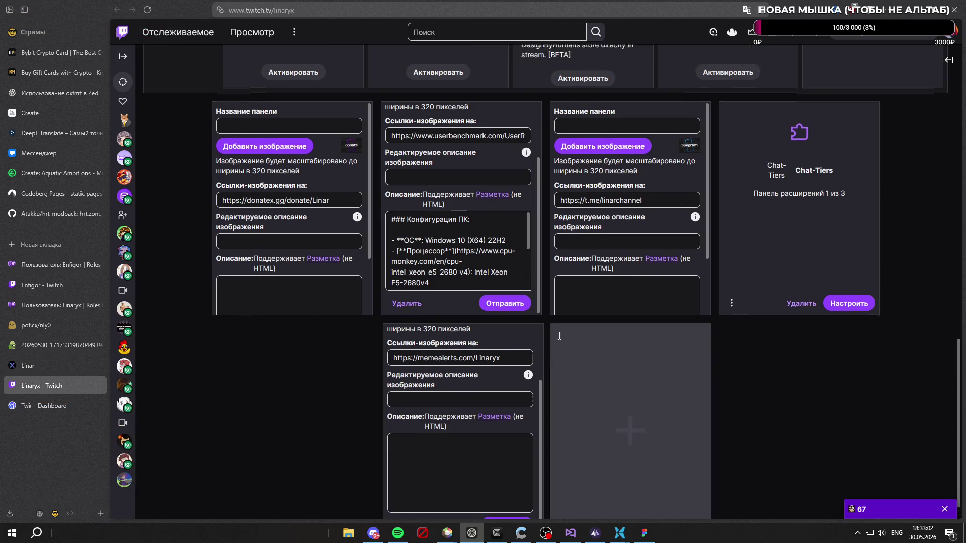
scroll(503, 452, "up", 2)
mouse_move(502, 452)
left_mouse_down()
mouse_move(794, 317)
mouse_move(858, 242)
left_mouse_up()
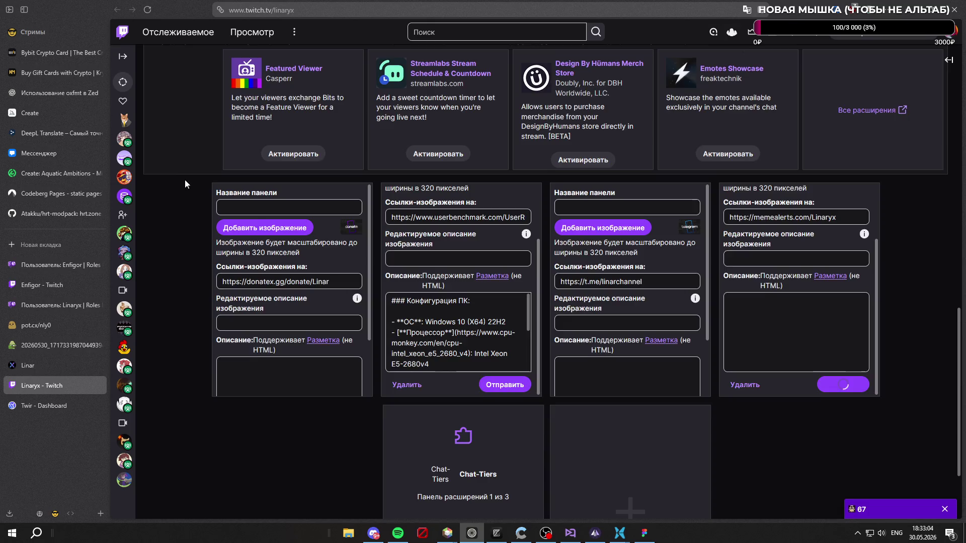
scroll(191, 195, "up", 3)
left_click(153, 147)
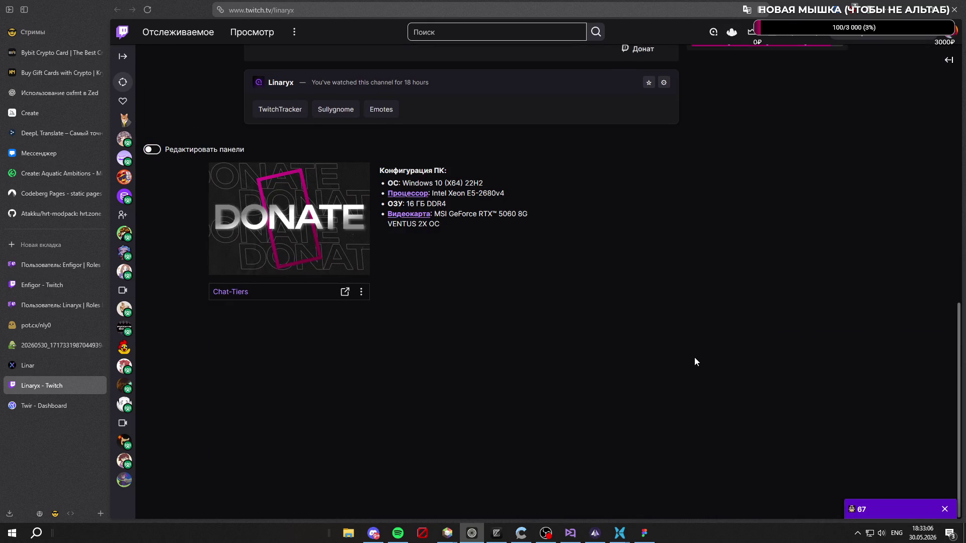
scroll(639, 360, "up", 3)
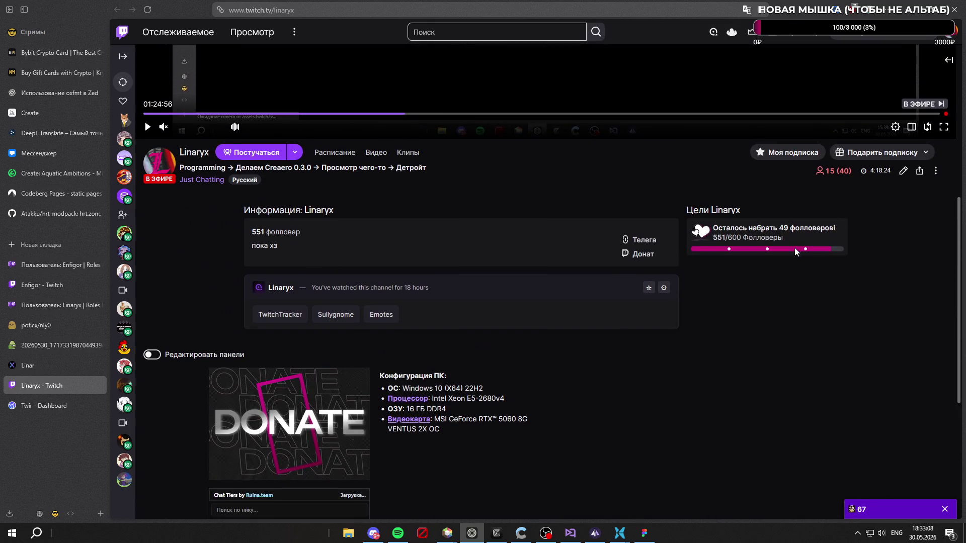
scroll(701, 225, "down", 3)
scroll(713, 238, "up", 1)
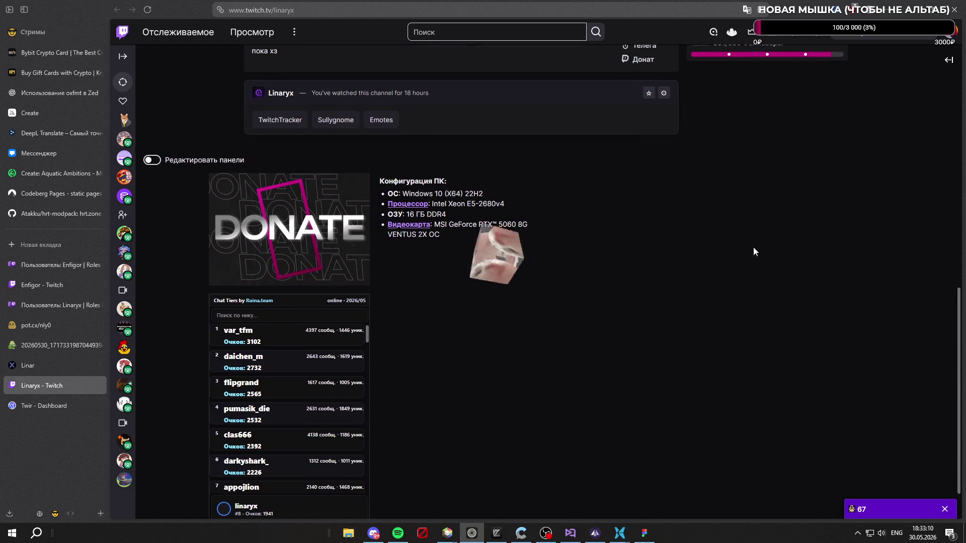
Step: Close the whisper window and open the channel chat column beside the stream
left_click(902, 509)
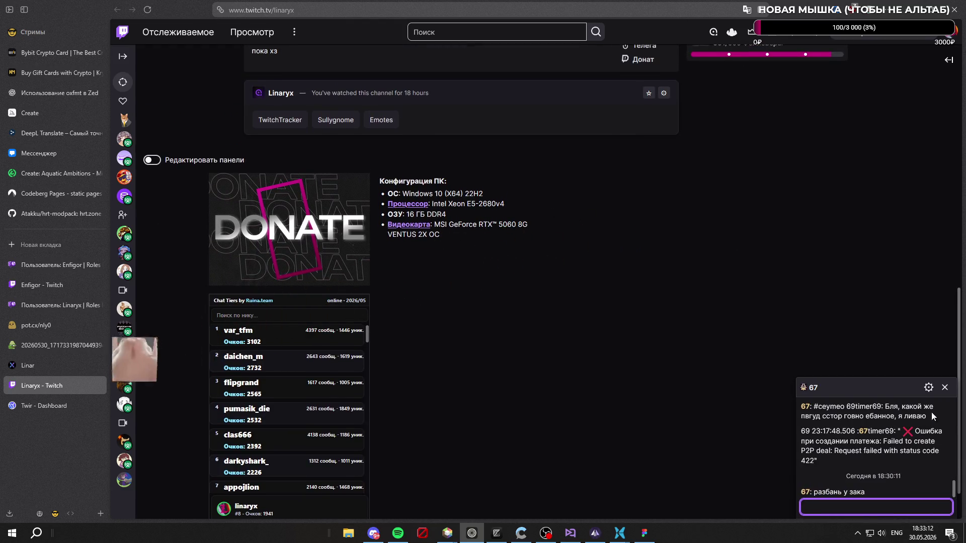
left_click(944, 387)
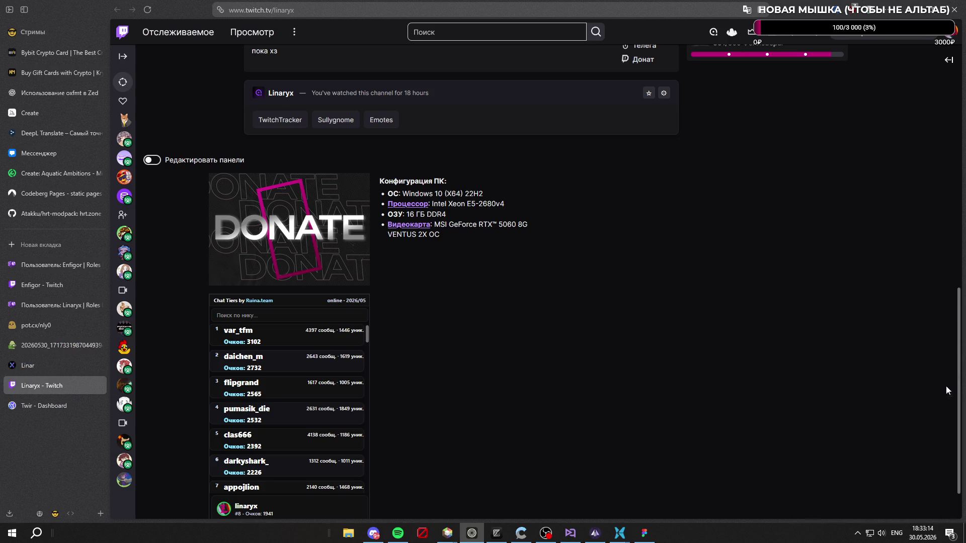
left_click(948, 60)
scroll(675, 136, "up", 5)
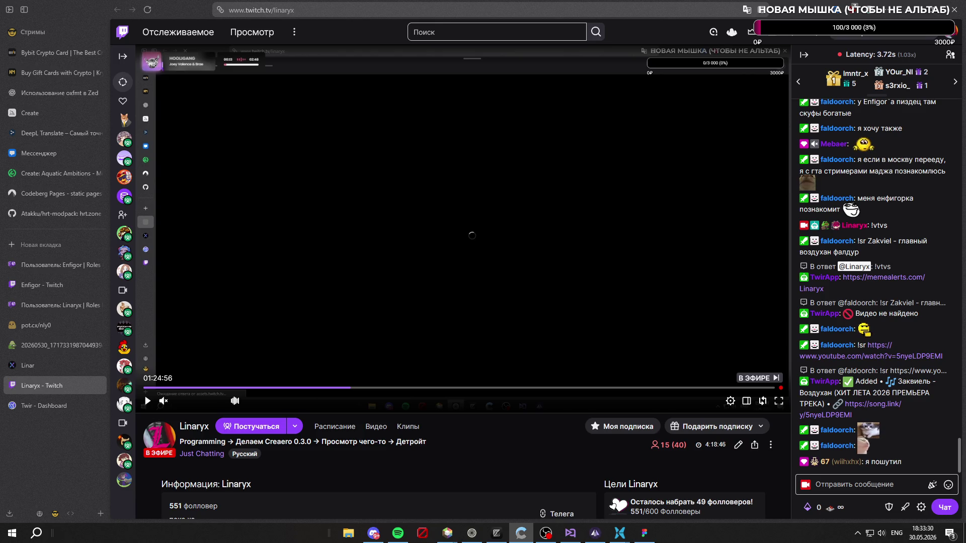
Step: Open a chatter's viewer card popout from the chat in a new tab
left_click(840, 461)
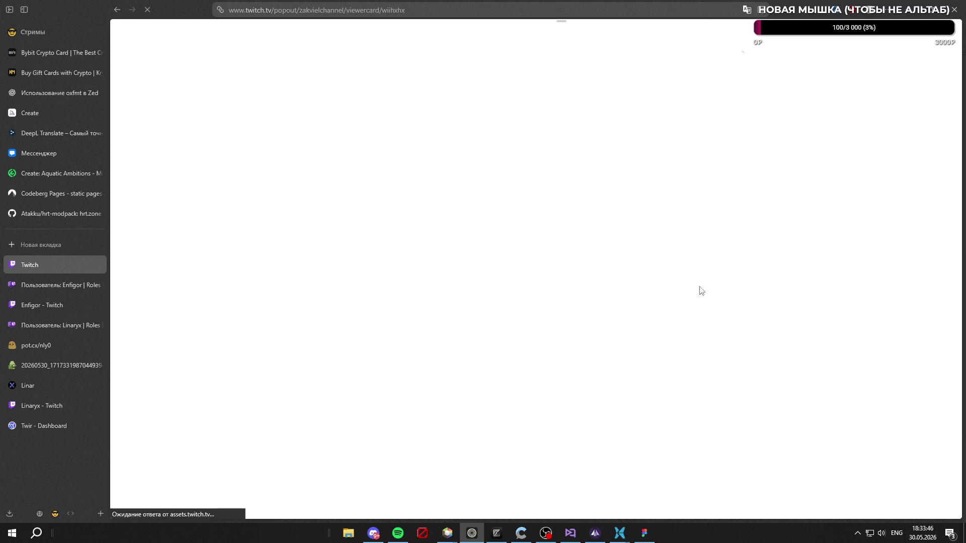
mouse_move(53, 265)
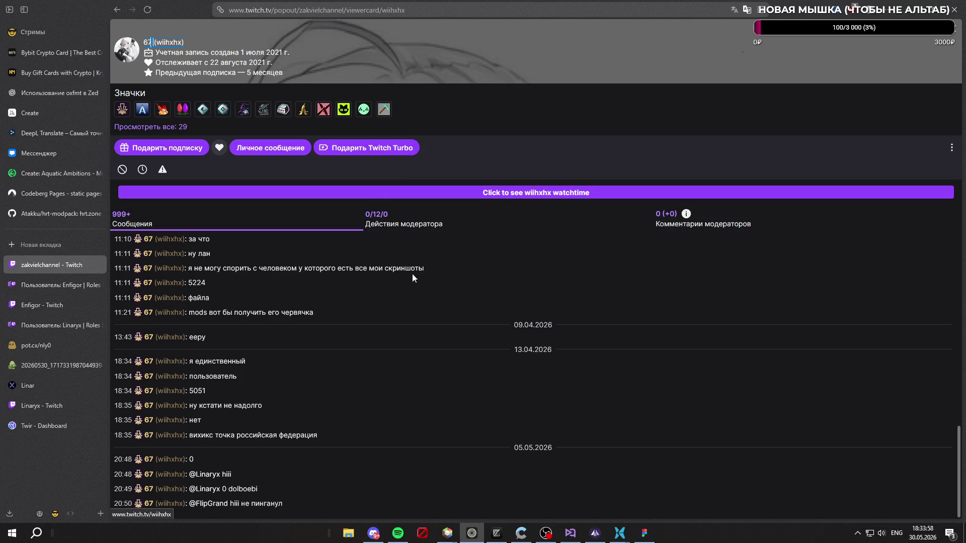
left_click(449, 222)
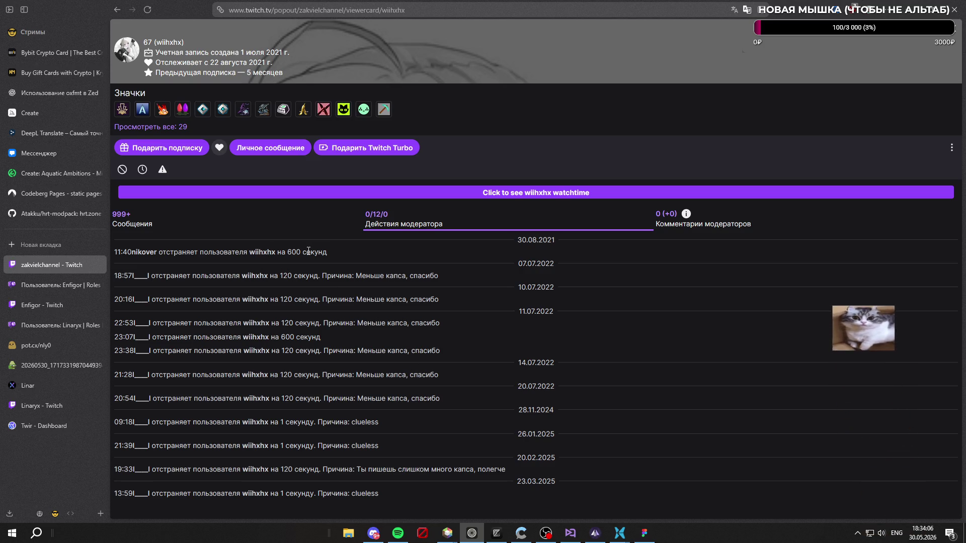
left_click_drag(559, 241, 520, 240)
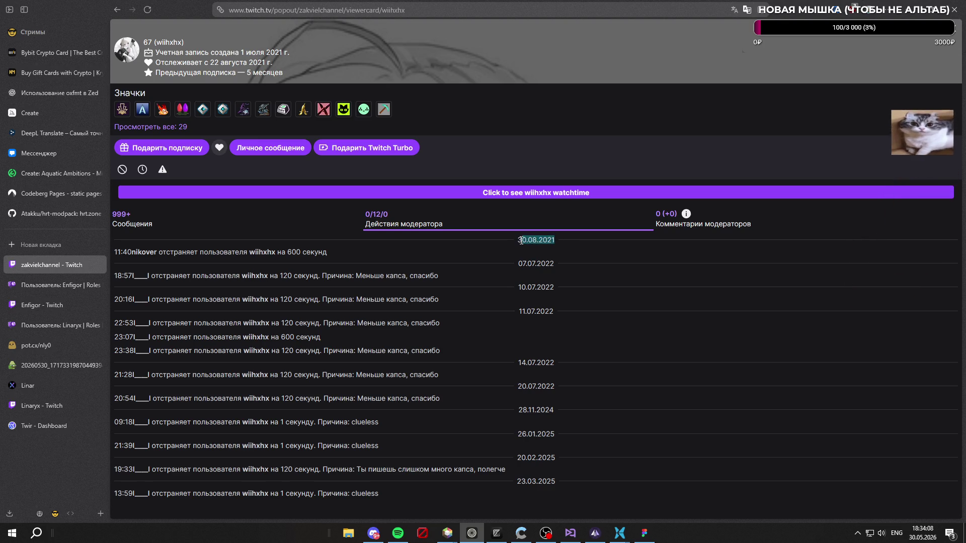
left_click(554, 244)
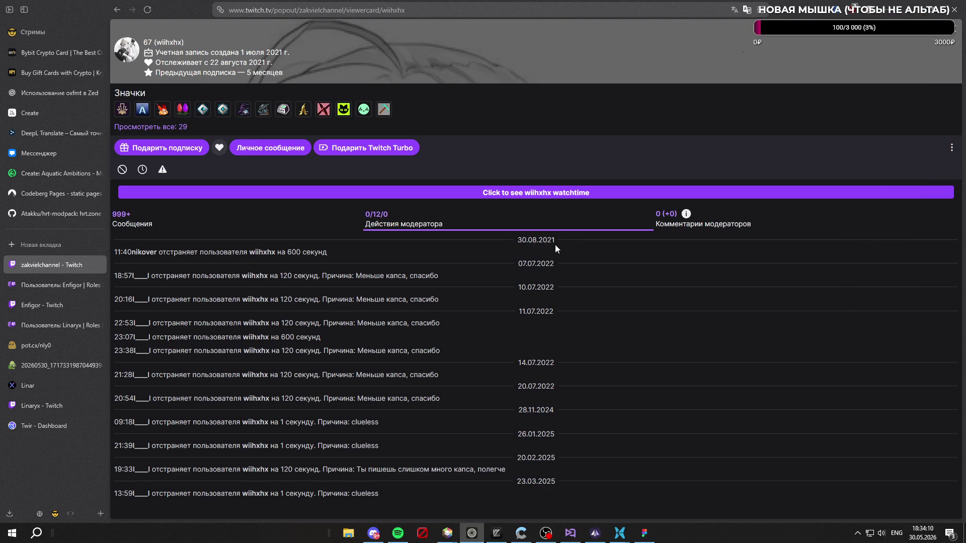
left_click_drag(554, 243, 521, 240)
Step: Select the first moderator log line, clear the selection, and close the viewer card tab
left_click_drag(335, 252, 113, 250)
left_click(323, 257)
left_click(527, 259)
left_click(97, 265)
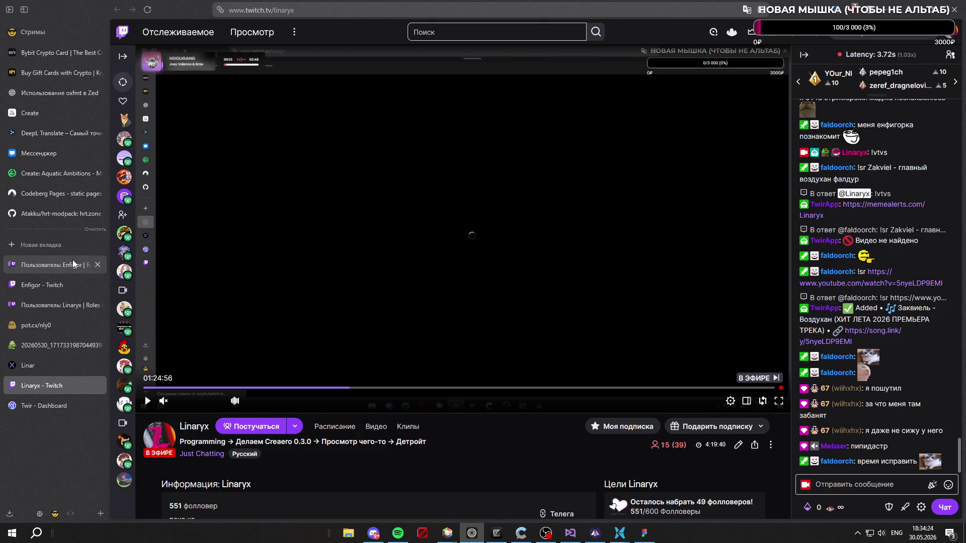
Step: Close the user lookup tab and turn panel editing back on for the channel page
left_click(98, 265)
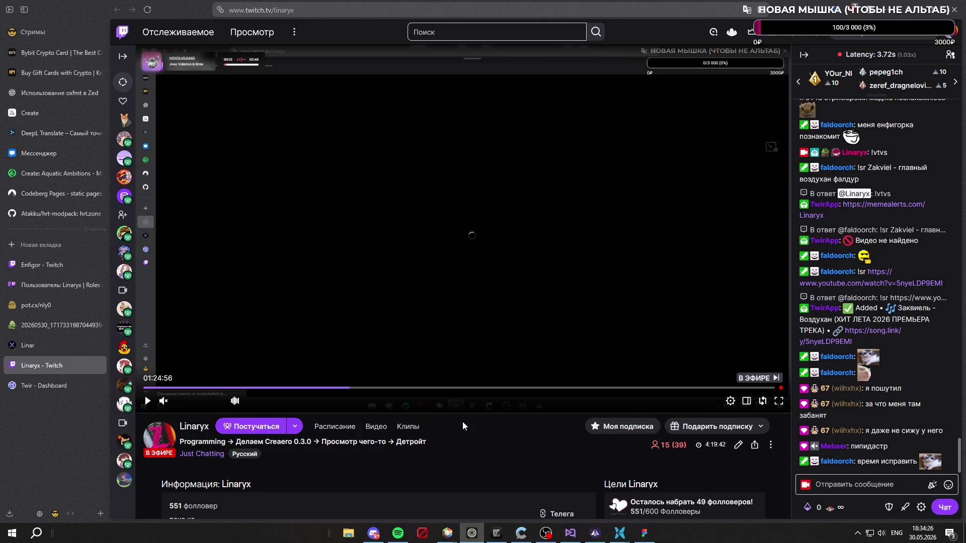
scroll(463, 427, "down", 4)
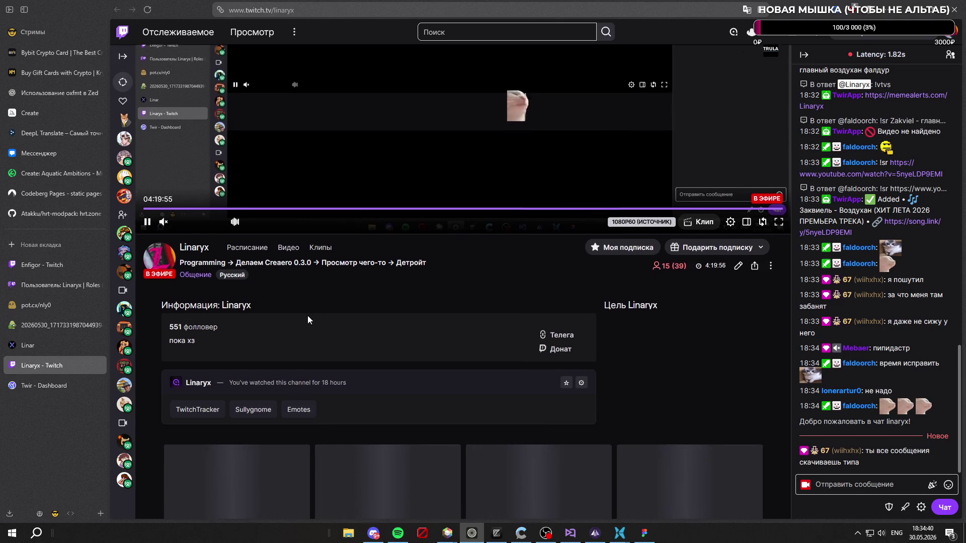
scroll(309, 321, "down", 2)
scroll(308, 217, "down", 3)
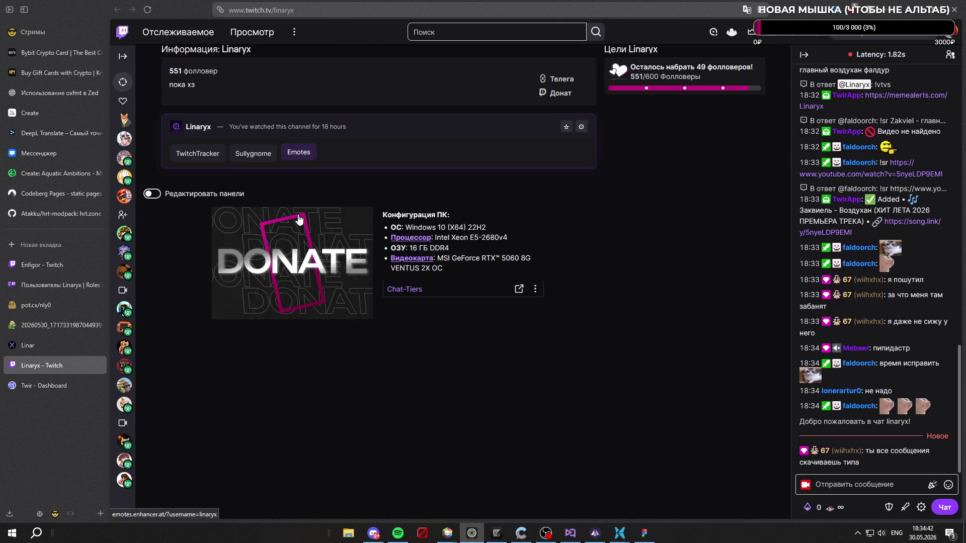
left_click(152, 192)
scroll(398, 246, "down", 2)
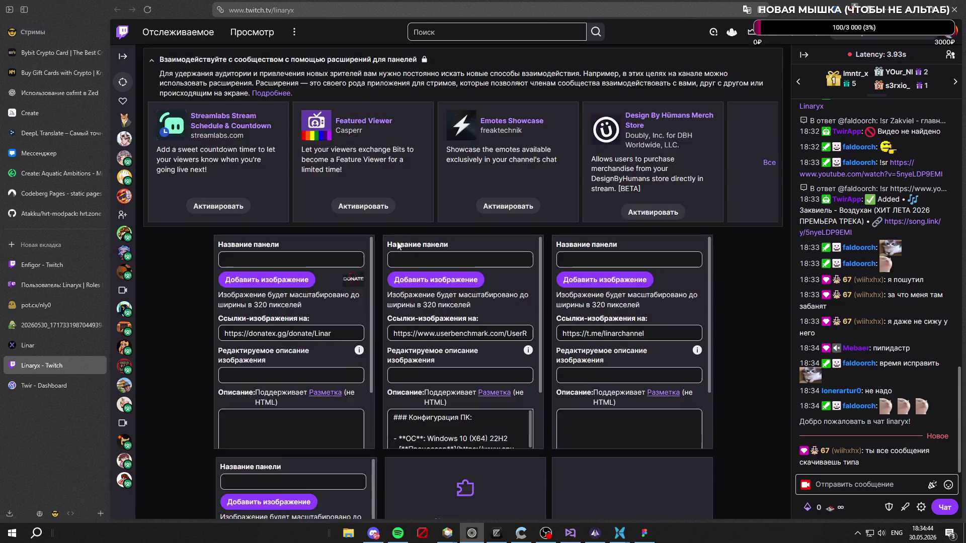
scroll(398, 246, "down", 2)
scroll(301, 238, "up", 1)
Step: Attach Banner donate.png to the first panel, cropped to the full image
left_click(287, 232)
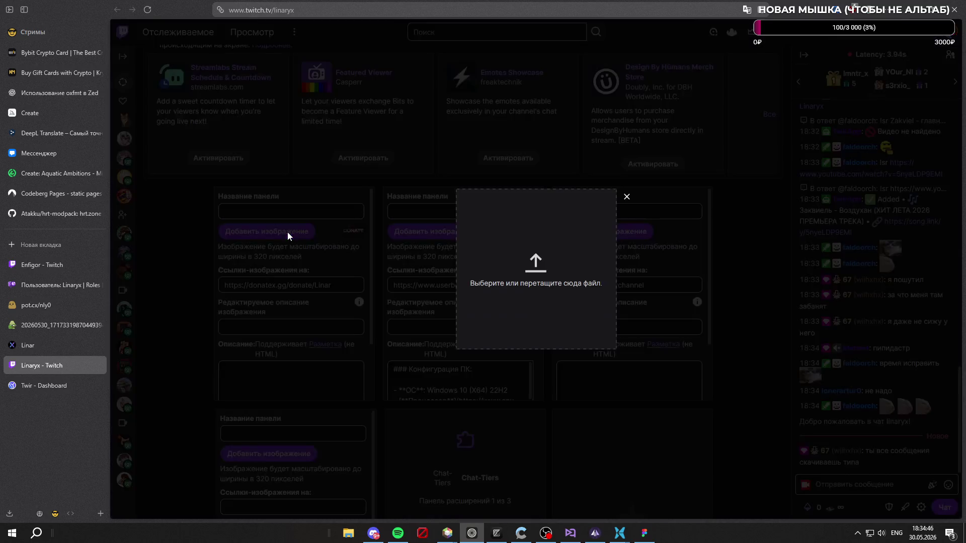
left_click(553, 234)
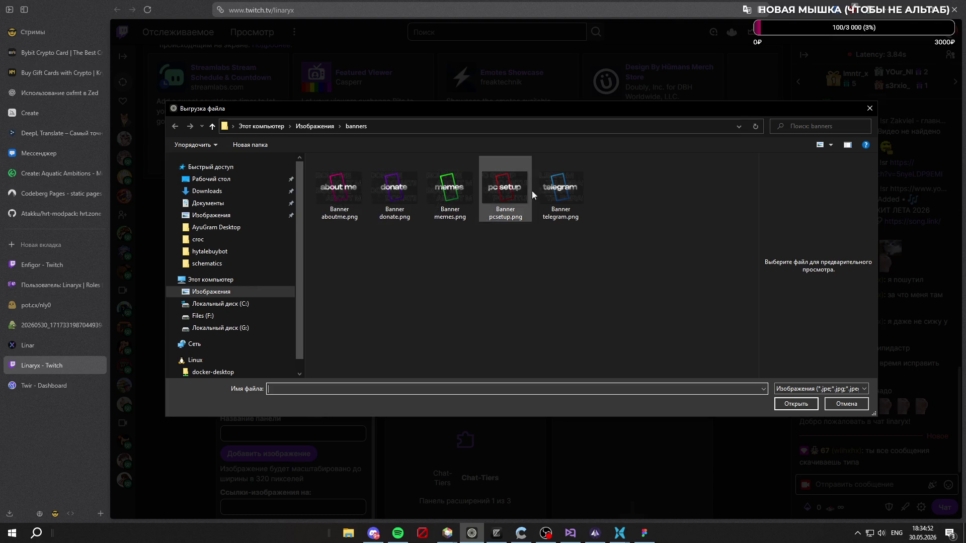
left_click(412, 220)
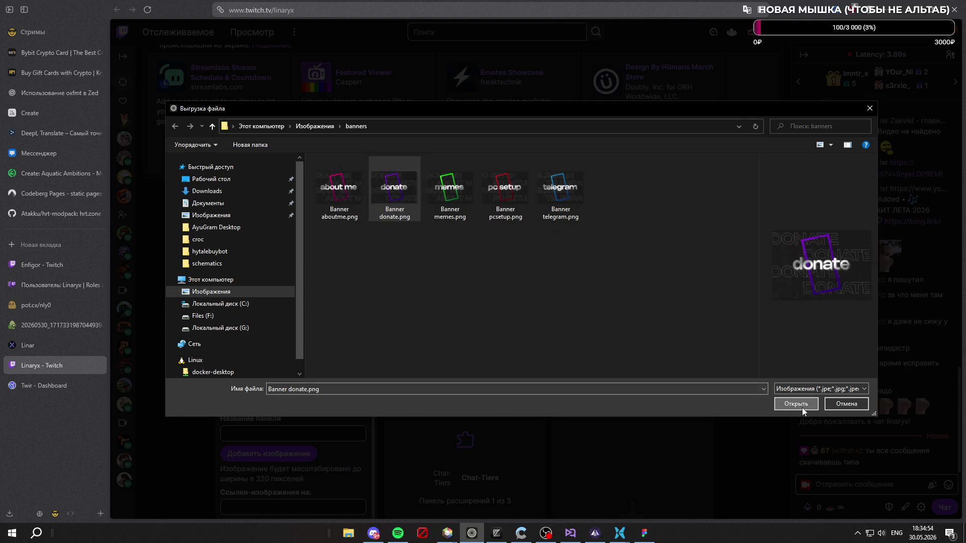
left_click(798, 405)
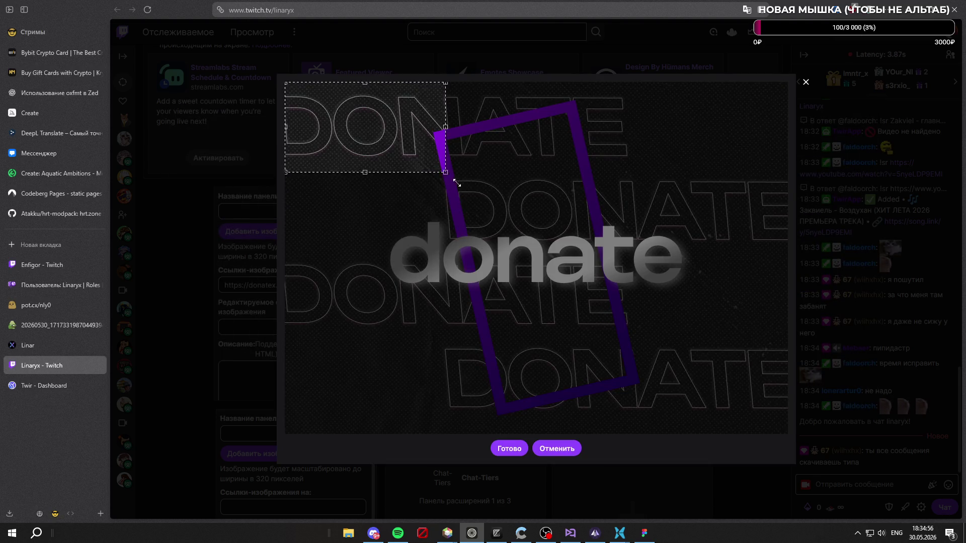
left_click_drag(446, 172, 788, 434)
left_click(510, 449)
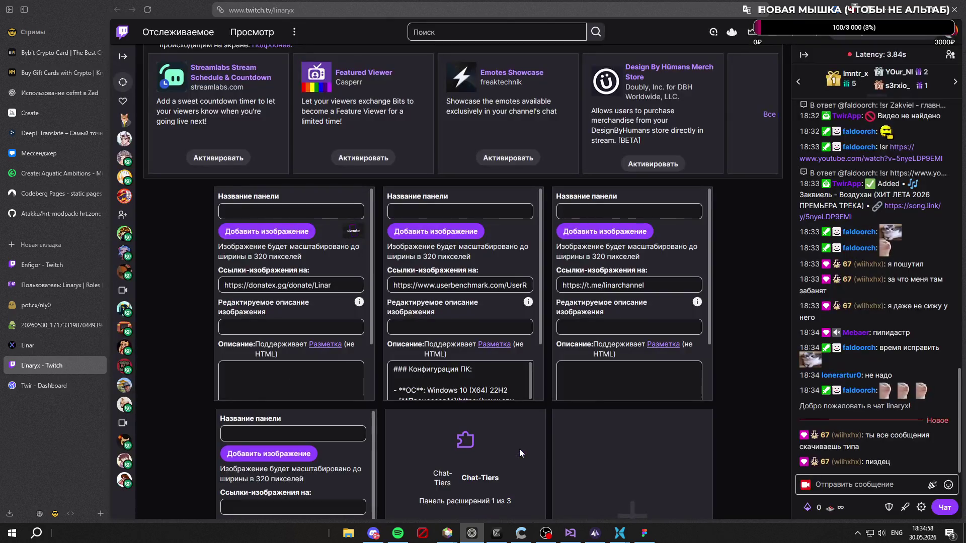
scroll(303, 317, "down", 2)
Step: Submit the donate panel, then attach the full Banner pcsetup.png to the PC config panel and submit it
left_click(338, 388)
scroll(497, 265, "down", 1)
scroll(497, 265, "up", 1)
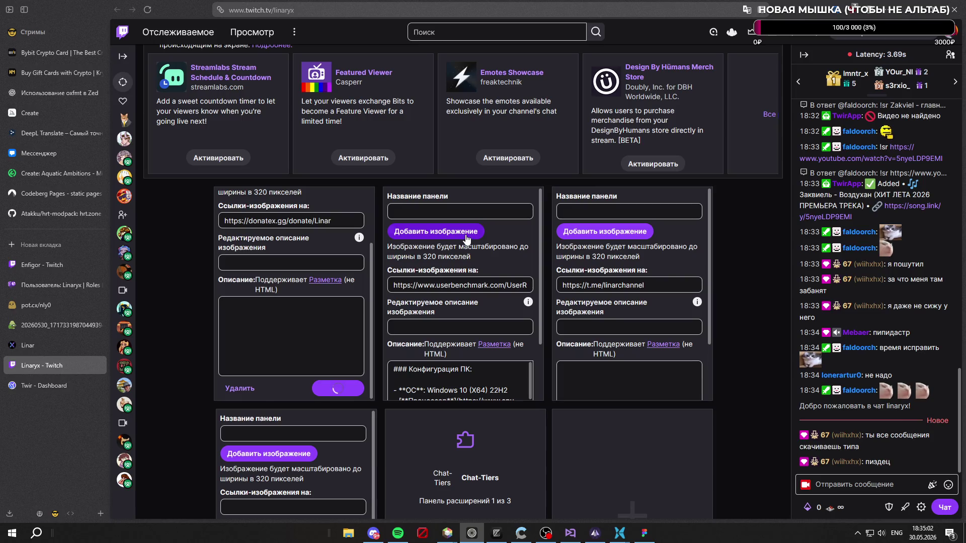
left_click(466, 238)
left_click(501, 225)
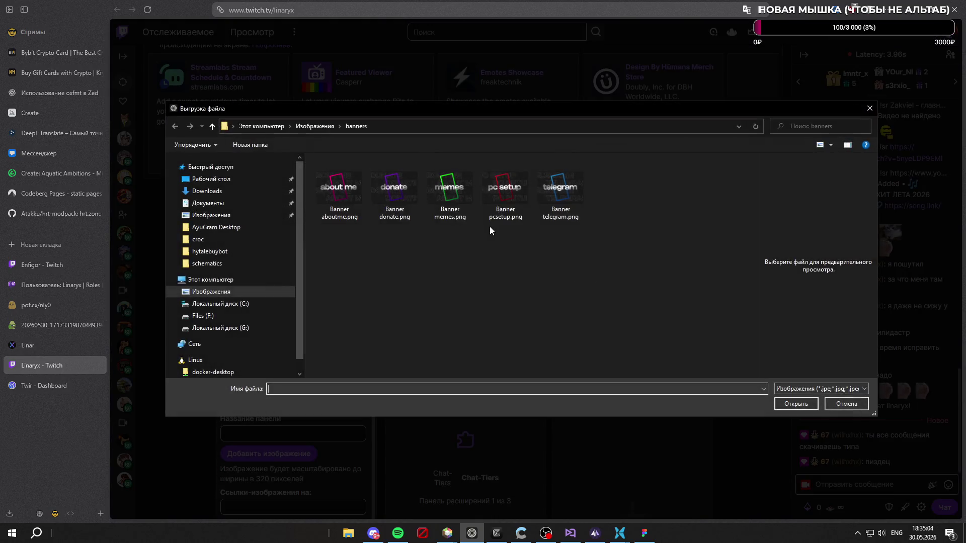
left_click(505, 193)
left_click(780, 407)
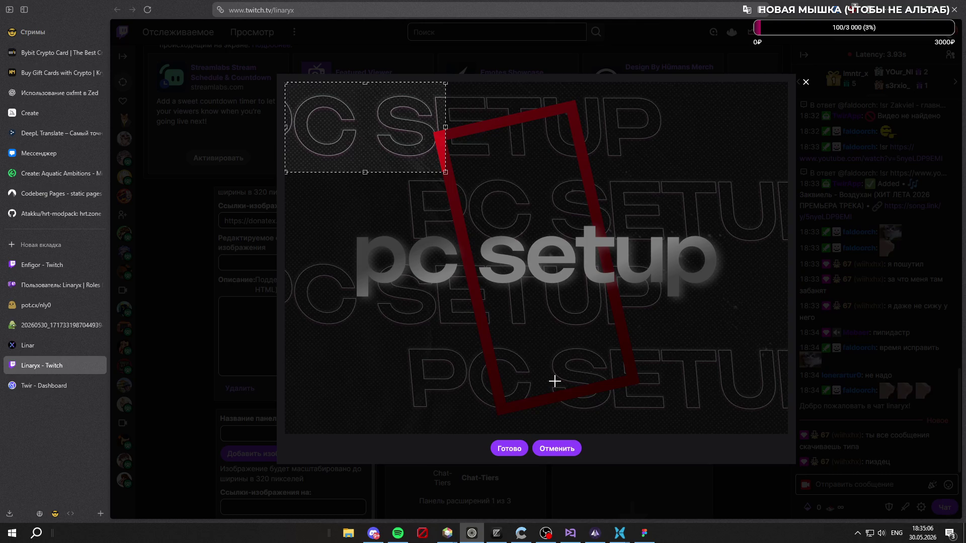
left_click_drag(445, 171, 788, 435)
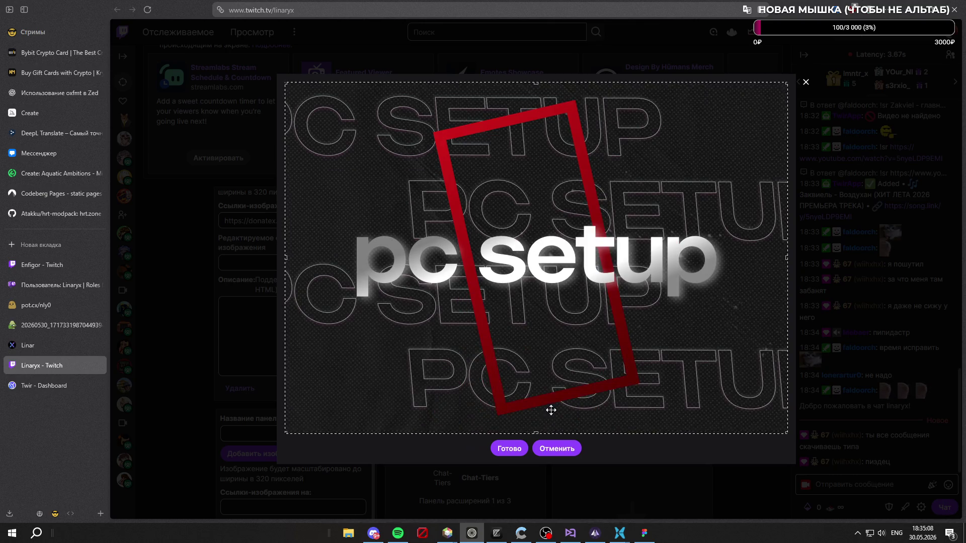
left_click(511, 448)
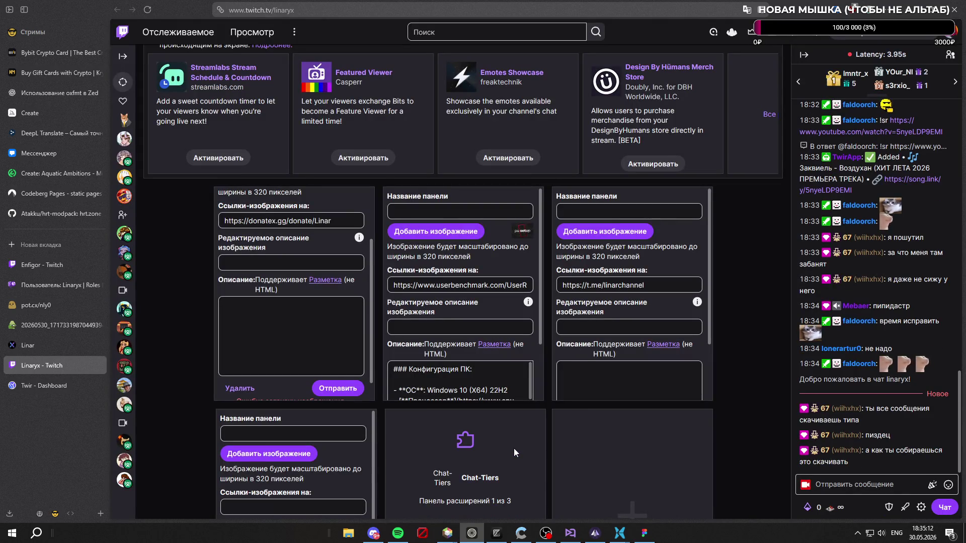
scroll(521, 362, "down", 2)
left_click(526, 390)
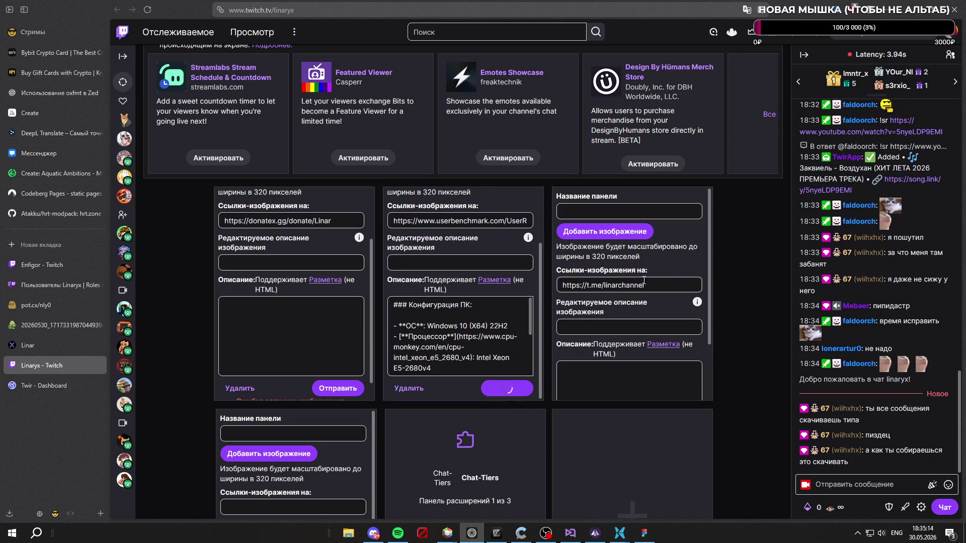
scroll(665, 262, "down", 2)
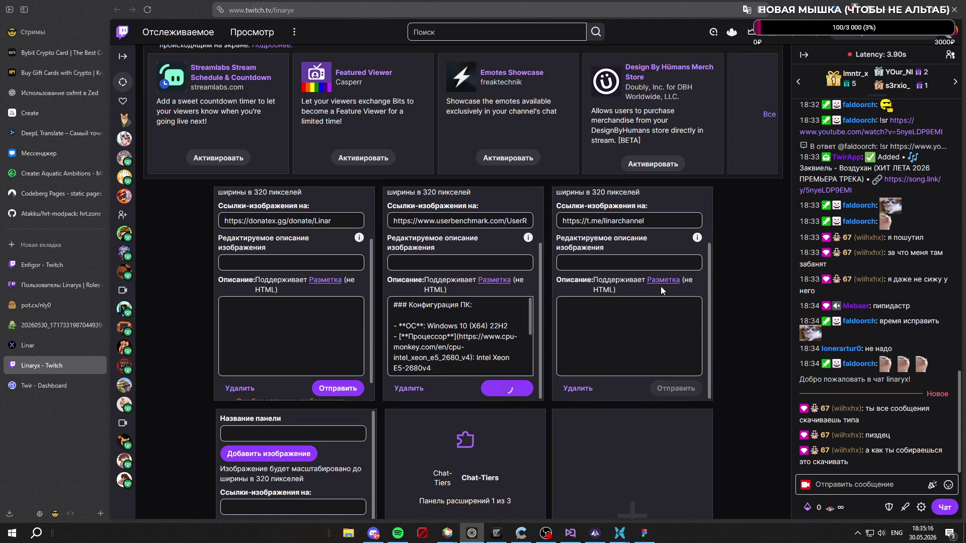
scroll(661, 286, "up", 2)
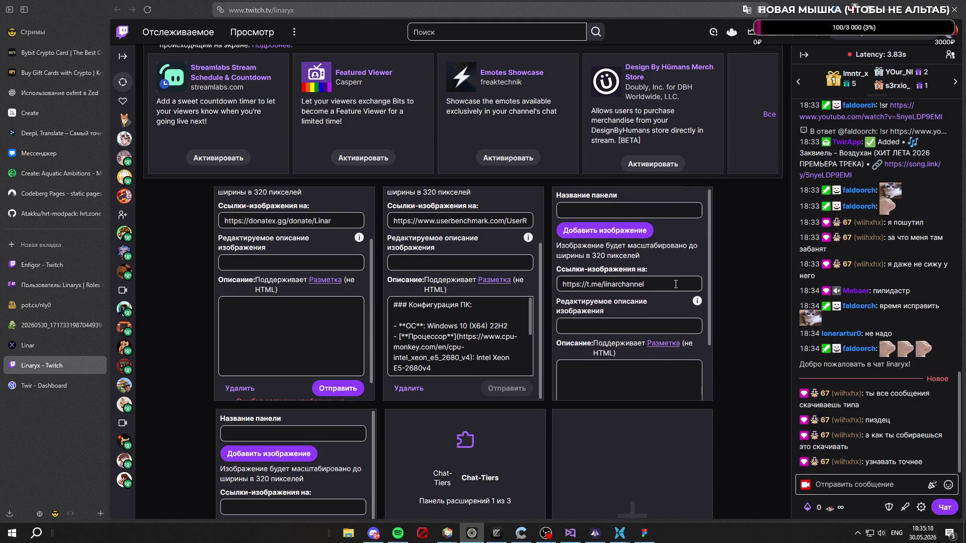
Step: Attach the full Banner telegram.png to the Telegram panel and submit it
left_click(632, 235)
left_click(466, 218)
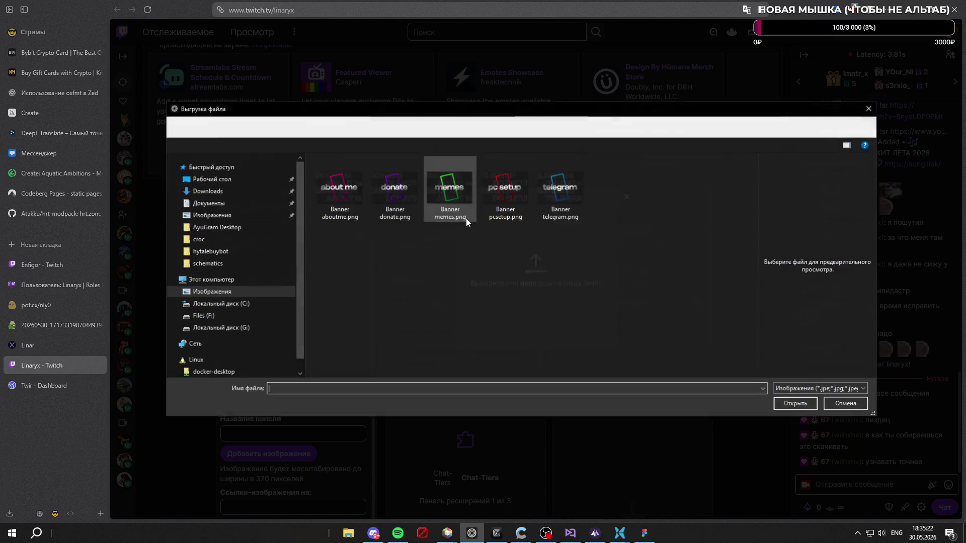
left_click(560, 189)
left_click(797, 405)
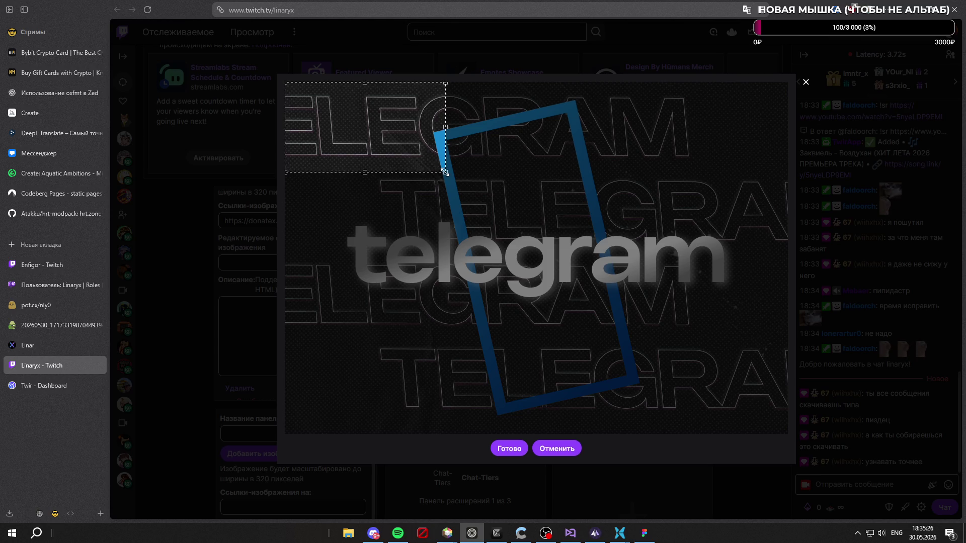
left_click_drag(443, 173, 787, 435)
left_click(510, 449)
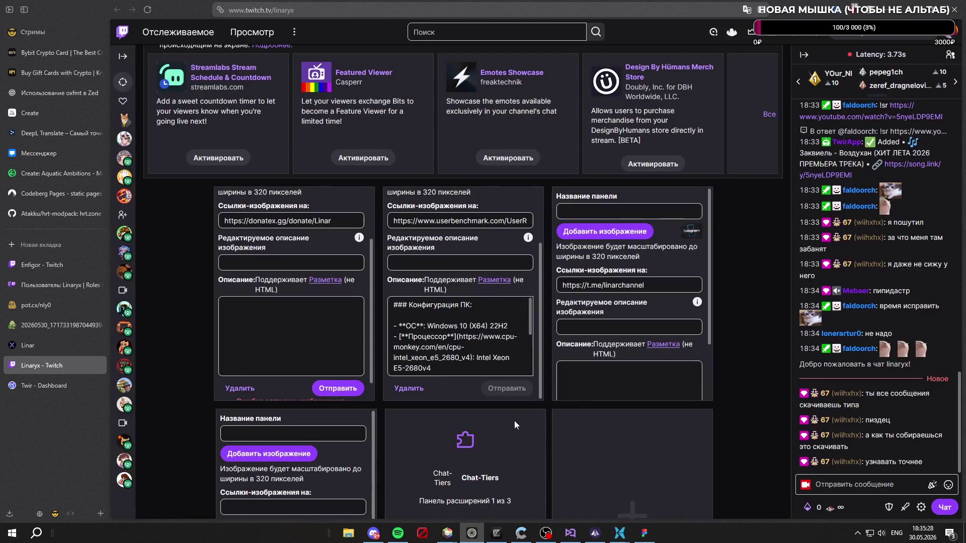
scroll(663, 269, "down", 2)
left_click(676, 388)
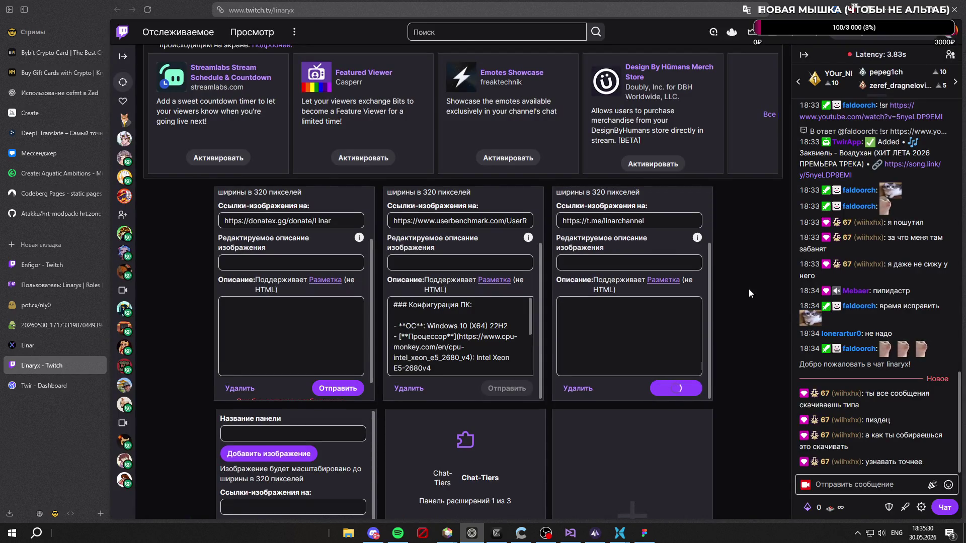
scroll(748, 289, "down", 2)
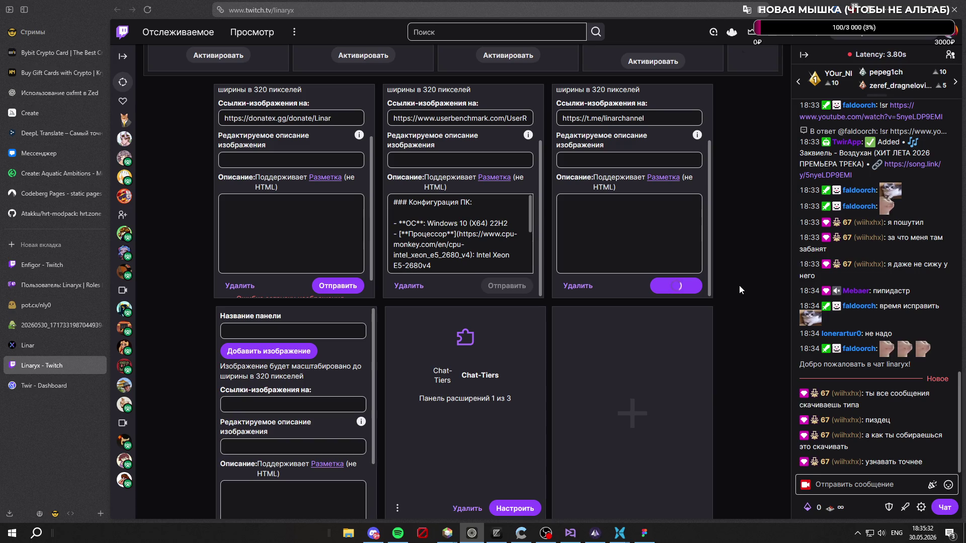
scroll(634, 241, "up", 3)
scroll(604, 257, "up", 1)
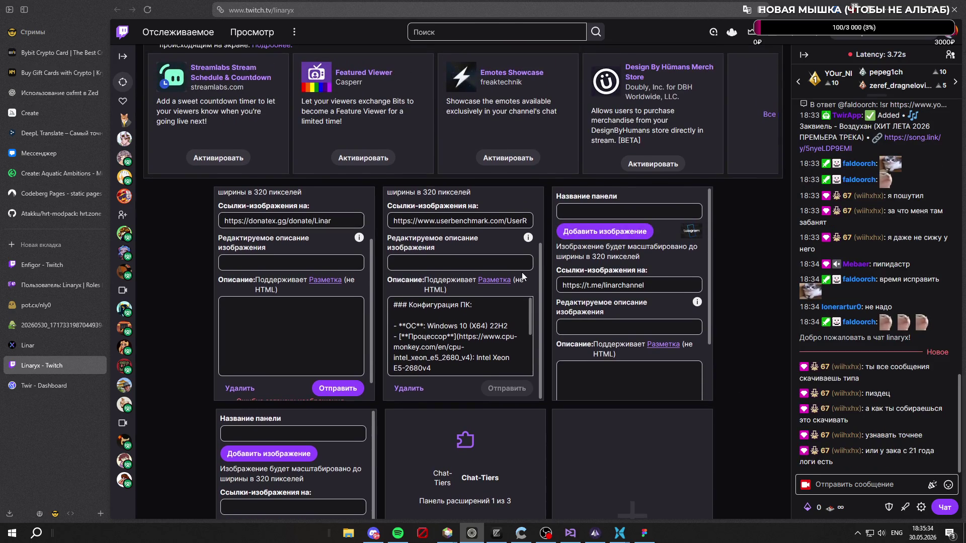
scroll(519, 277, "up", 3)
scroll(642, 271, "down", 2)
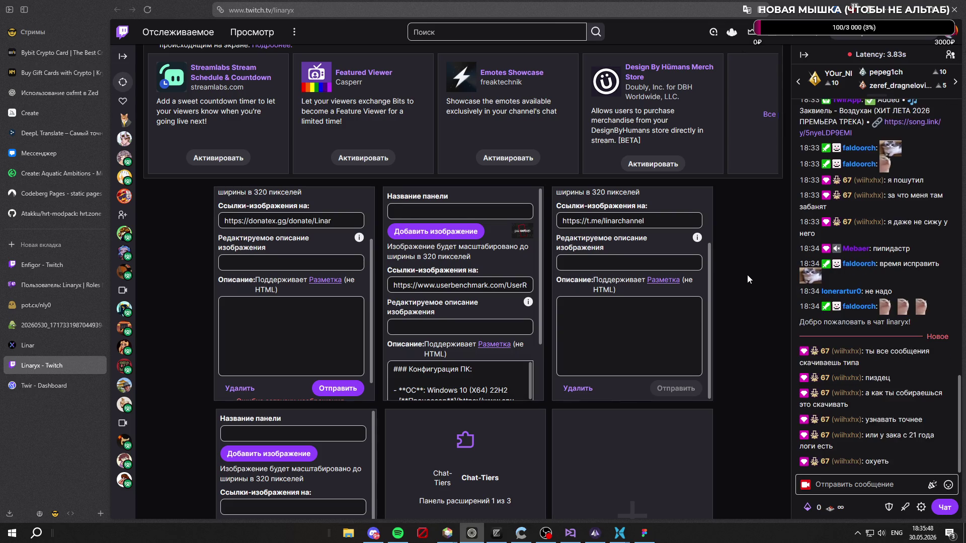
scroll(618, 245, "up", 1)
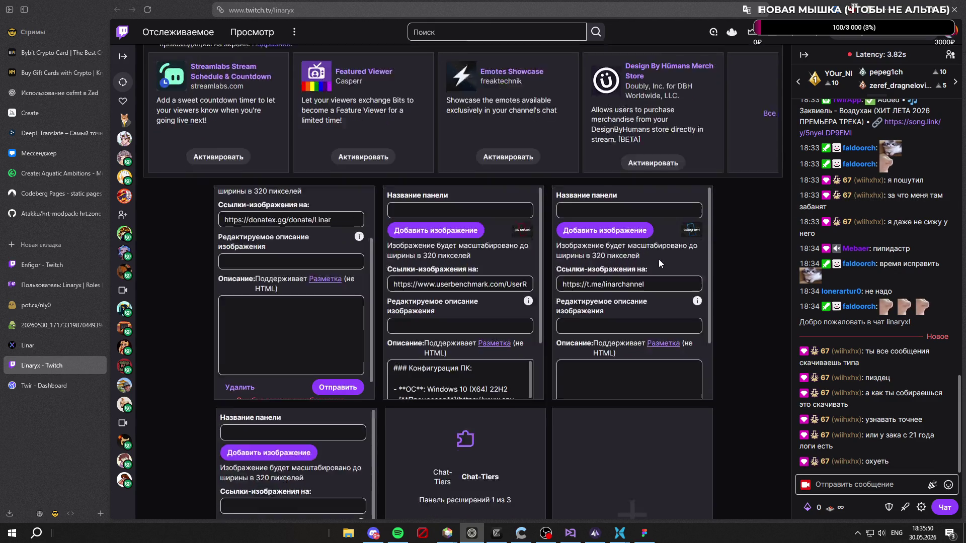
scroll(659, 258, "down", 3)
scroll(464, 216, "down", 3)
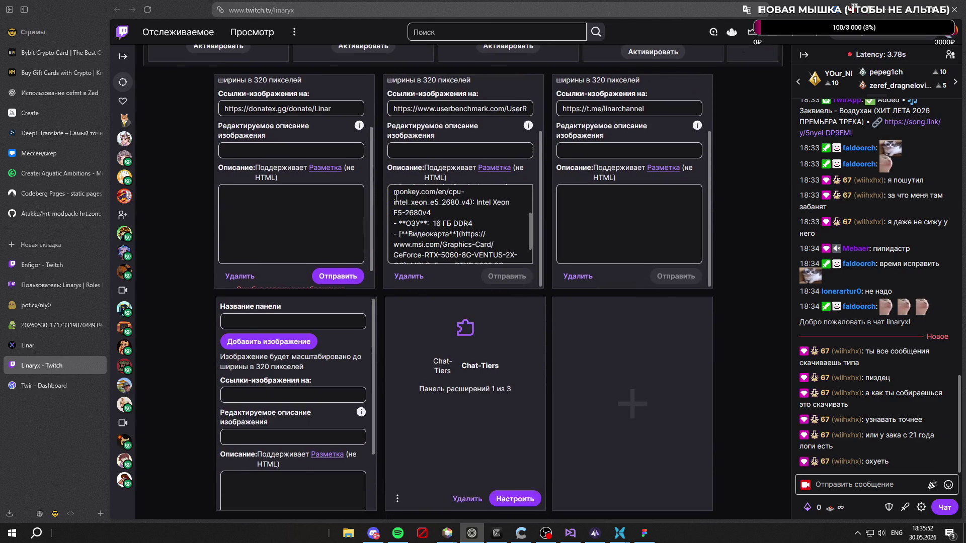
scroll(294, 241, "down", 1)
scroll(303, 245, "up", 2)
scroll(303, 245, "up", 3)
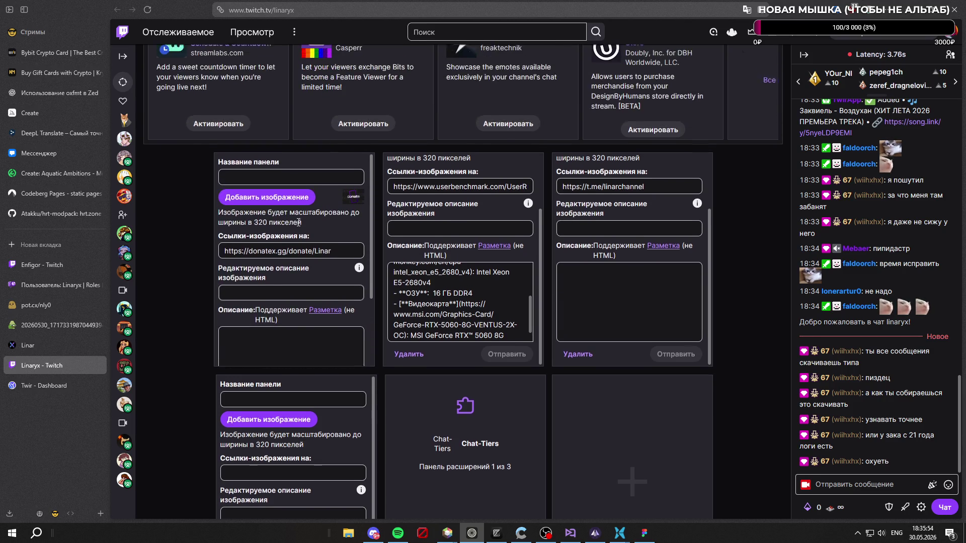
scroll(327, 240, "down", 2)
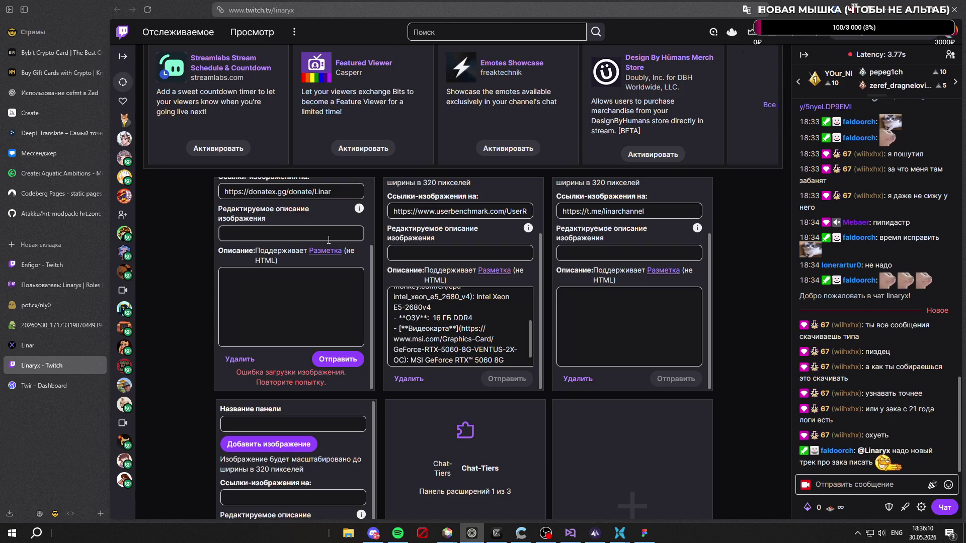
scroll(312, 284, "up", 2)
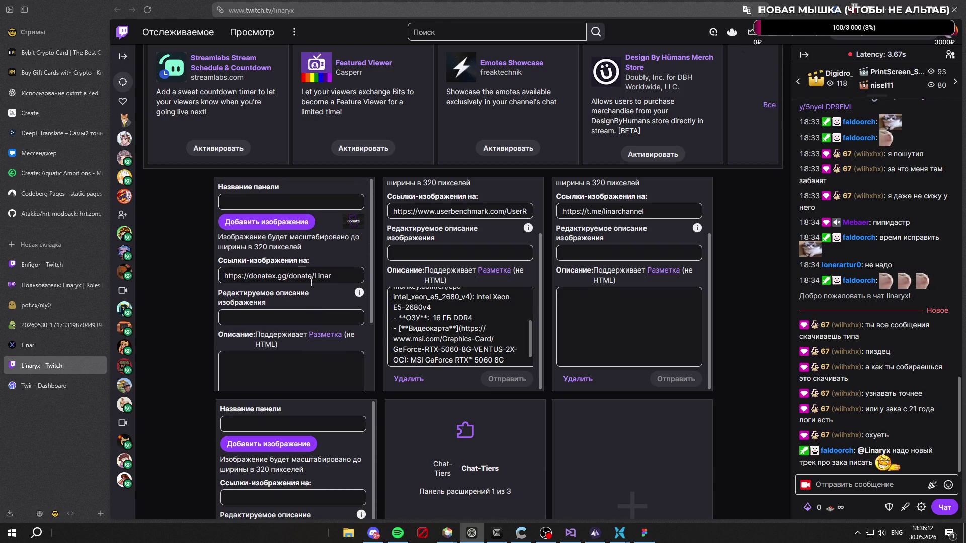
scroll(290, 216, "down", 2)
Step: Resubmit after the upload error and load Banner donate.png as the donate panel image
left_click(338, 360)
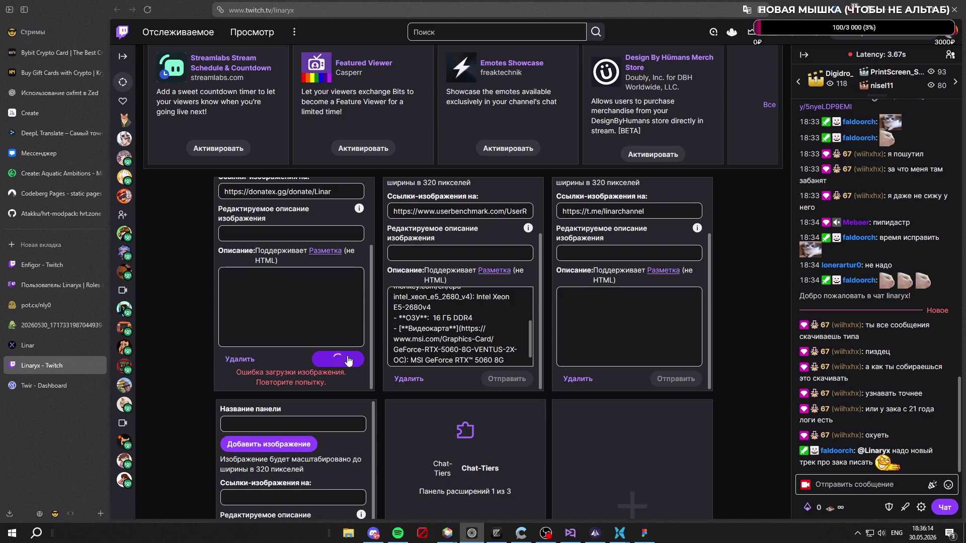
scroll(458, 300, "down", 1)
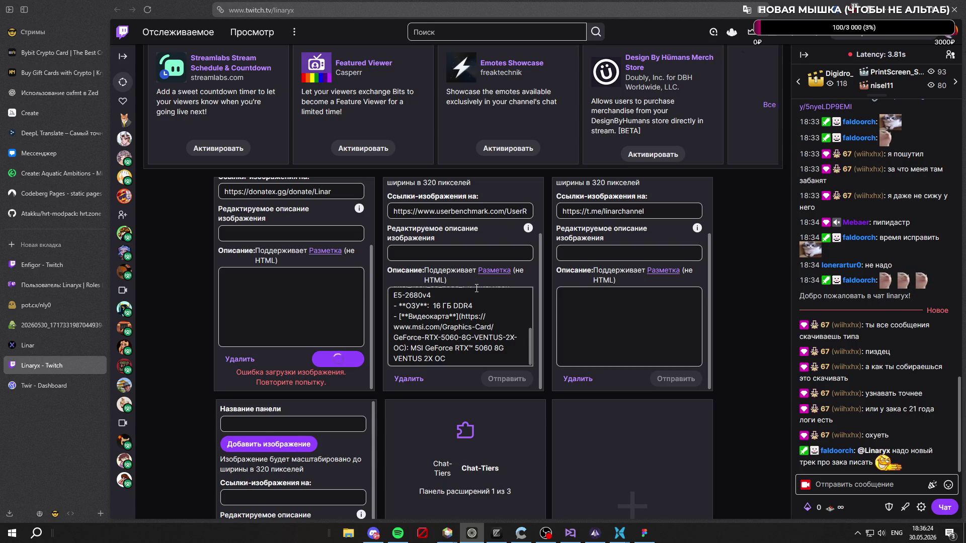
scroll(302, 302, "up", 5)
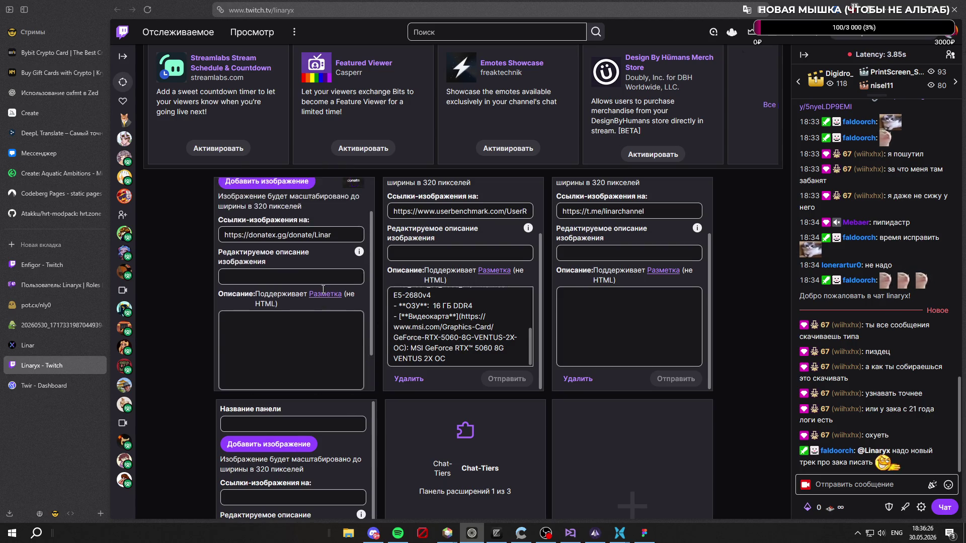
left_click(301, 229)
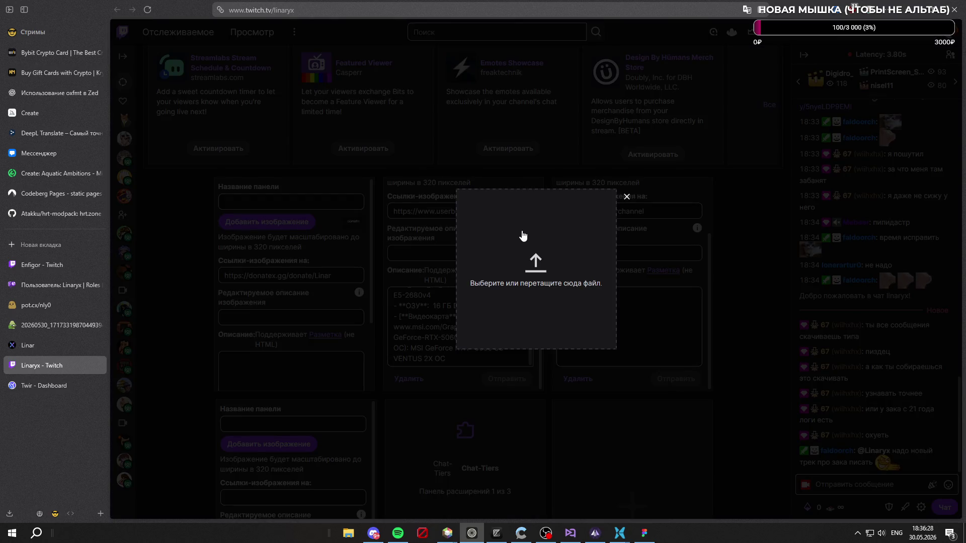
left_click(523, 232)
left_click(394, 188)
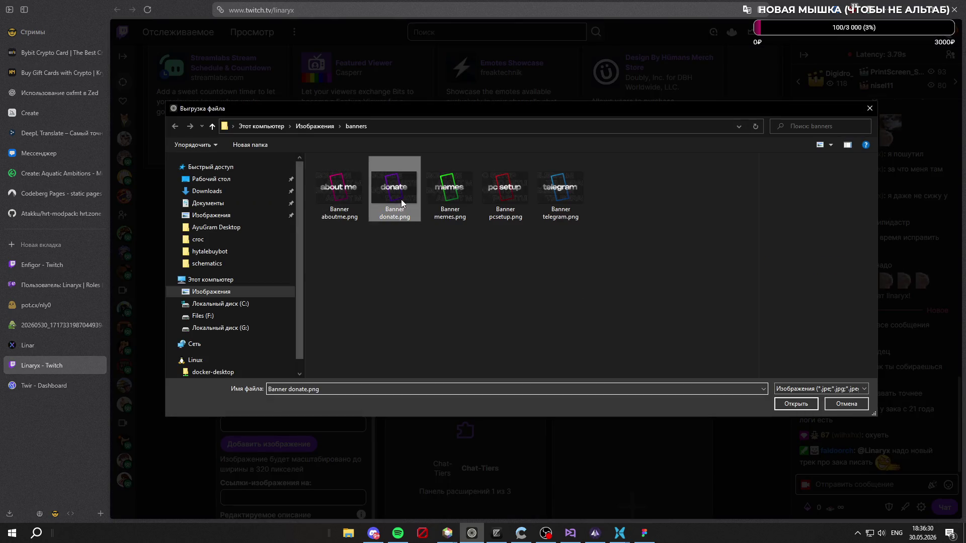
left_click(795, 403)
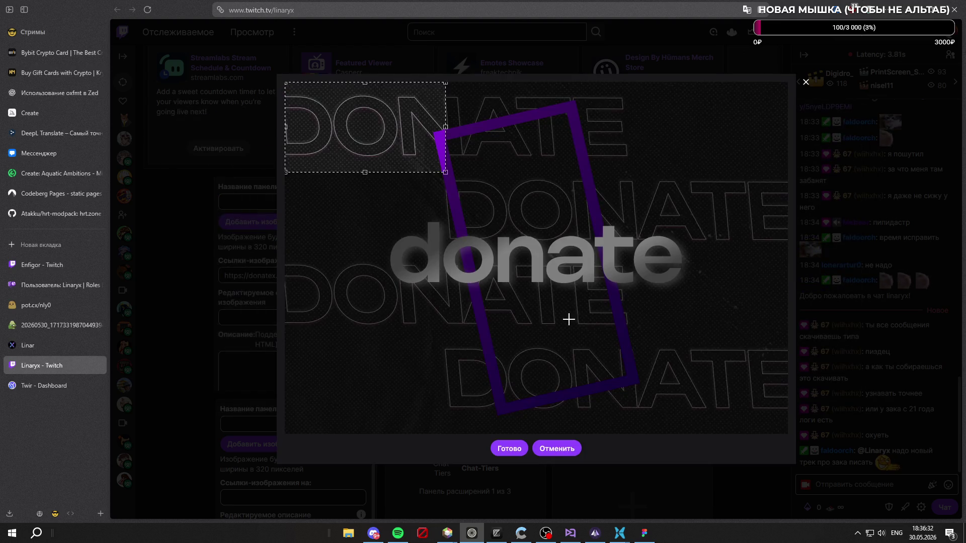
Step: Crop to the whole donate banner, confirm it and save the donate panel
left_click_drag(444, 176, 788, 435)
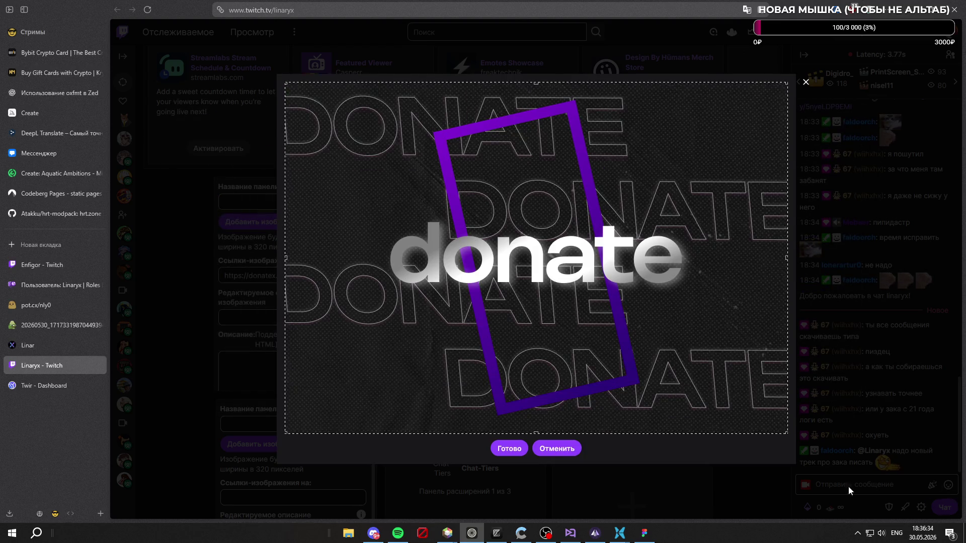
left_click(508, 449)
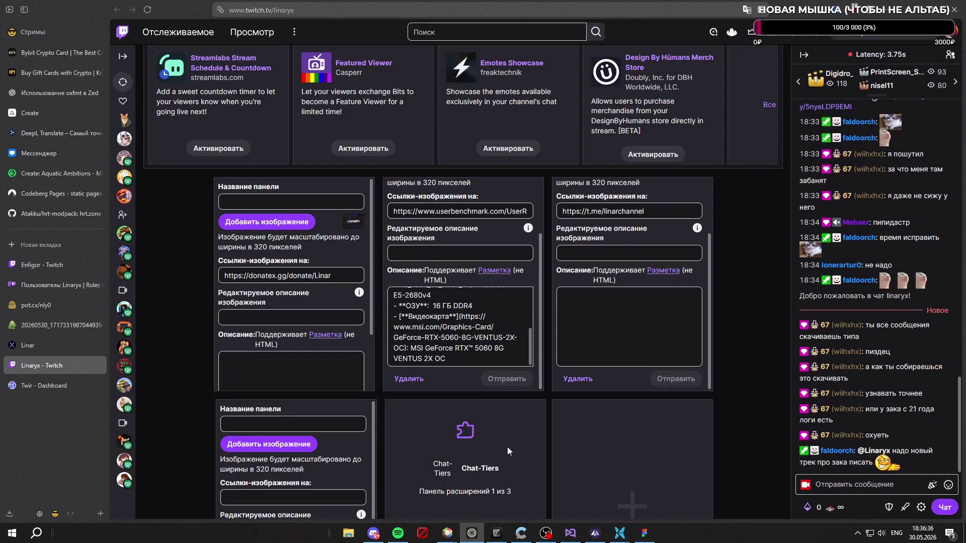
scroll(318, 317, "down", 1)
left_click(339, 380)
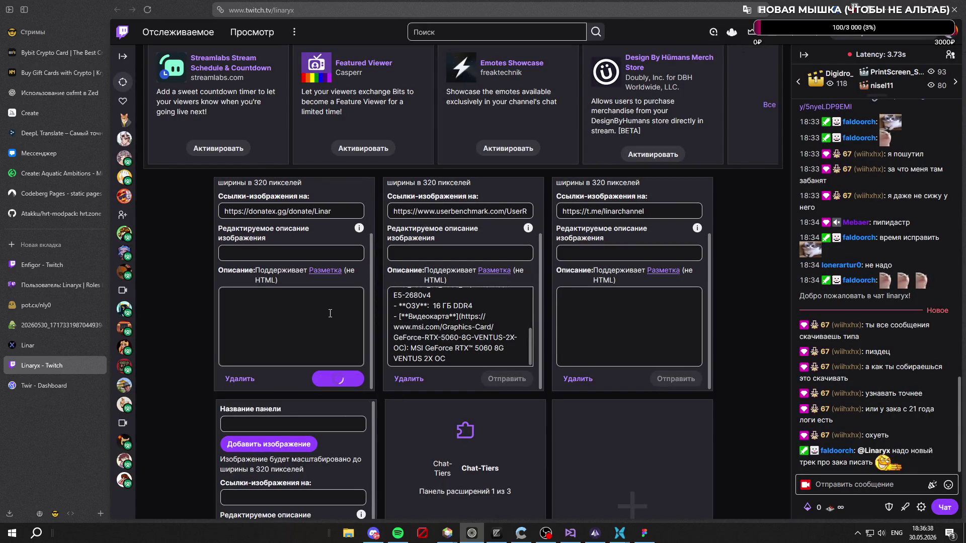
scroll(330, 313, "up", 1)
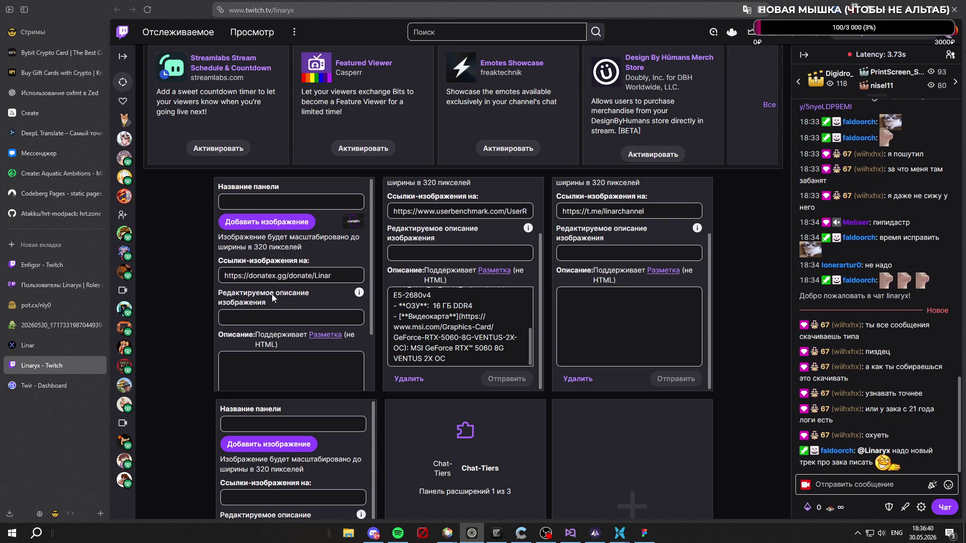
scroll(272, 294, "down", 1)
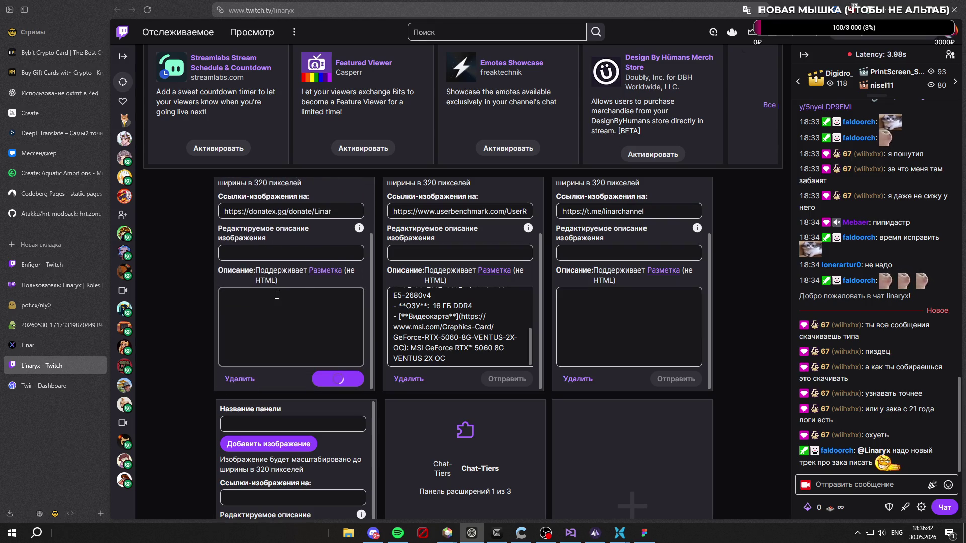
scroll(376, 279, "down", 3)
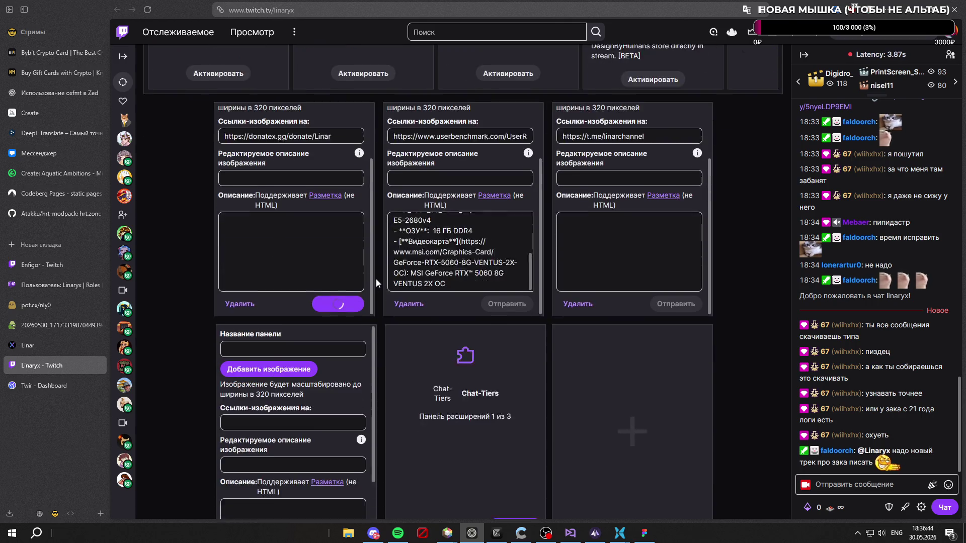
scroll(362, 321, "down", 1)
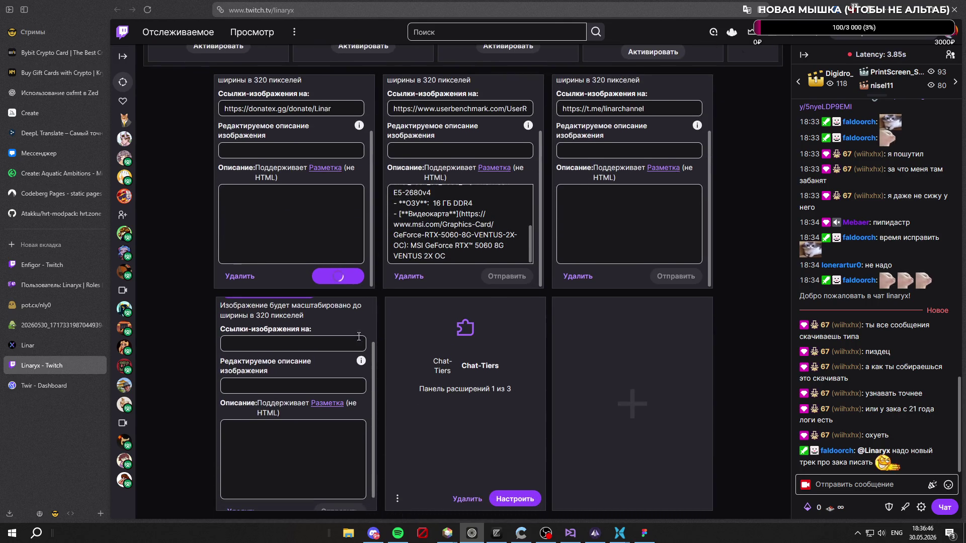
scroll(325, 354, "up", 1)
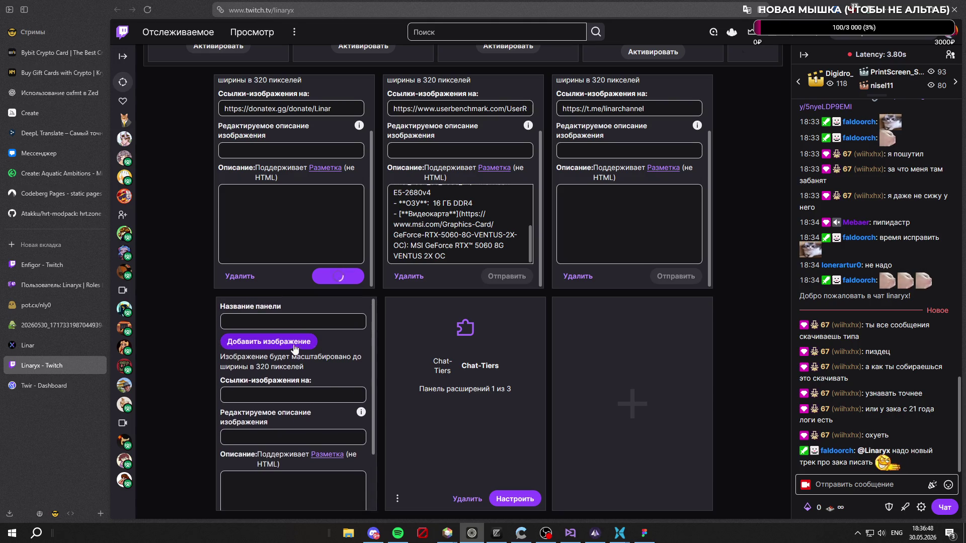
Step: Attach Banner memes.png as the empty panel's image and move to its link field
left_click(302, 349)
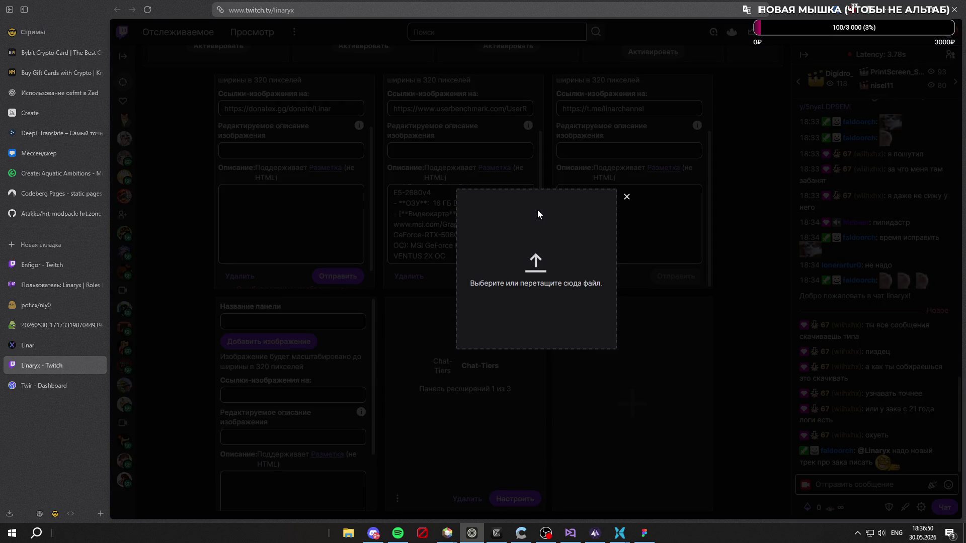
left_click(537, 215)
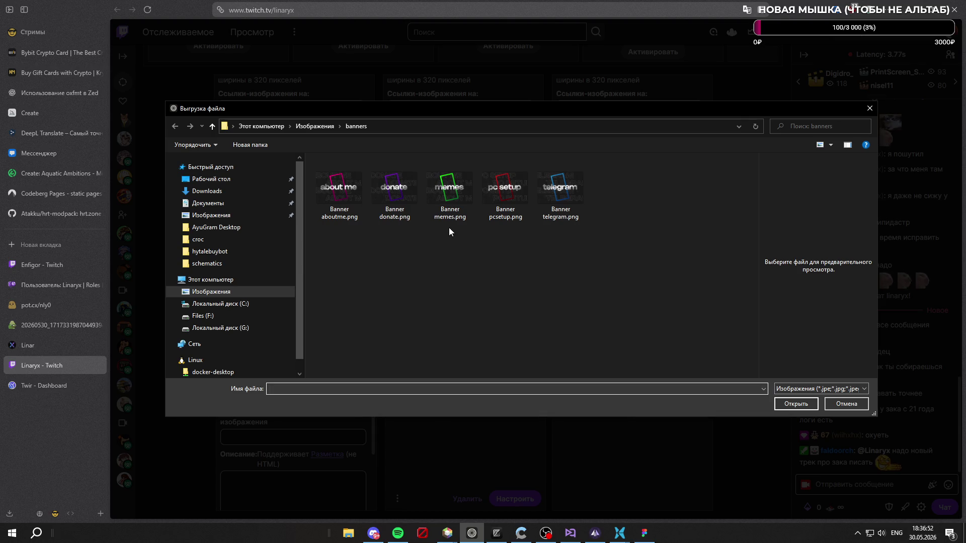
left_click(450, 194)
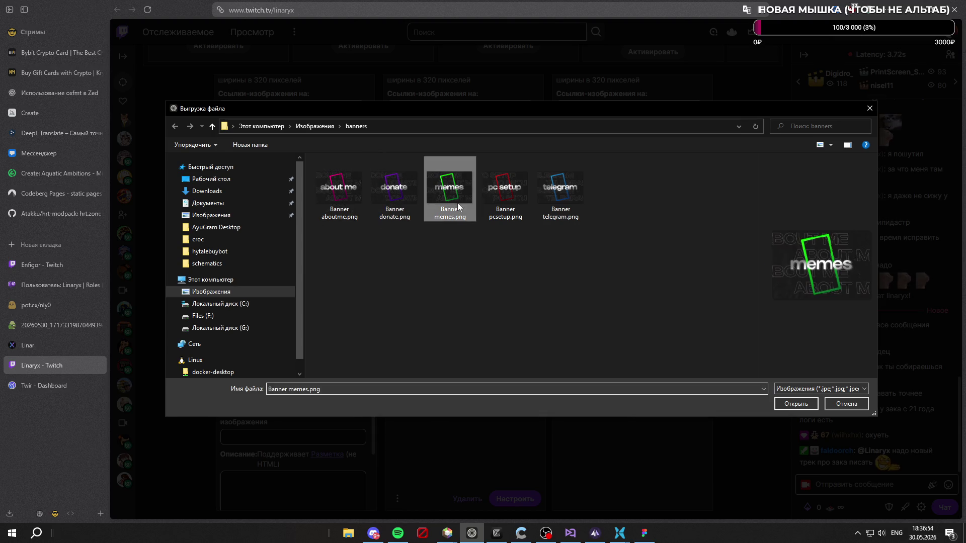
left_click(780, 402)
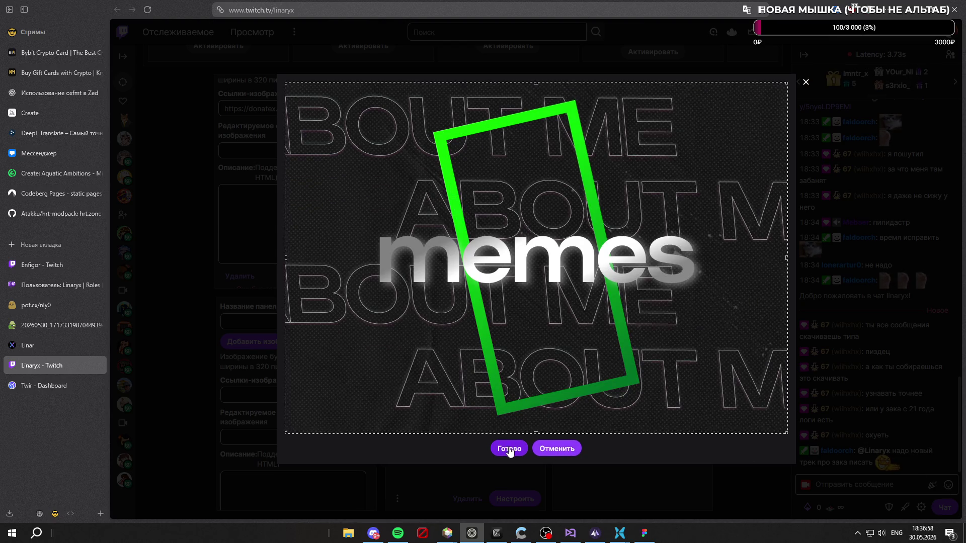
left_click(509, 449)
scroll(378, 322, "up", 4)
scroll(378, 322, "down", 4)
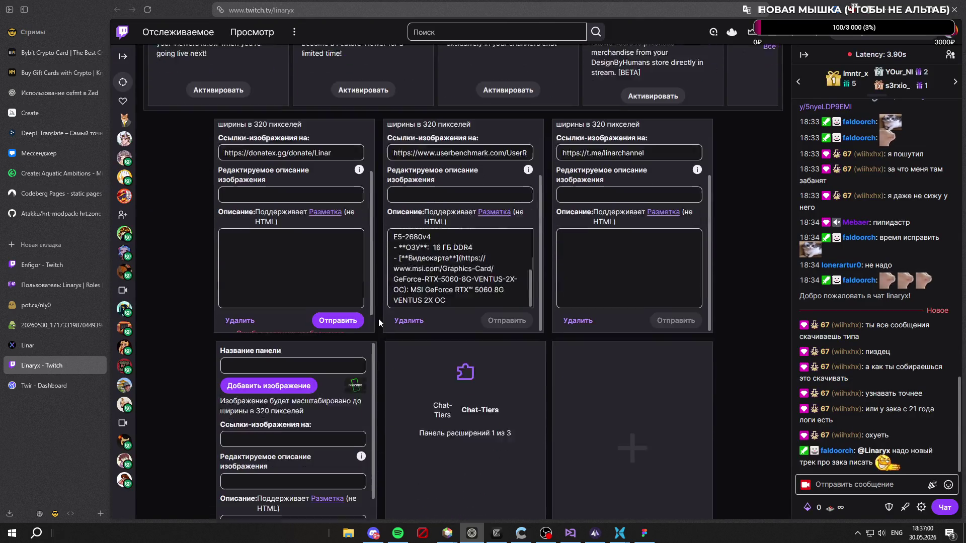
scroll(345, 332, "down", 3)
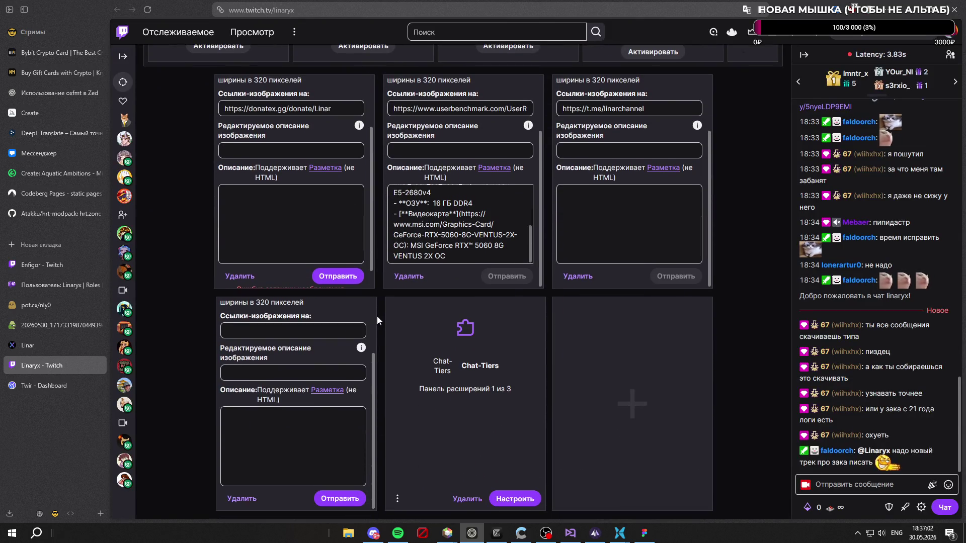
scroll(360, 348, "up", 3)
scroll(379, 322, "down", 3)
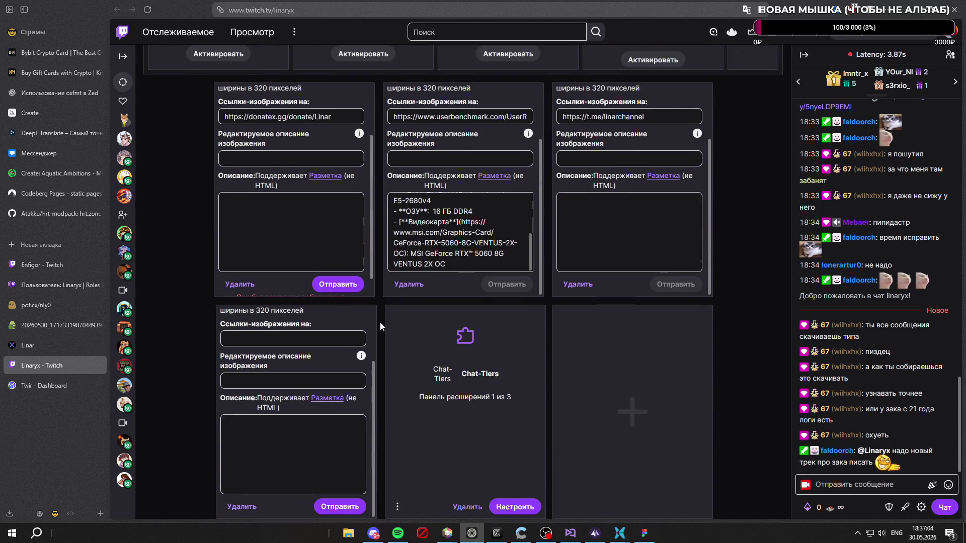
scroll(365, 371, "up", 3)
left_click(331, 397)
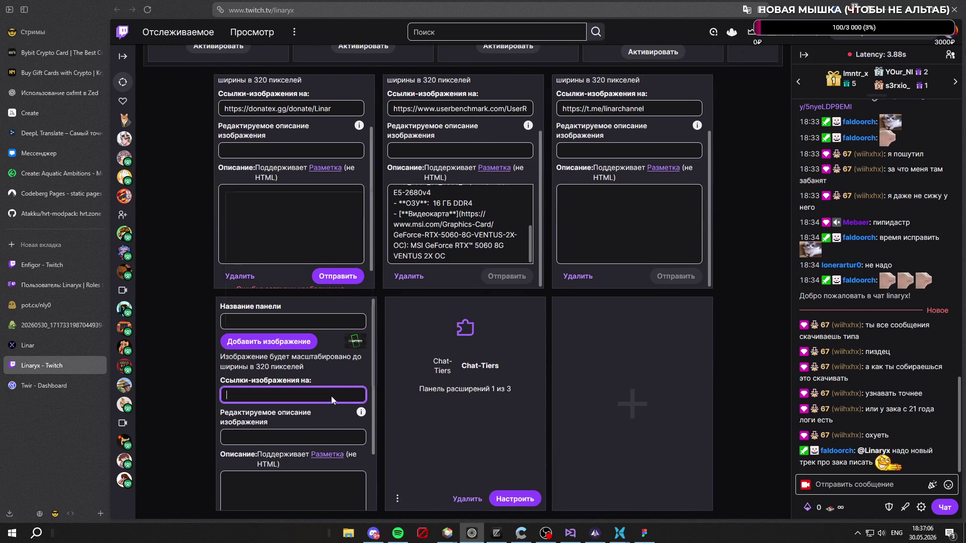
Step: Paste the memealerts.com/Linaryx link into the memes panel and save it
type("https://memealerts.com/Linaryx")
left_click(311, 273)
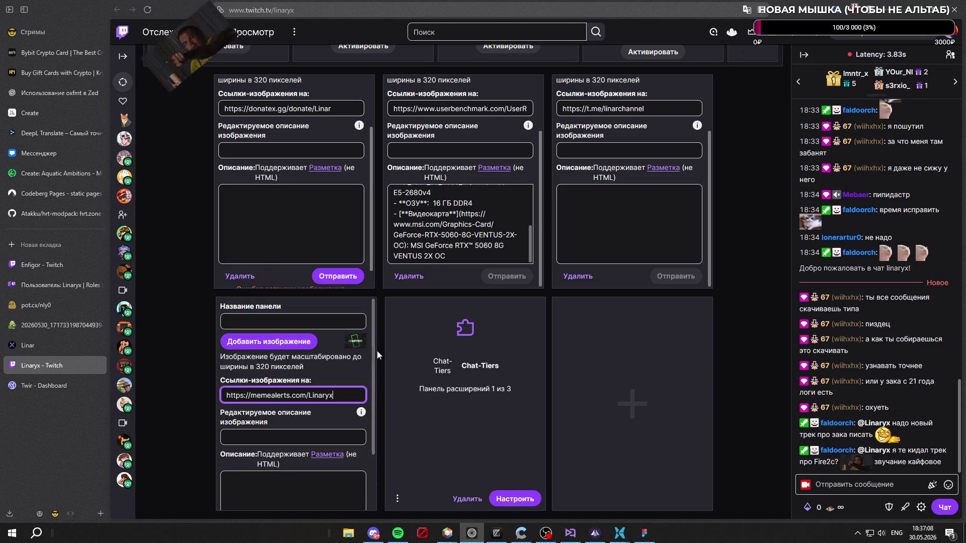
scroll(367, 355, "down", 2)
left_click(340, 498)
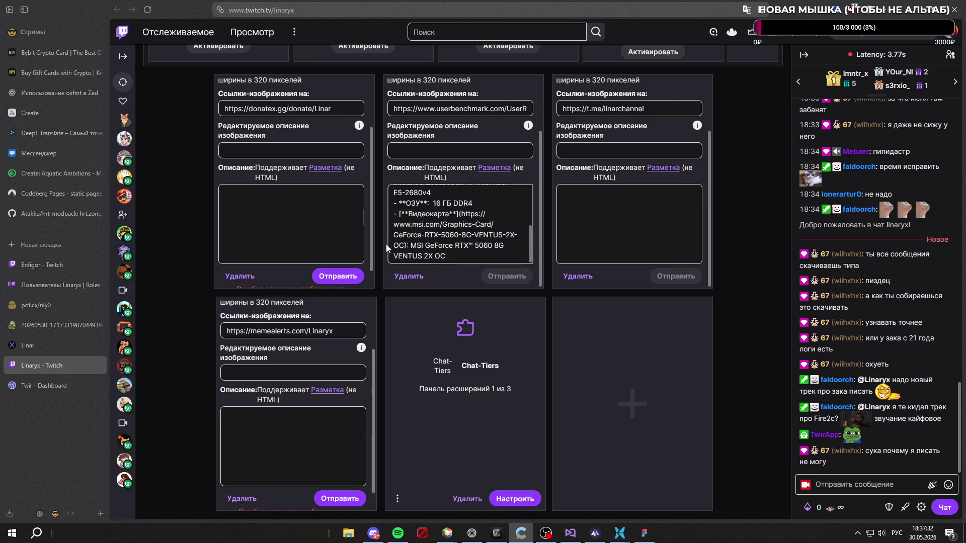
scroll(308, 387, "down", 1)
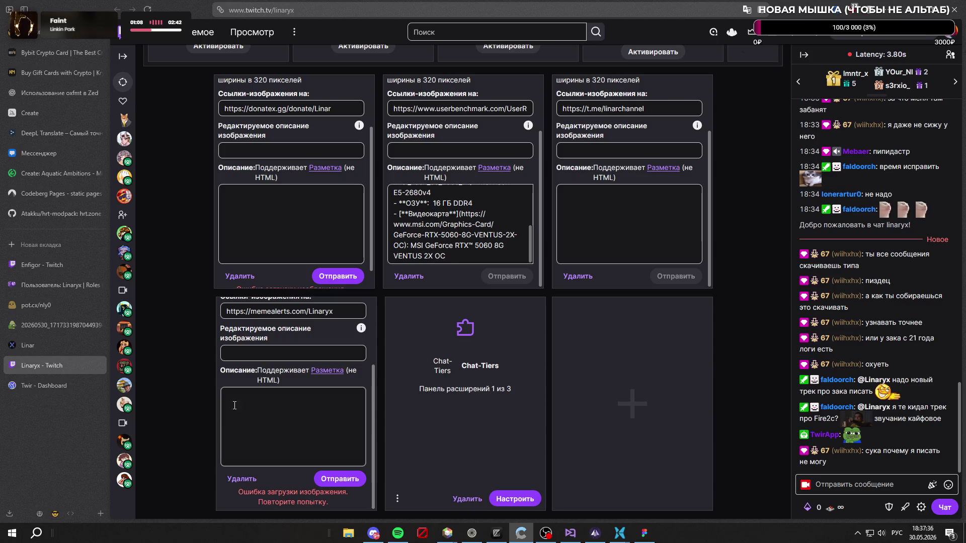
scroll(245, 417, "up", 4)
scroll(186, 328, "up", 1)
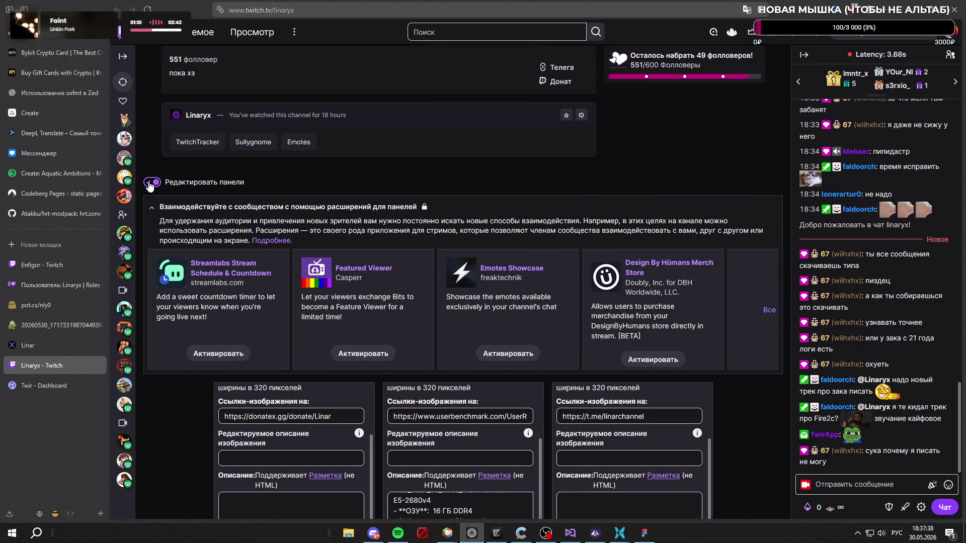
Step: Leave panel editing to view the published panels, then load the faldoorch channel page
left_click(151, 183)
scroll(542, 357, "up", 1)
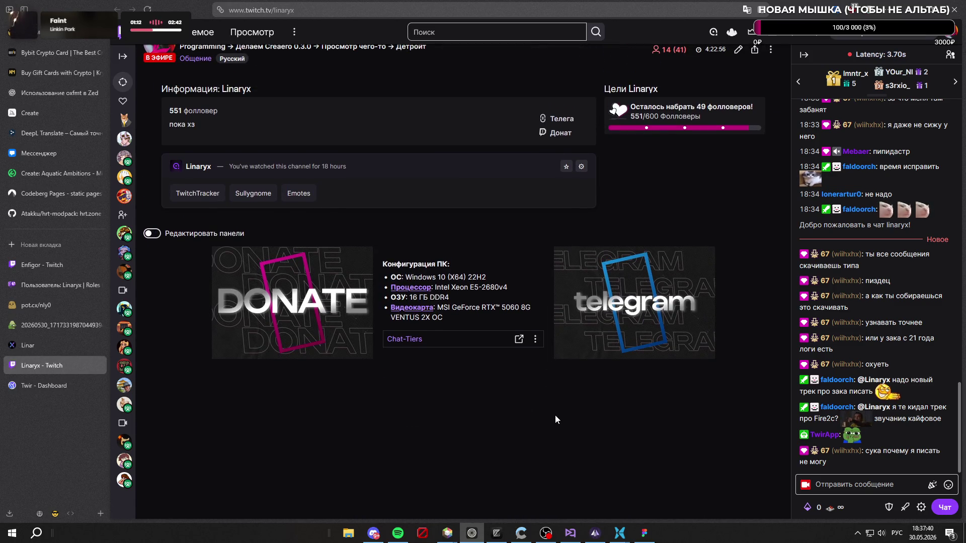
scroll(567, 391, "down", 1)
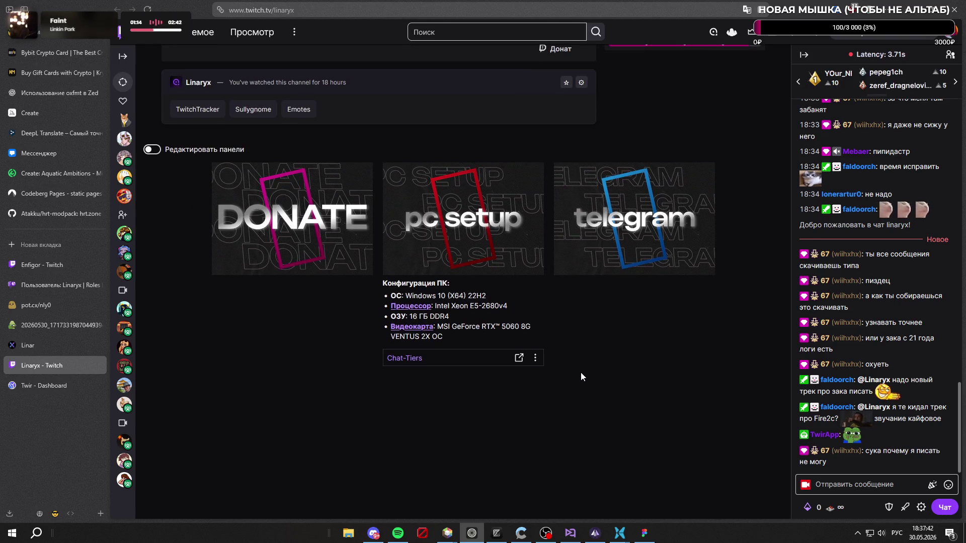
scroll(580, 376, "up", 2)
scroll(616, 363, "up", 2)
scroll(619, 365, "down", 1)
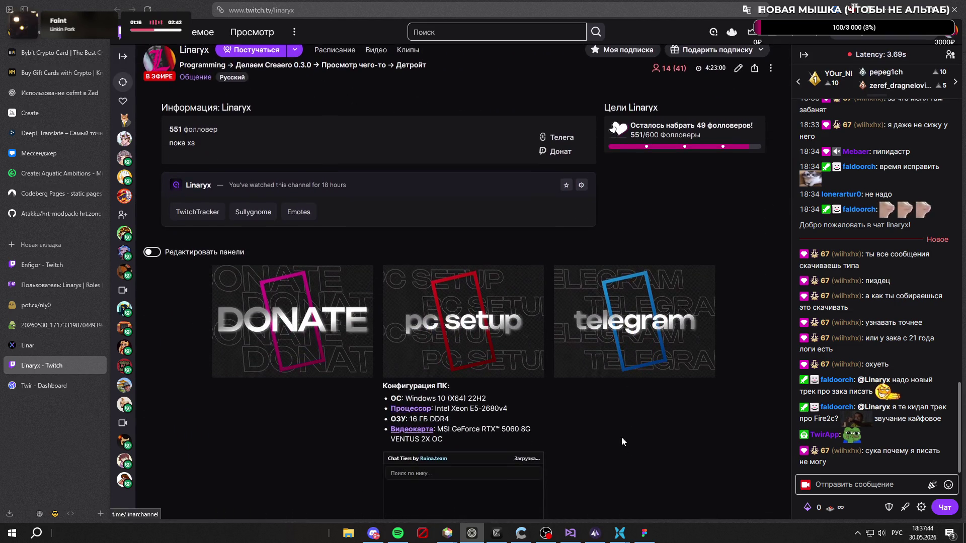
scroll(558, 391, "down", 3)
scroll(620, 434, "up", 2)
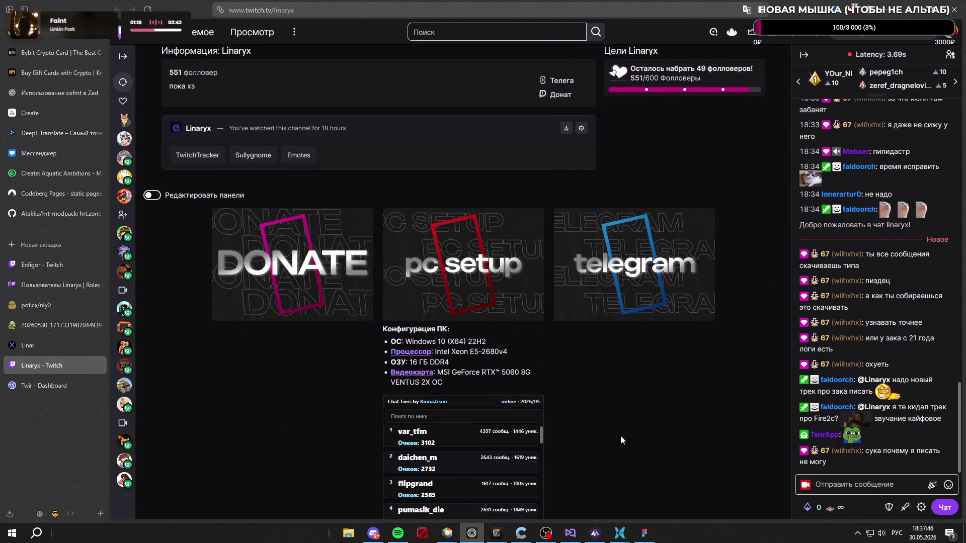
key("F5")
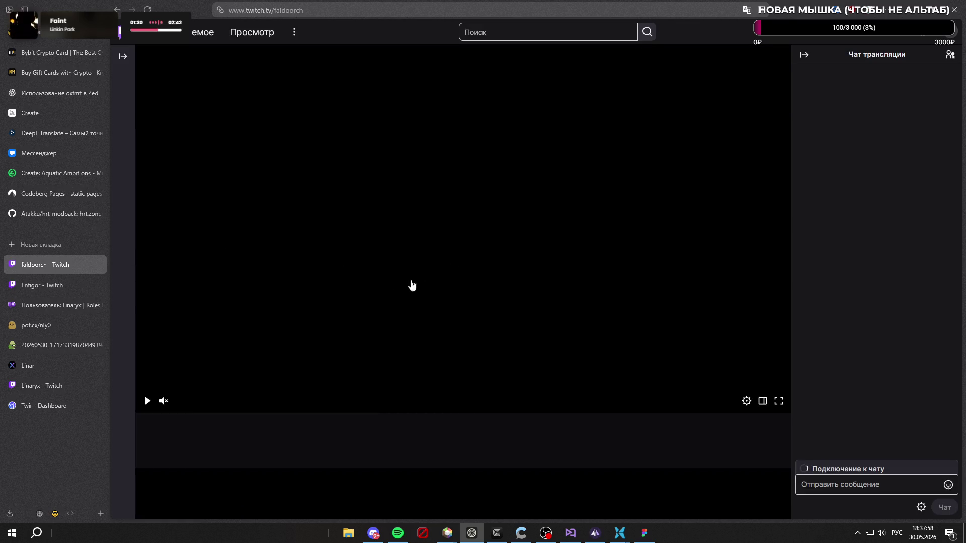
Step: Close the Enfigor tab, browse faldoorch's About panels with the preview paused, then close that tab
left_click(102, 285)
left_click(222, 345)
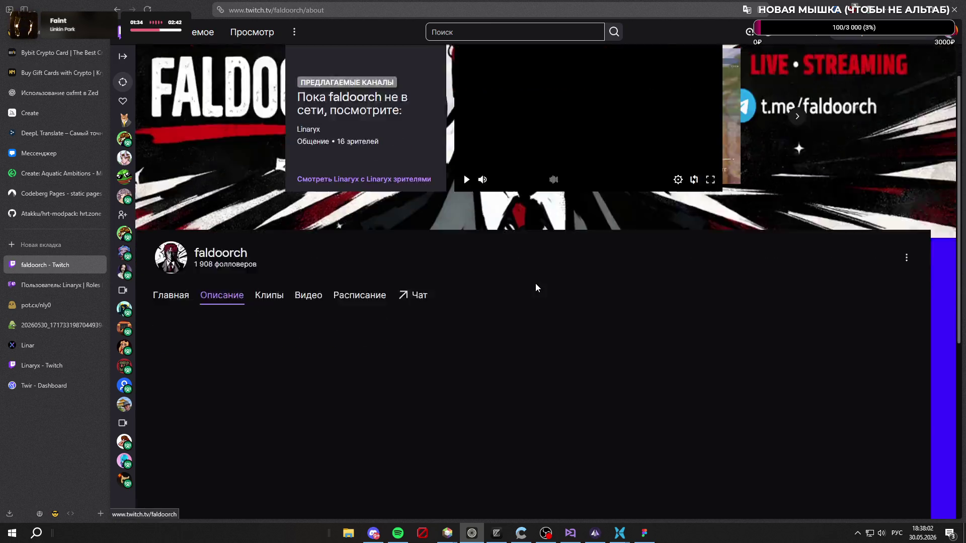
scroll(532, 281, "down", 5)
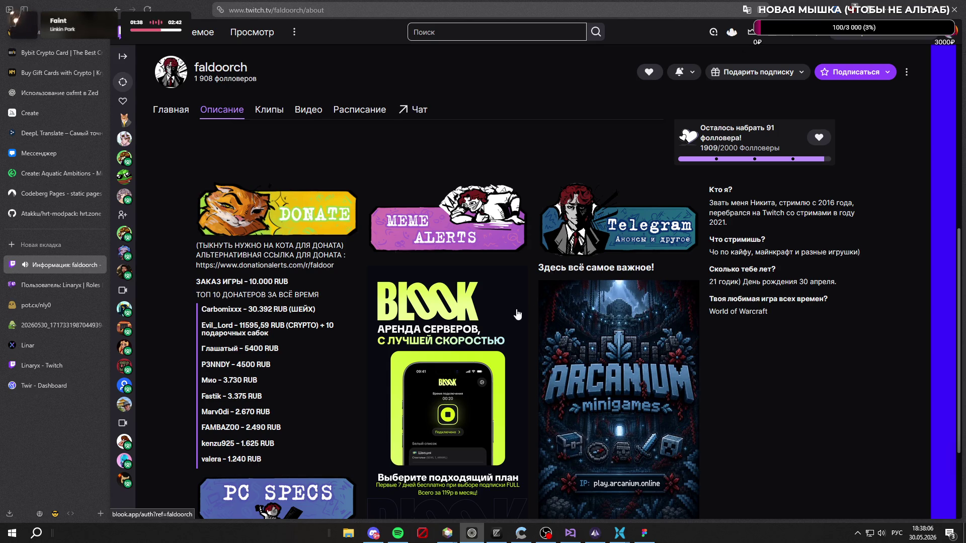
scroll(513, 304, "up", 3)
scroll(466, 231, "up", 3)
left_click(467, 232)
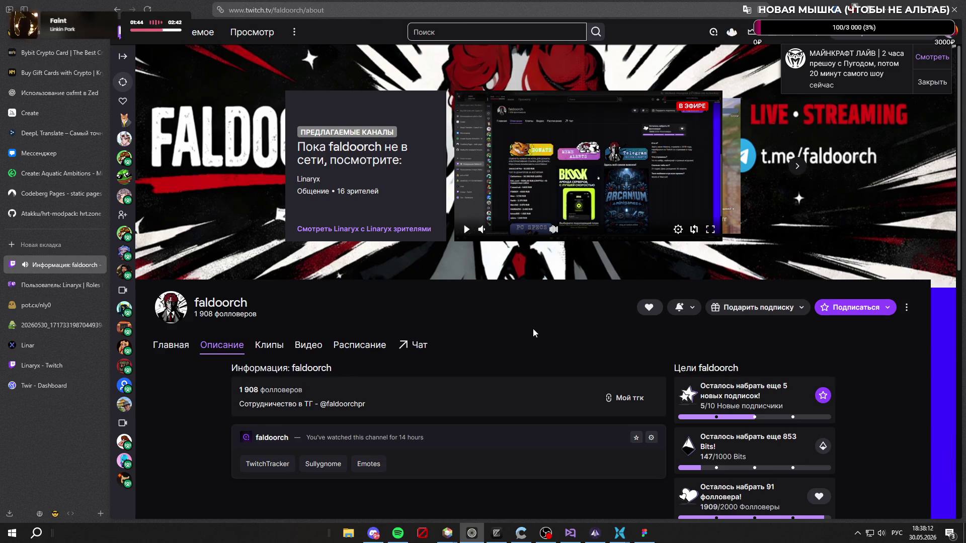
scroll(528, 310, "down", 5)
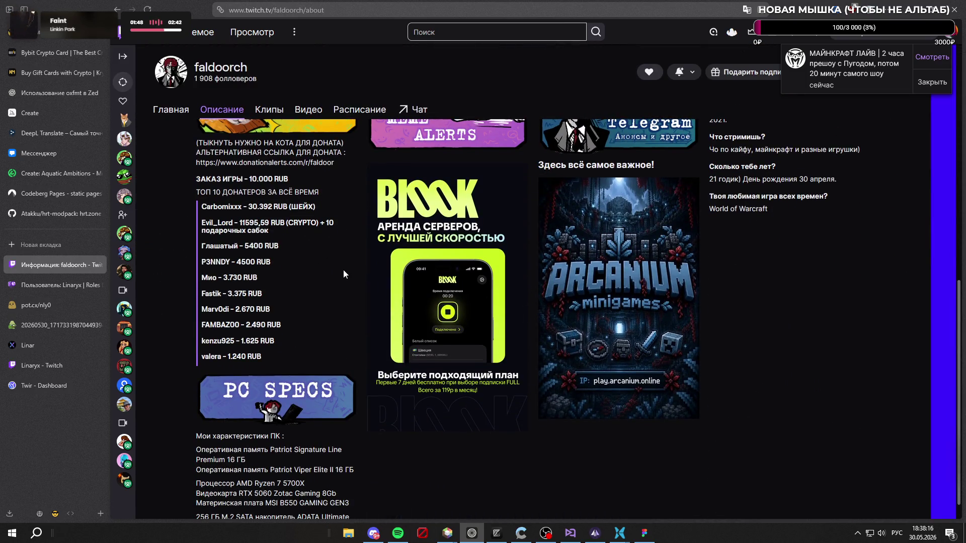
scroll(344, 269, "up", 2)
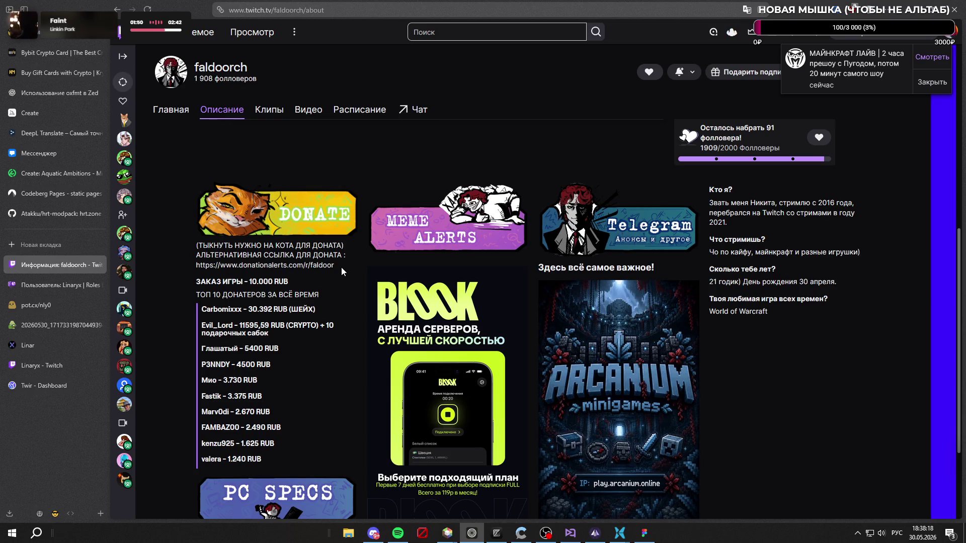
scroll(341, 270, "up", 3)
scroll(345, 280, "down", 5)
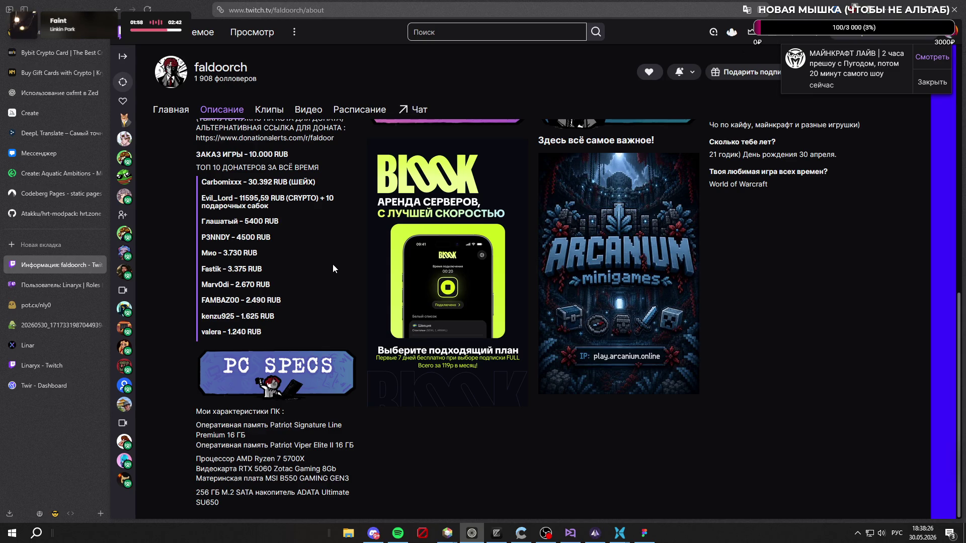
scroll(333, 266, "up", 1)
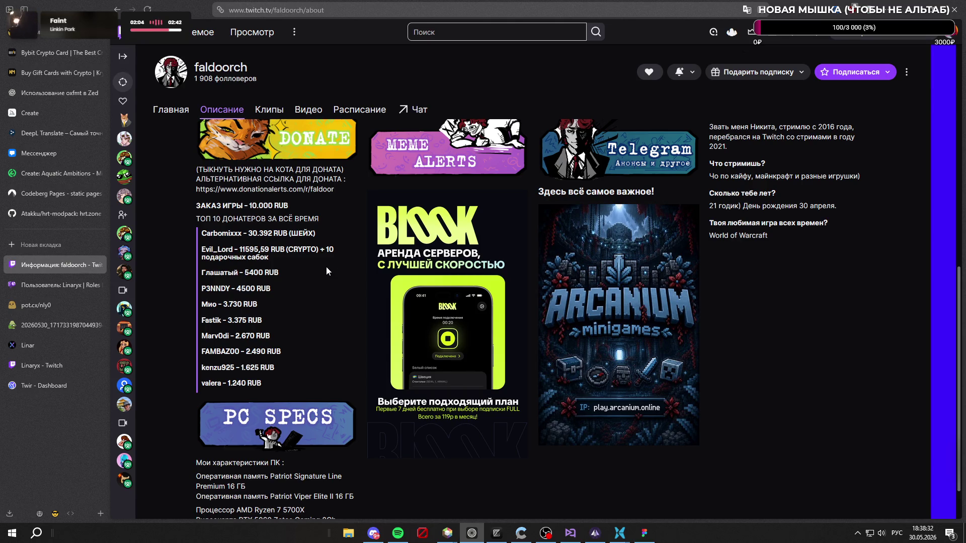
scroll(326, 265, "up", 3)
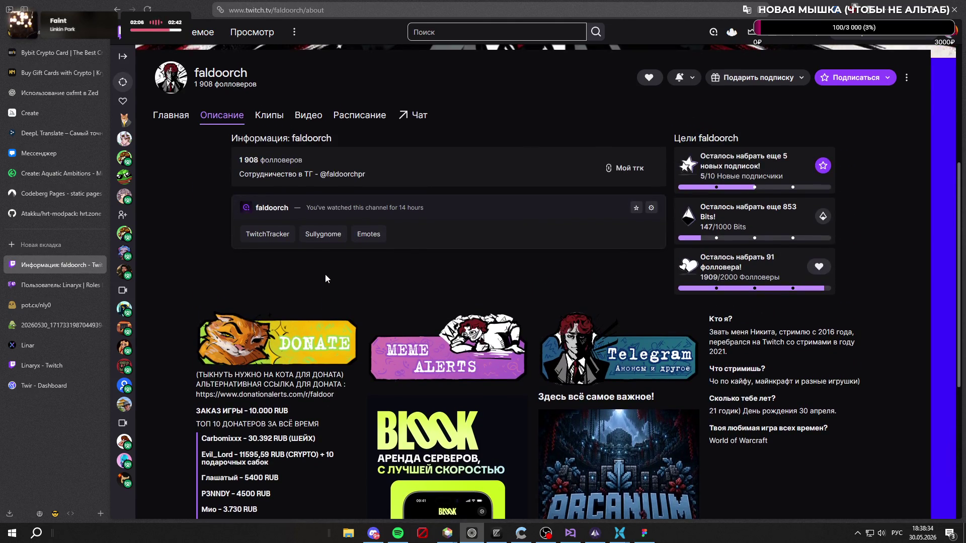
scroll(326, 279, "up", 3)
scroll(181, 278, "down", 1)
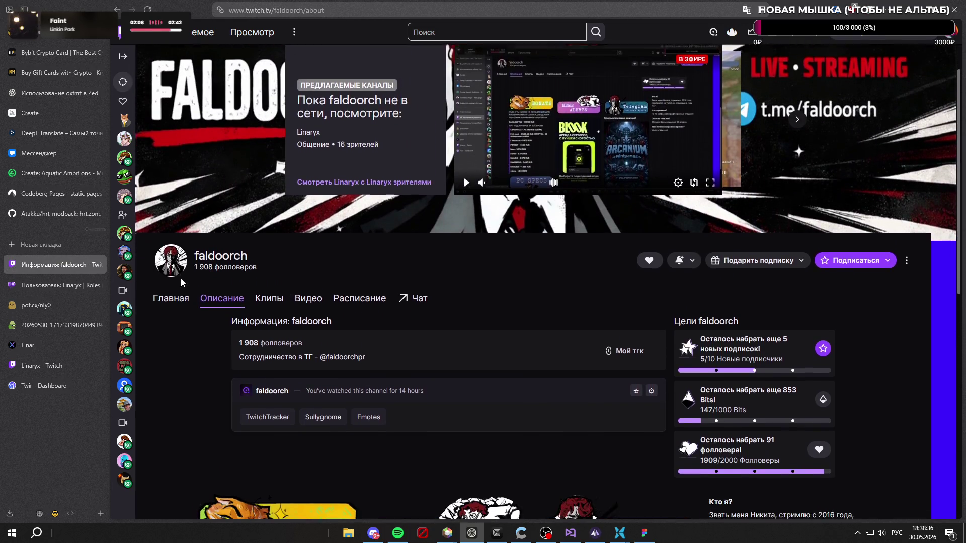
scroll(205, 293, "down", 4)
scroll(205, 293, "up", 4)
scroll(606, 303, "down", 3)
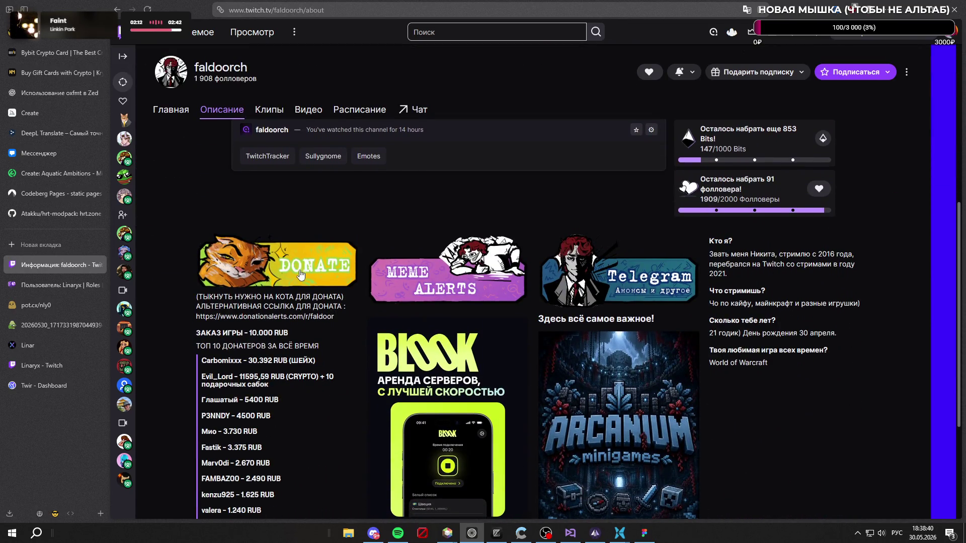
scroll(299, 270, "up", 4)
left_click(98, 266)
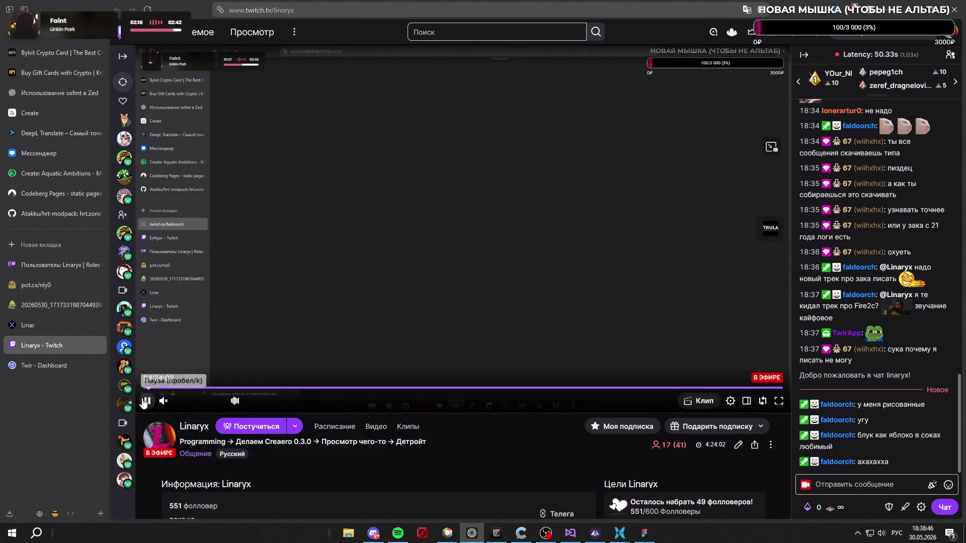
Step: Pause the own stream, re-enable panel editing and start choosing a new donate panel image
left_click(144, 401)
scroll(348, 303, "down", 3)
scroll(336, 225, "down", 3)
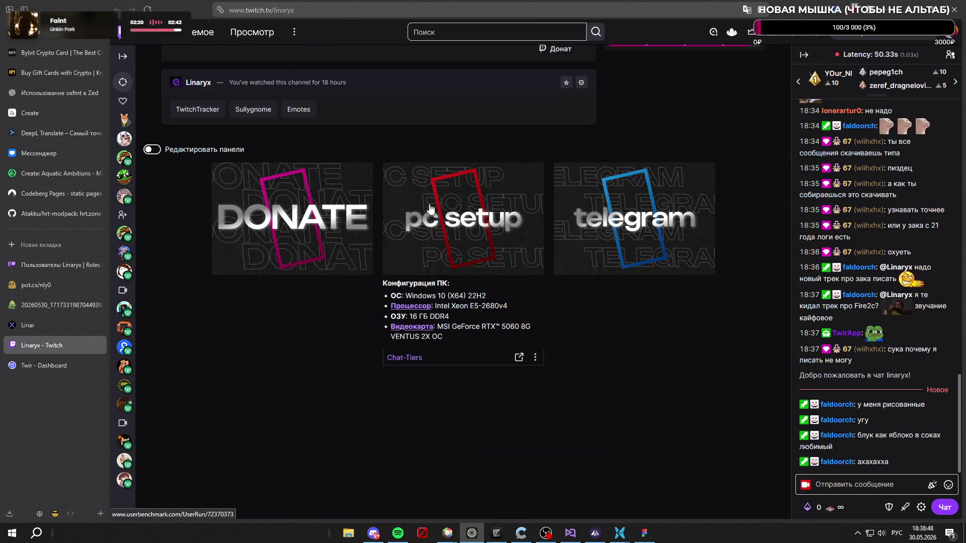
left_click(151, 149)
scroll(357, 193, "down", 2)
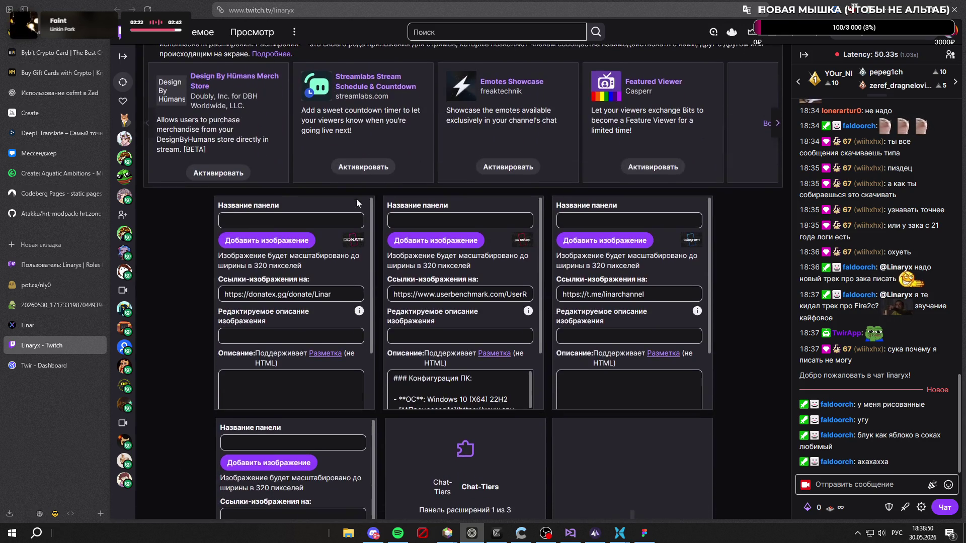
left_click(285, 242)
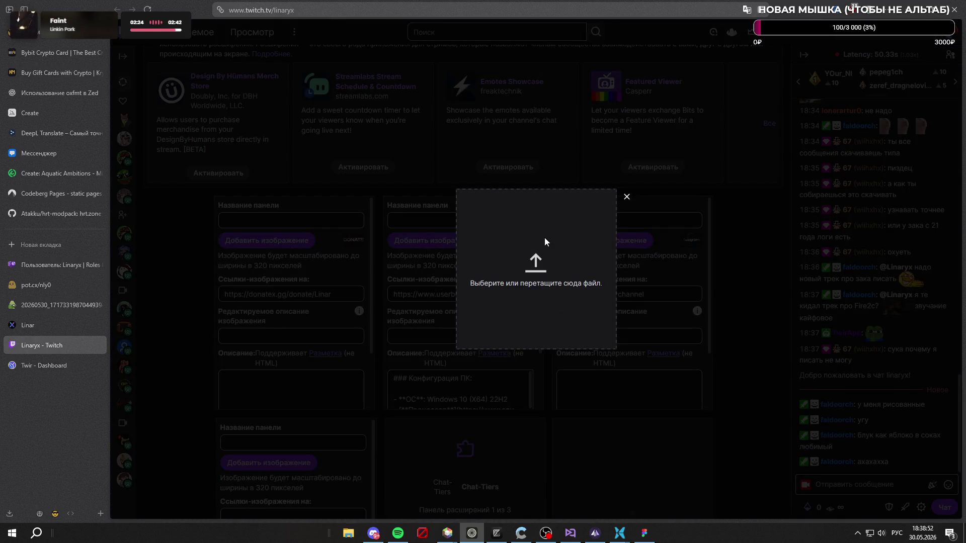
left_click(544, 242)
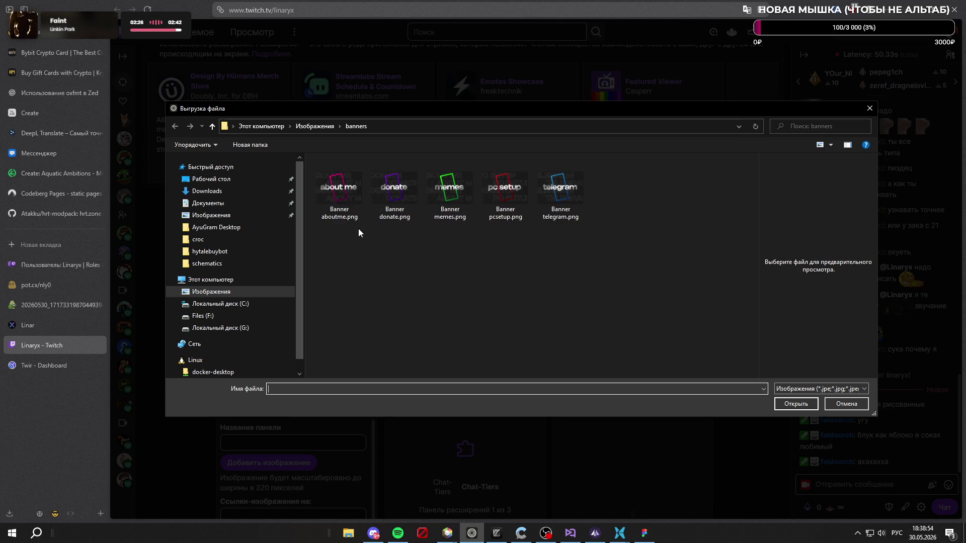
Step: Load Banner donate.png, accept the crop and leave the donate panel saving
left_click(395, 188)
left_click(796, 403)
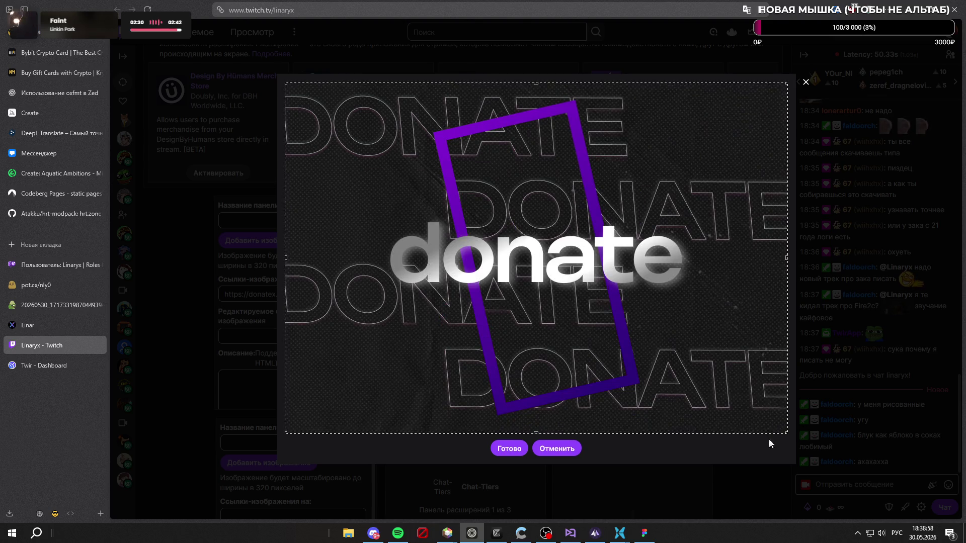
left_click(538, 448)
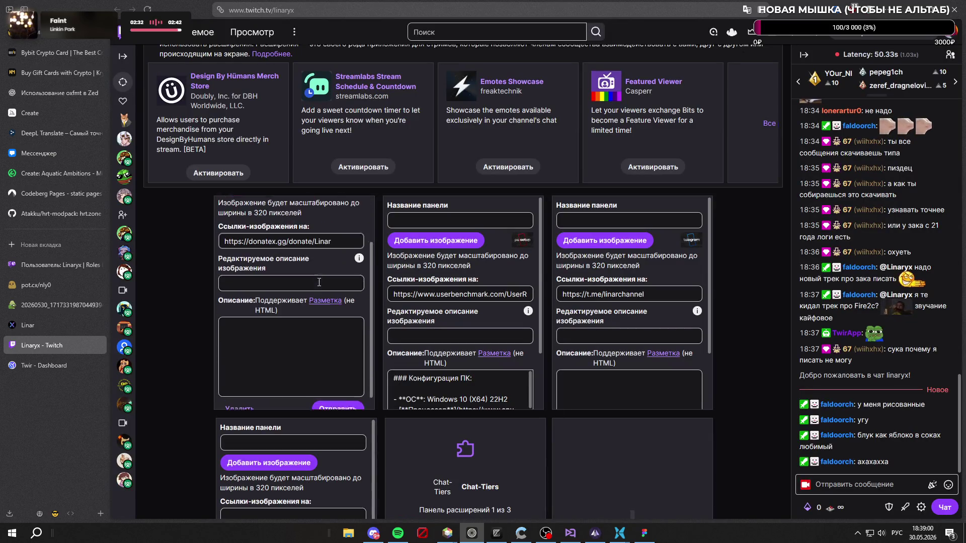
scroll(319, 282, "down", 1)
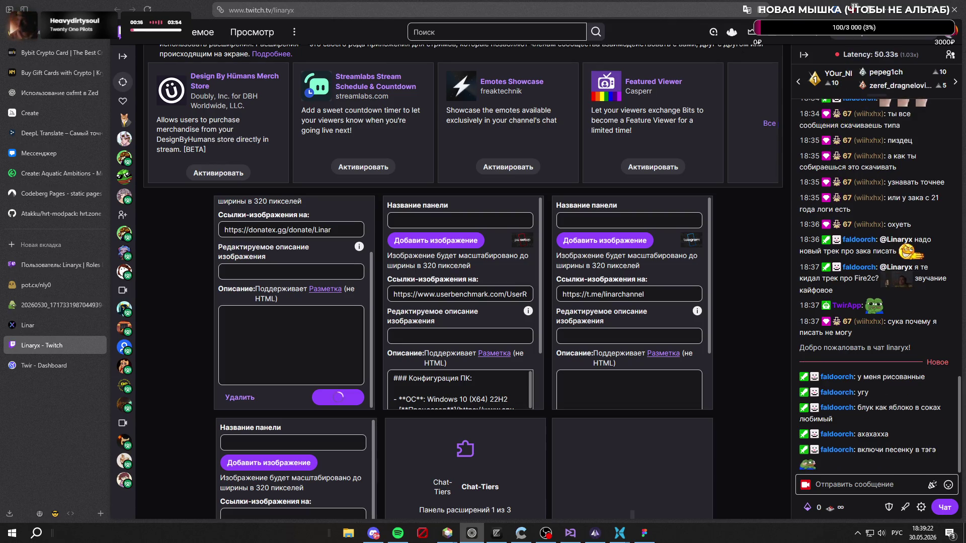
key("alt+Tab")
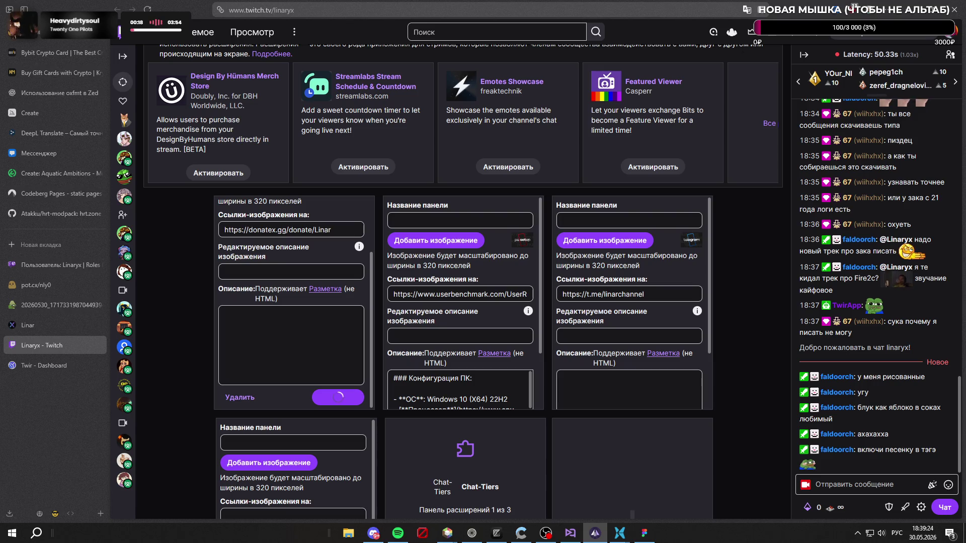
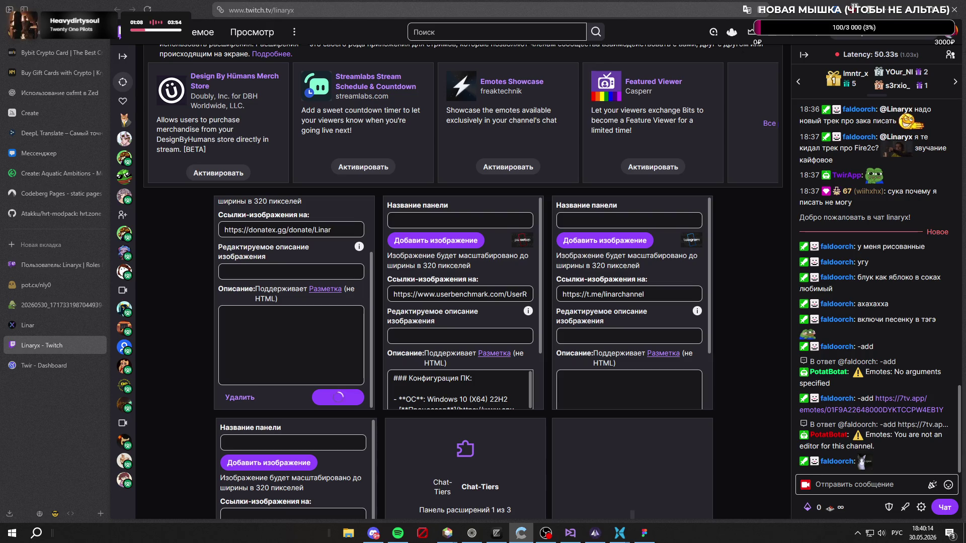
scroll(333, 249, "down", 3)
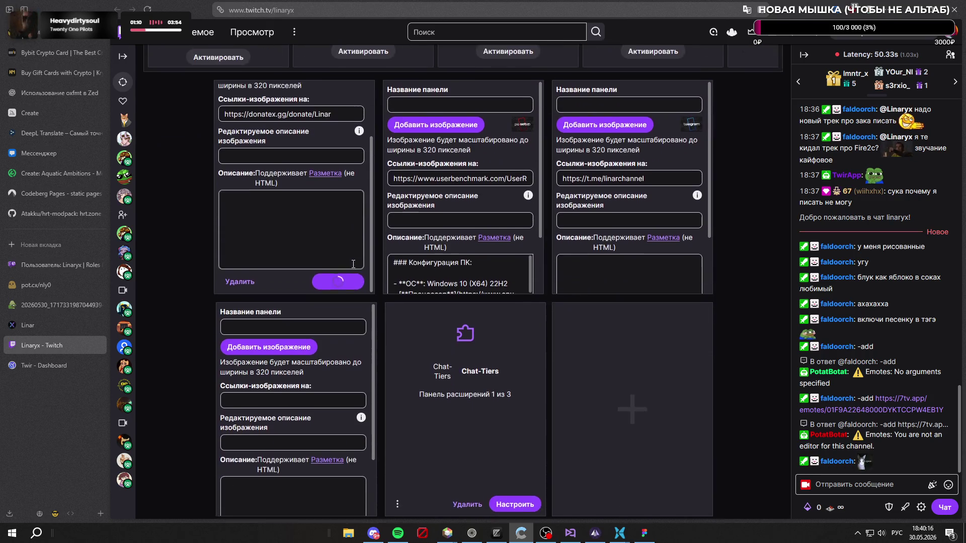
scroll(374, 283, "up", 2)
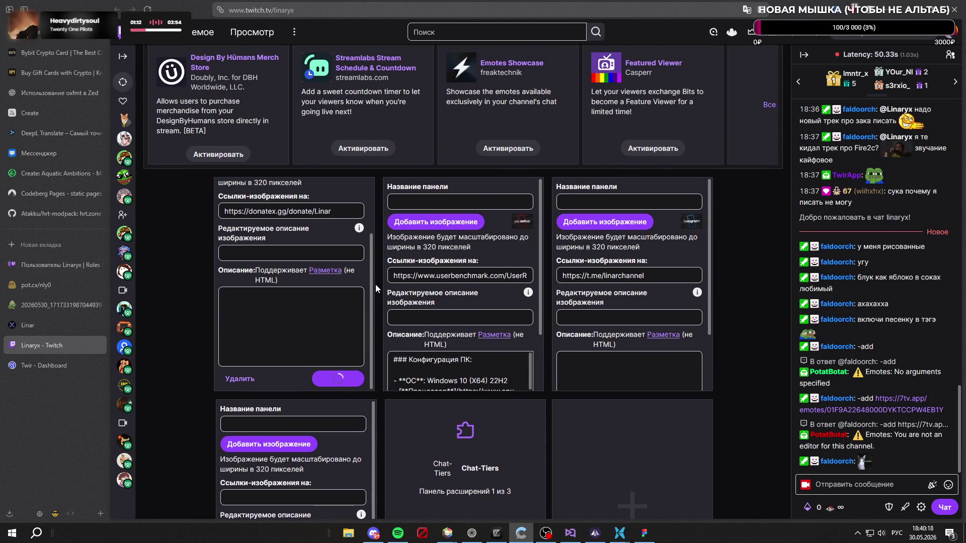
scroll(375, 285, "down", 3)
scroll(337, 343, "down", 3)
scroll(337, 344, "up", 3)
scroll(589, 221, "down", 2)
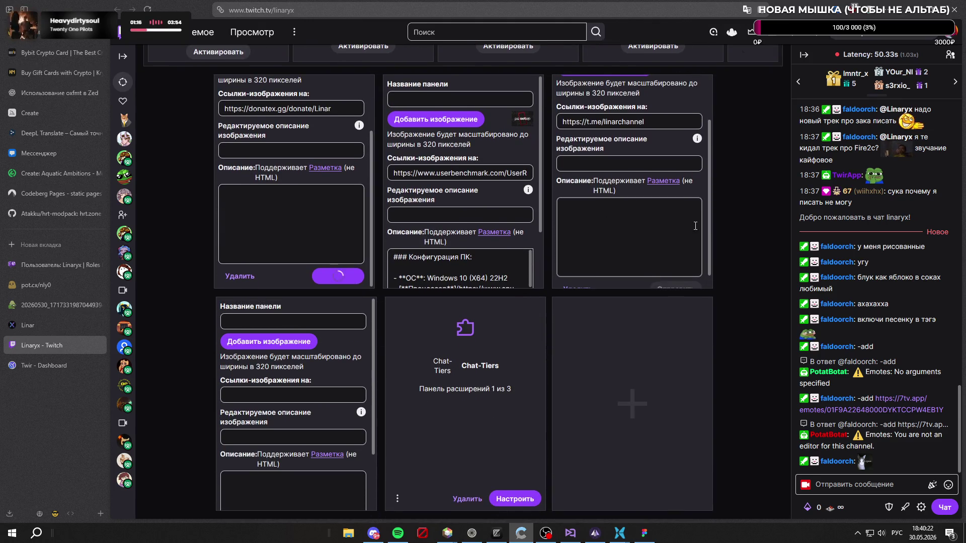
scroll(589, 221, "down", 2)
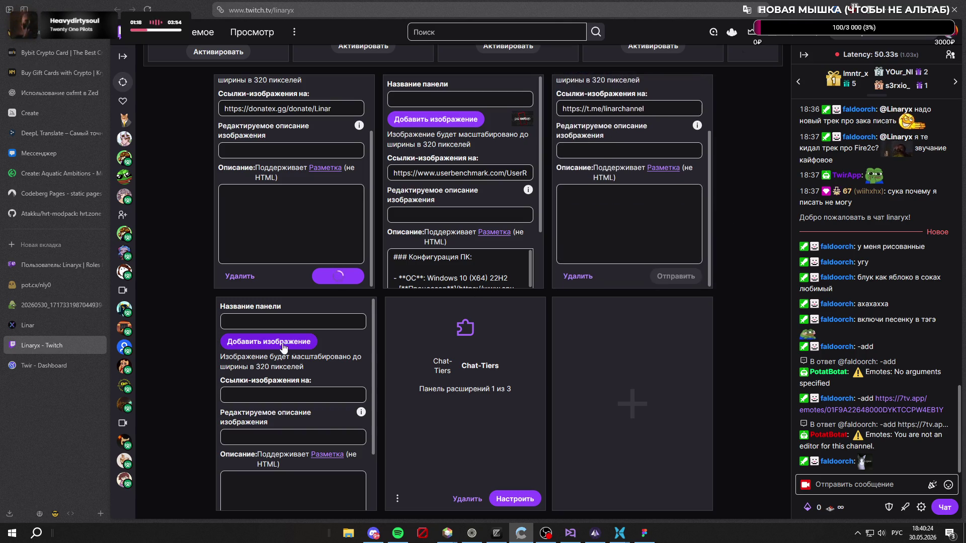
Step: Upload Banner memes.png to the empty lower-left panel, cropped to the whole image
left_click(306, 344)
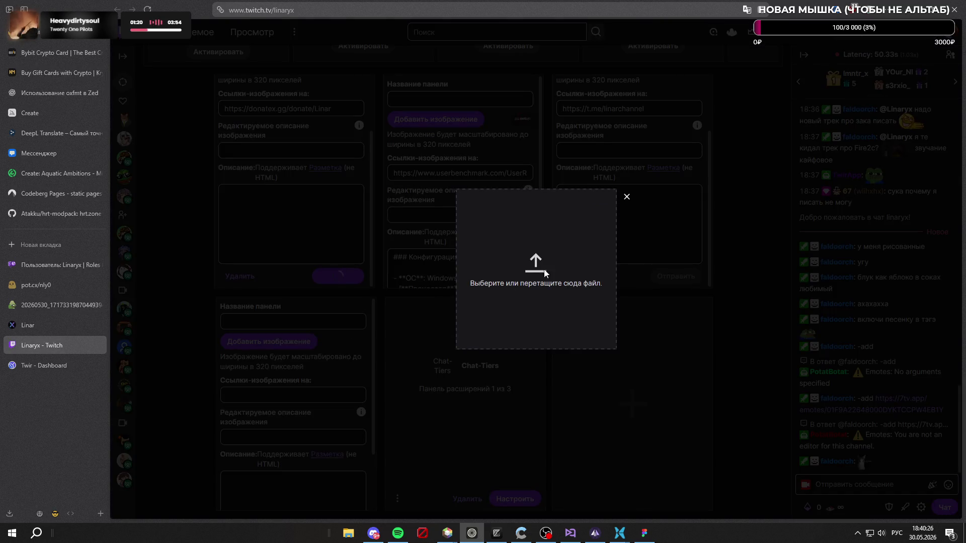
left_click(531, 240)
left_click(451, 189)
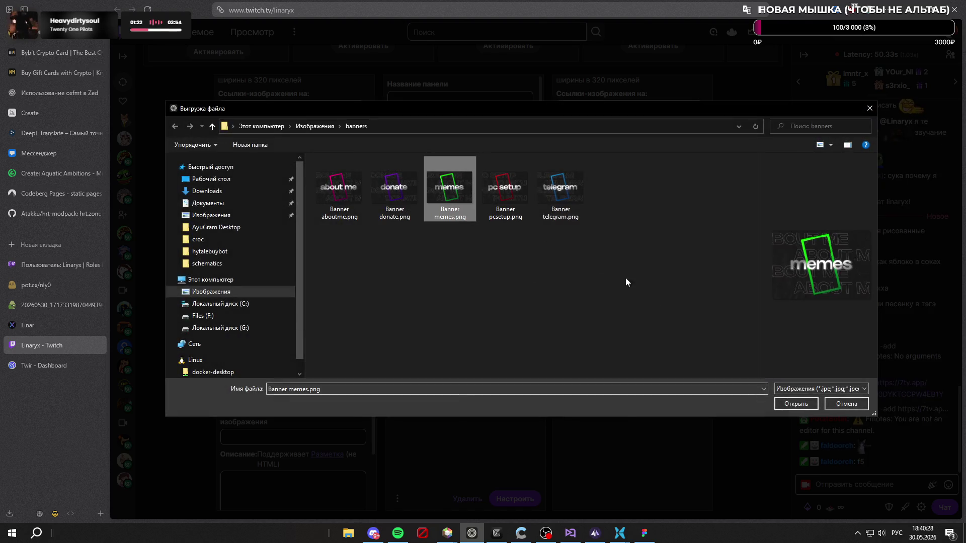
left_click(792, 406)
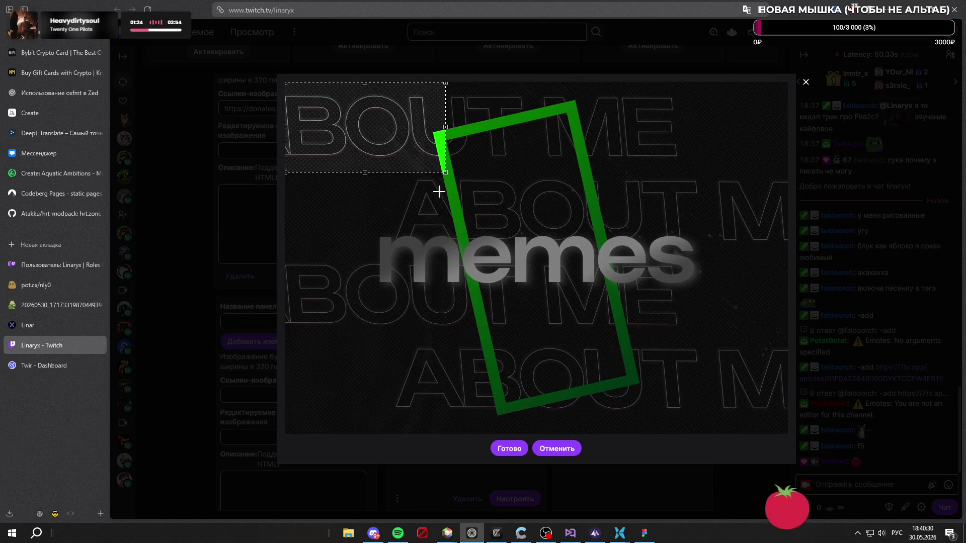
left_click_drag(444, 171, 781, 362)
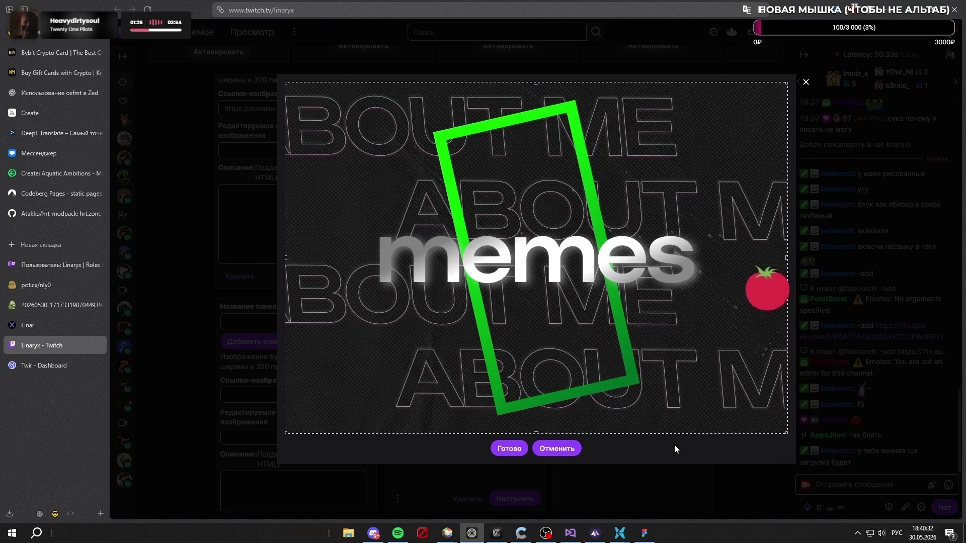
left_click(514, 450)
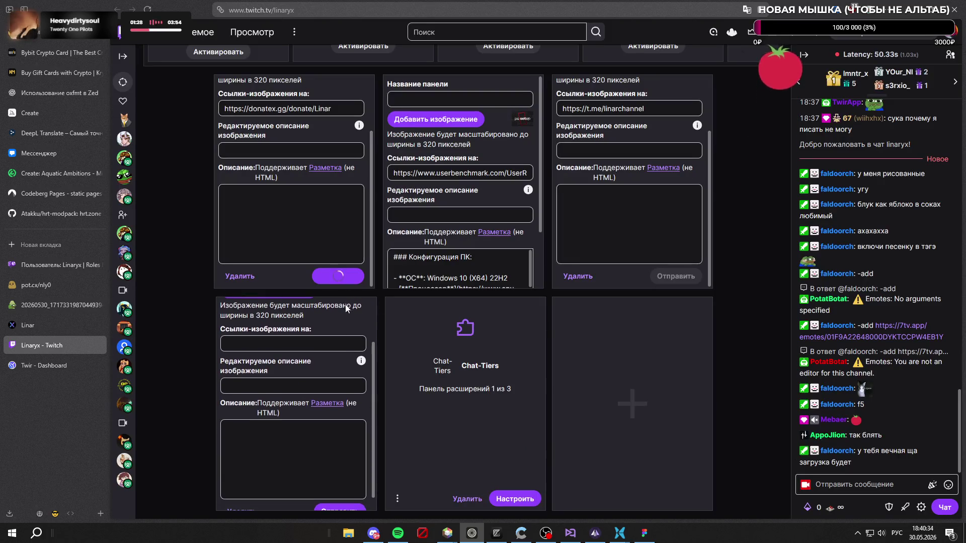
left_click(302, 347)
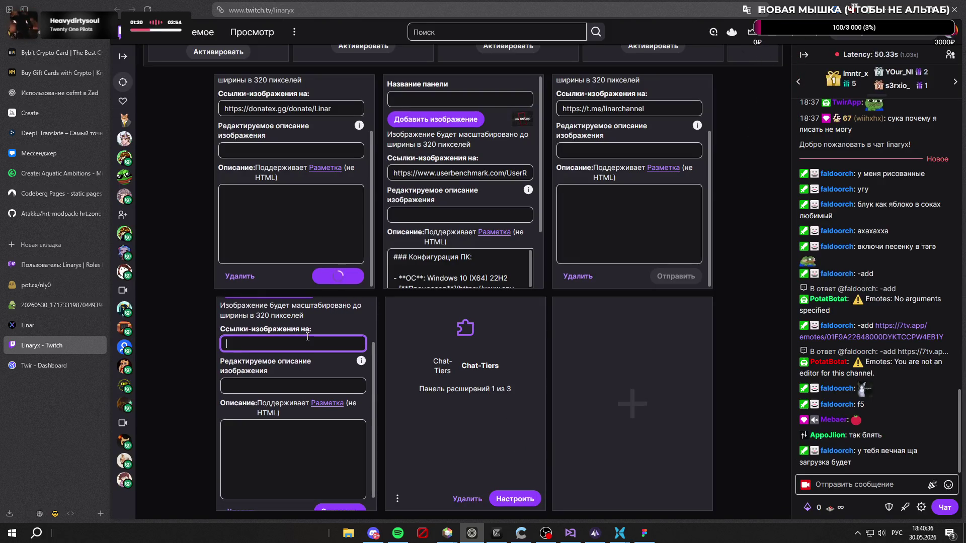
type("https://memealerts.com/Linaryx")
left_click(267, 219)
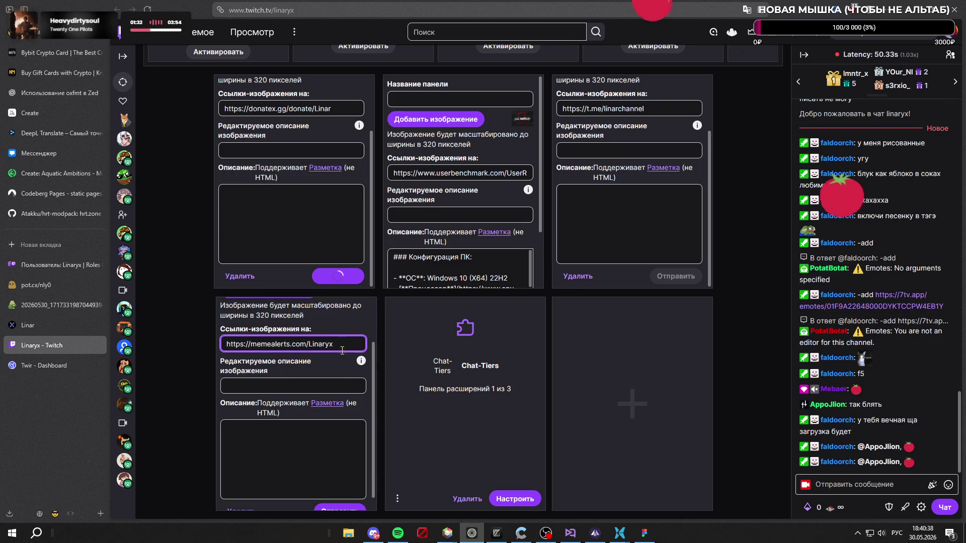
left_click(356, 499)
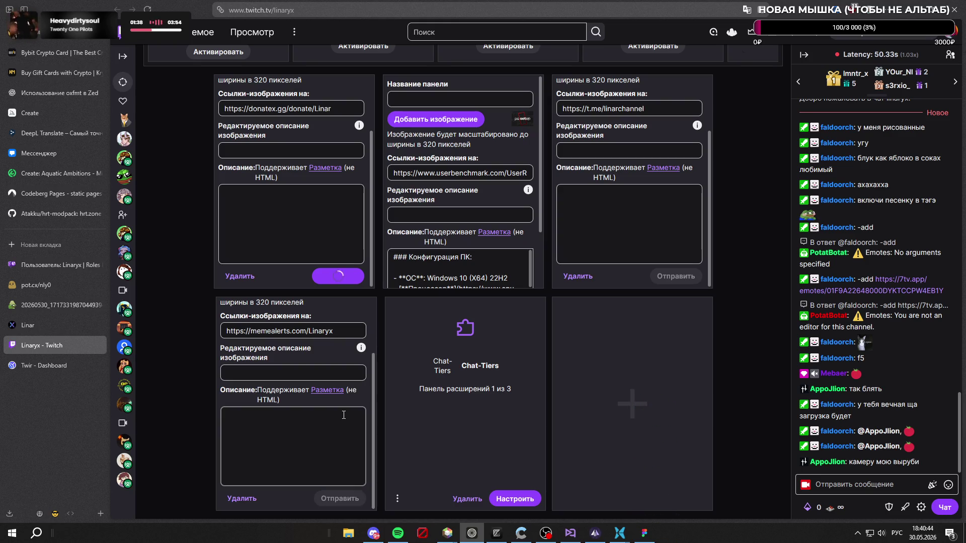
scroll(361, 384, "up", 2)
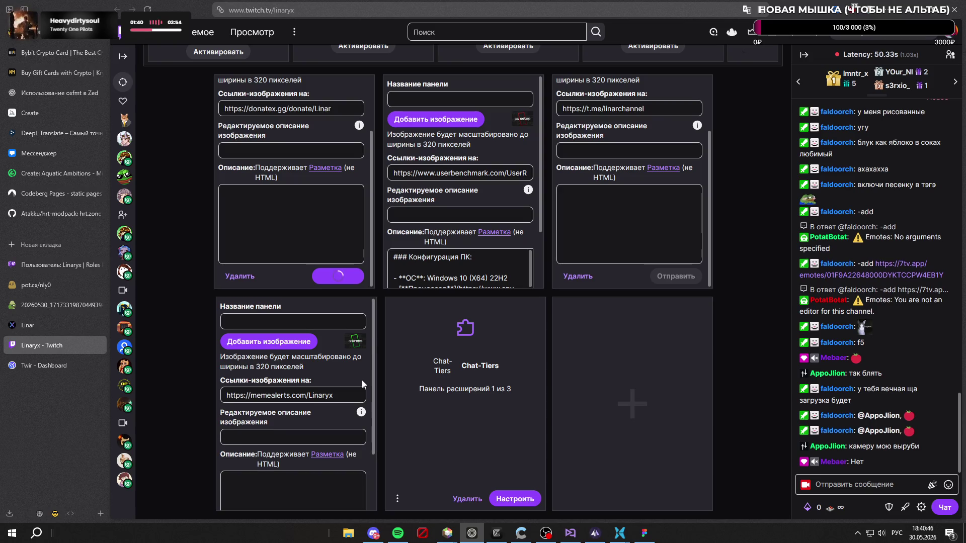
scroll(363, 379, "down", 1)
scroll(358, 364, "up", 1)
scroll(358, 365, "down", 1)
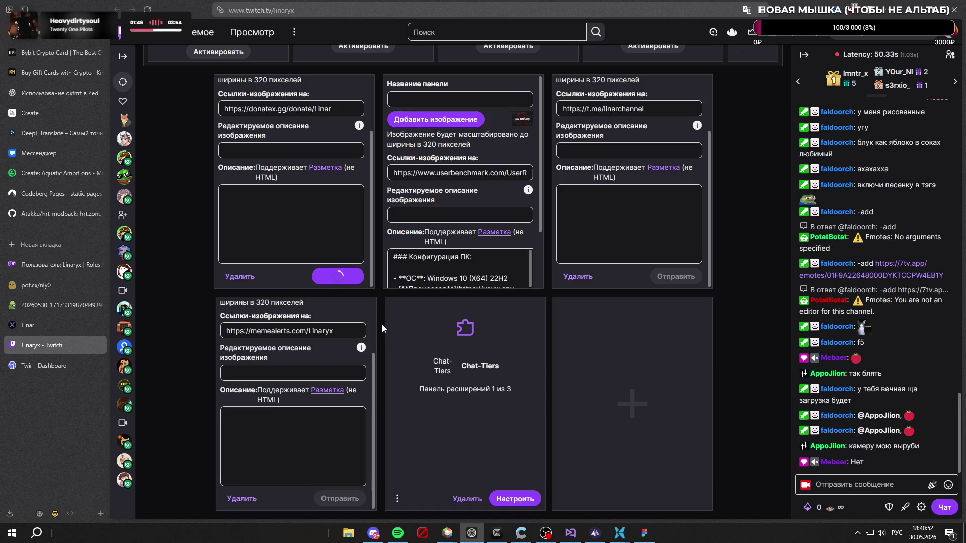
scroll(382, 324, "up", 2)
scroll(382, 323, "up", 1)
scroll(382, 325, "down", 3)
scroll(355, 361, "up", 1)
scroll(374, 336, "up", 2)
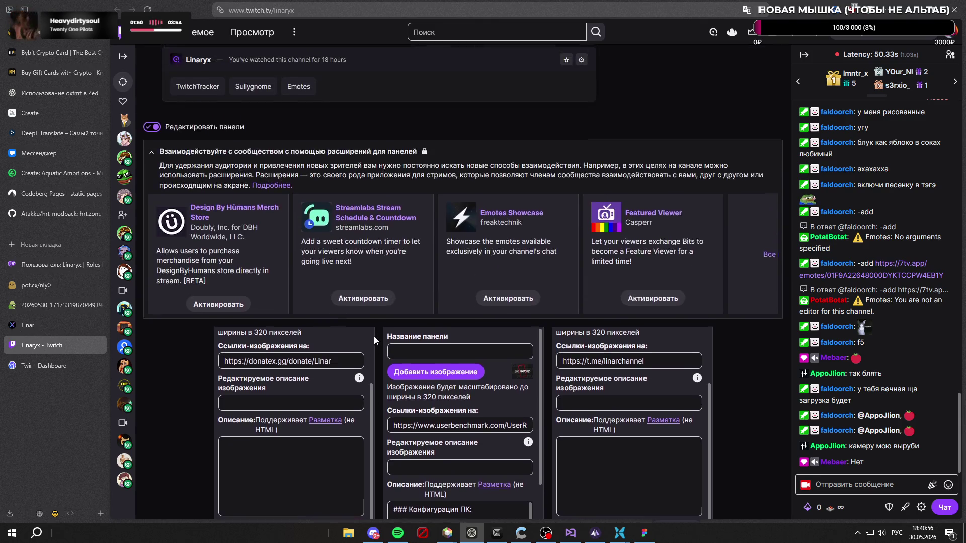
scroll(374, 336, "up", 1)
left_click(152, 233)
scroll(589, 396, "down", 1)
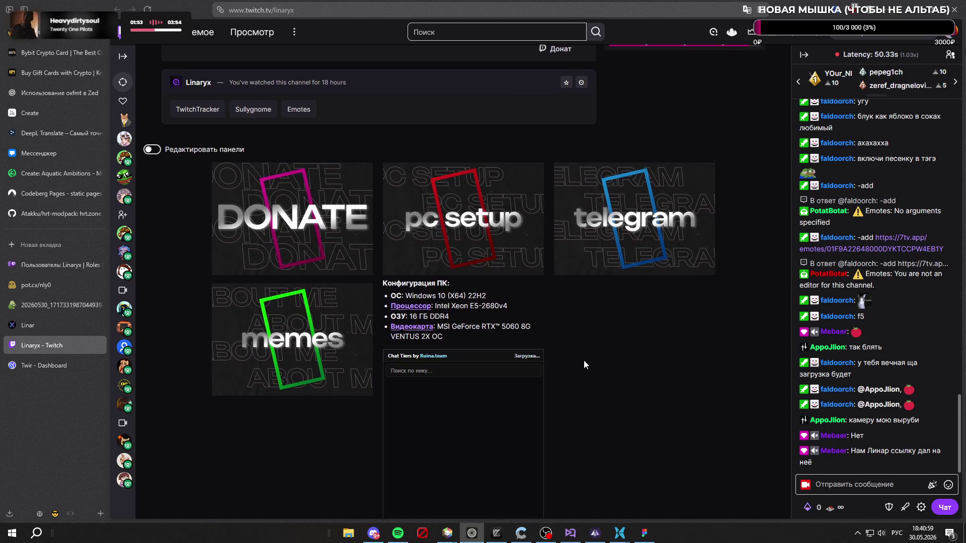
left_click(152, 148)
scroll(424, 453, "down", 2)
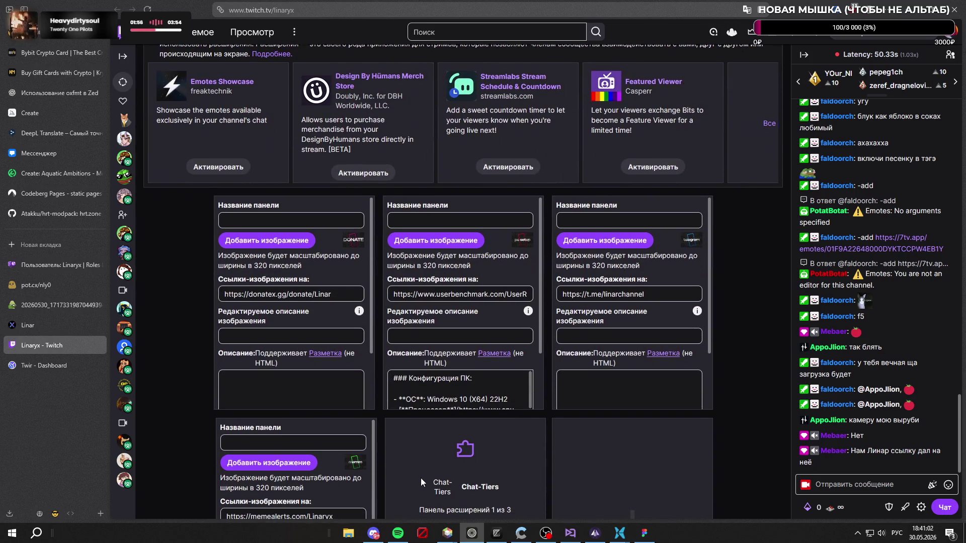
mouse_move(618, 534)
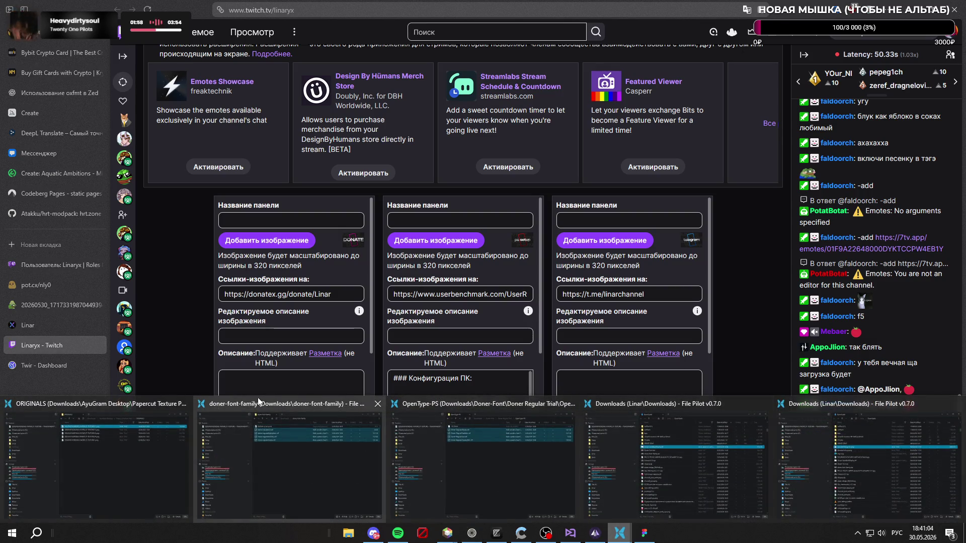
Step: Close the leftover file manager windows (ORIGINALS, font folders, Downloads)
left_click(180, 404)
left_click(234, 376)
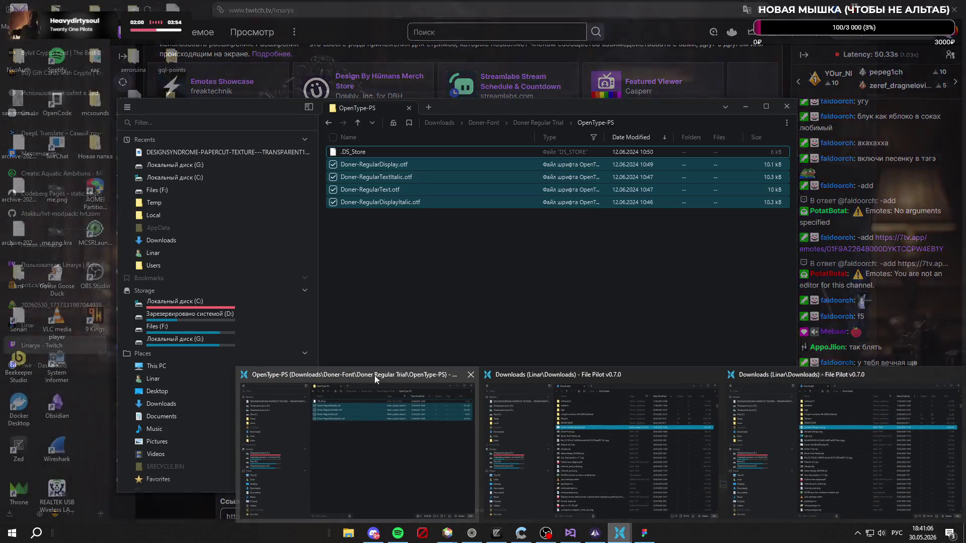
left_click(468, 376)
left_click(604, 375)
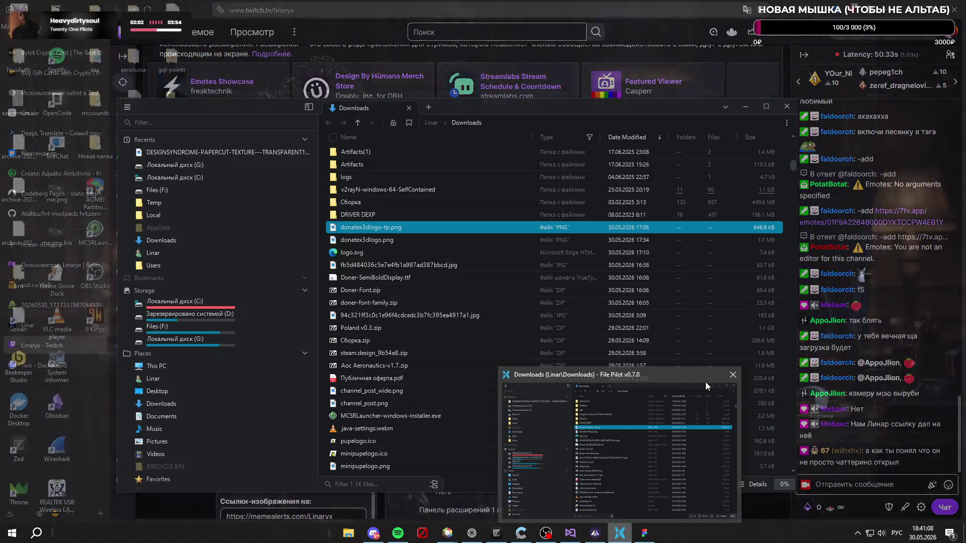
left_click(733, 380)
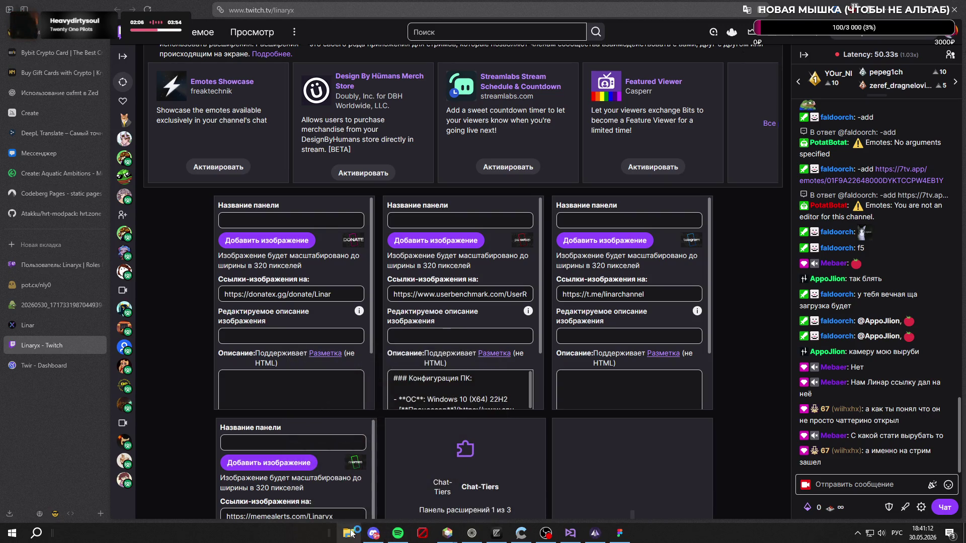
Step: Open a File Pilot window and navigate via C: and Pictures into the banners folder
key("super+e")
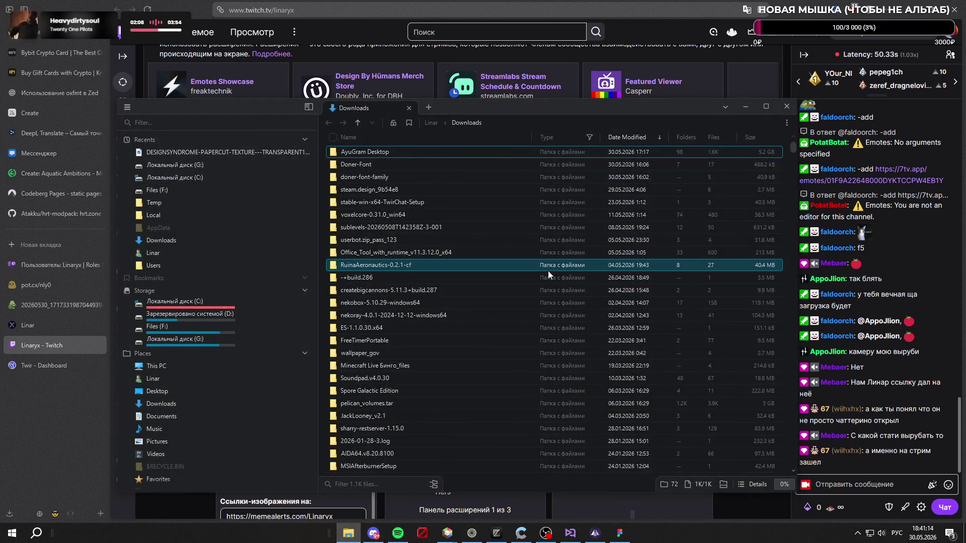
left_click(631, 136)
scroll(565, 236, "down", 10)
scroll(566, 246, "down", 8)
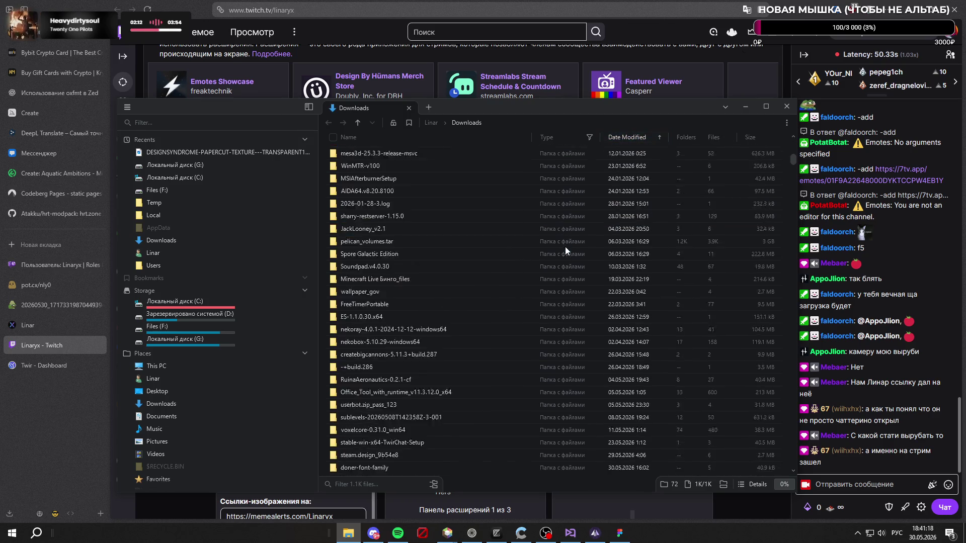
left_click(631, 137)
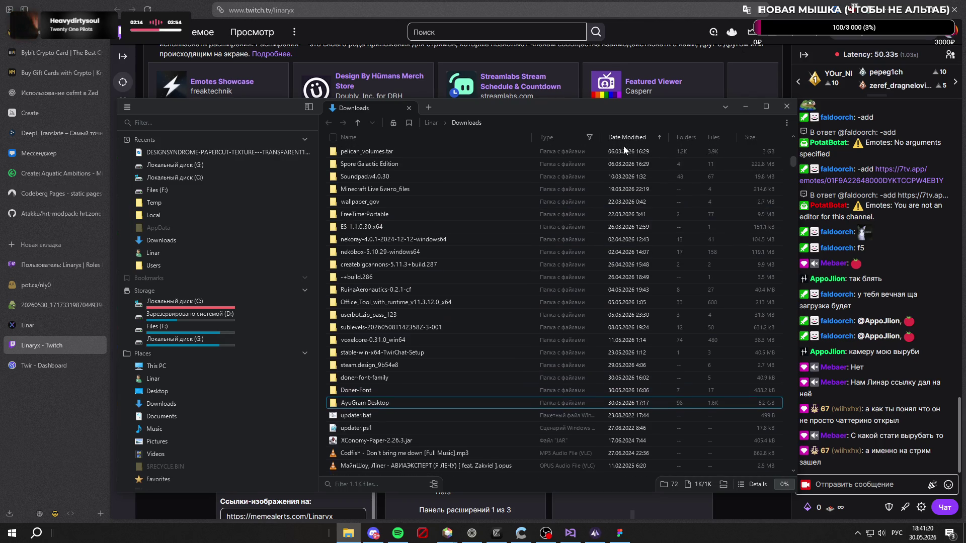
scroll(605, 186, "down", 3)
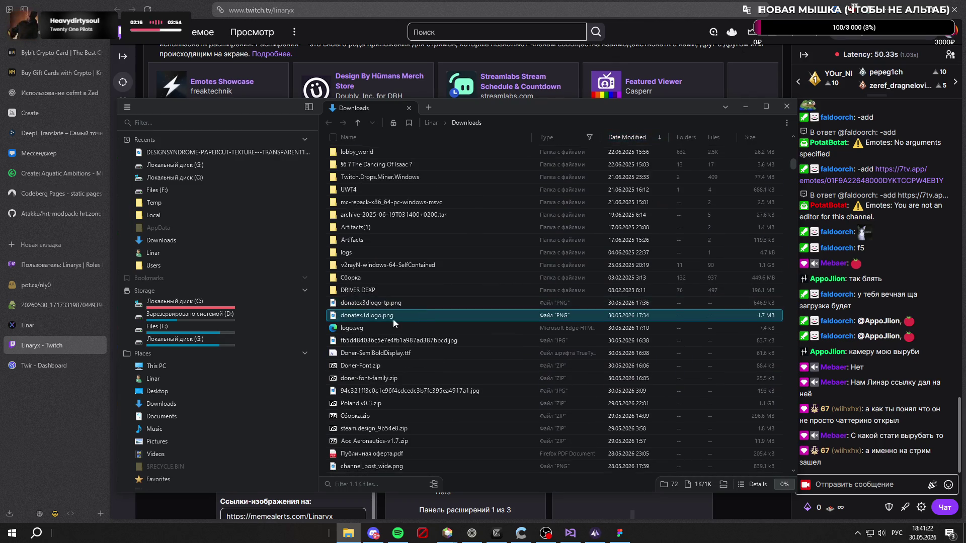
left_click(240, 303)
scroll(226, 340, "down", 2)
left_click(188, 408)
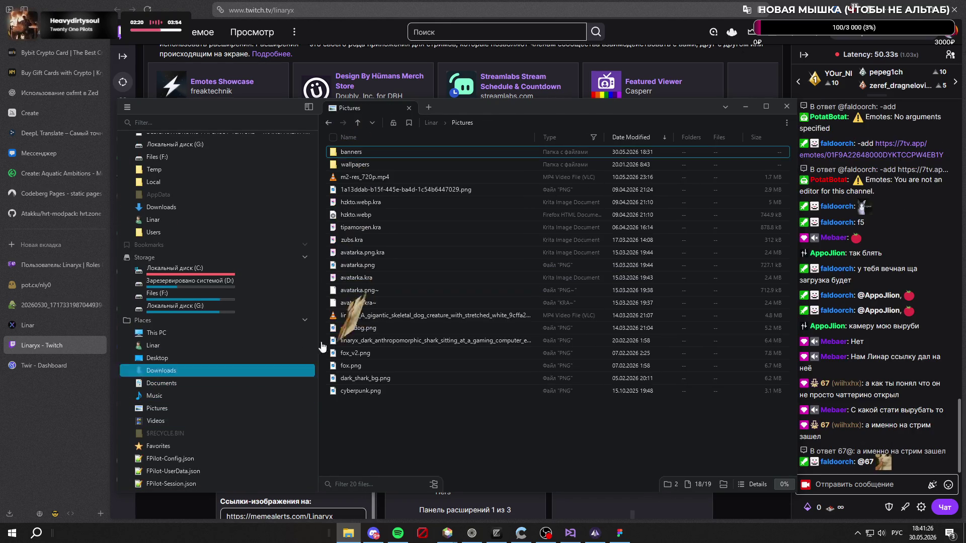
double_click(404, 154)
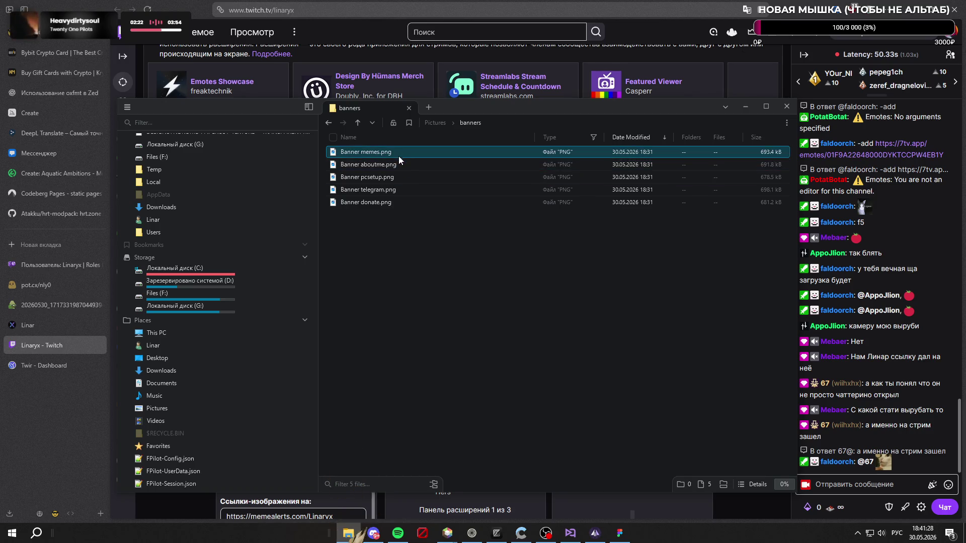
Step: Rename Banner donate.png to Banner donates.png and bring the Twitch page back forward
left_click(388, 203)
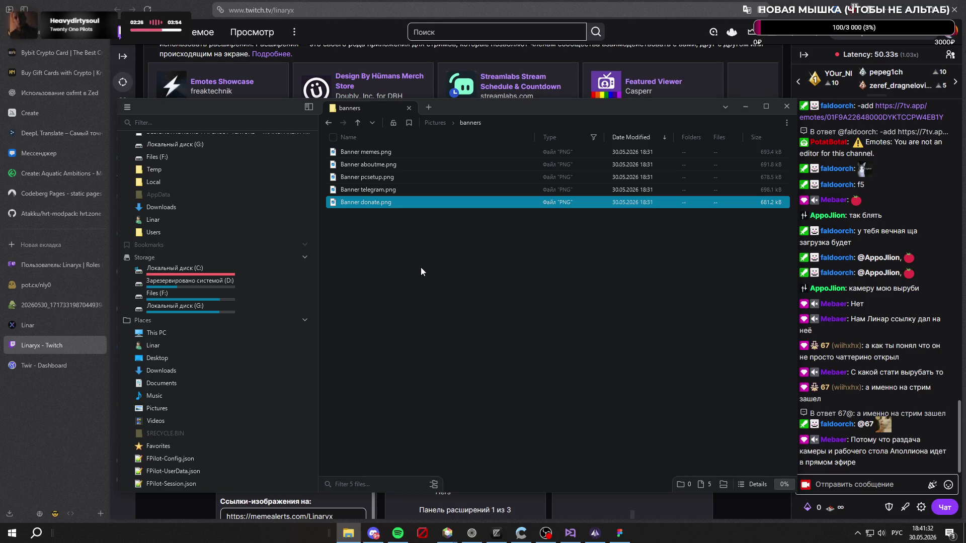
right_click(387, 203)
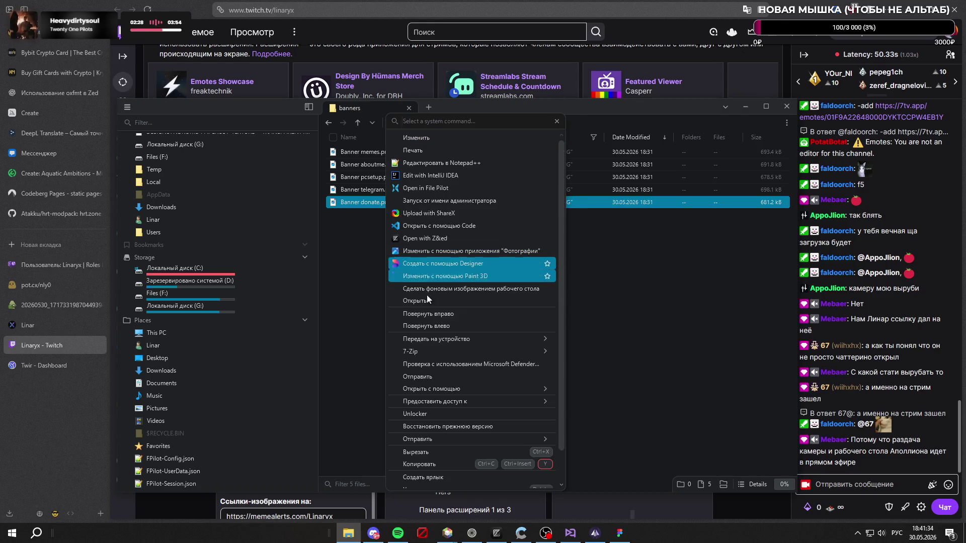
left_click(437, 467)
key("Right")
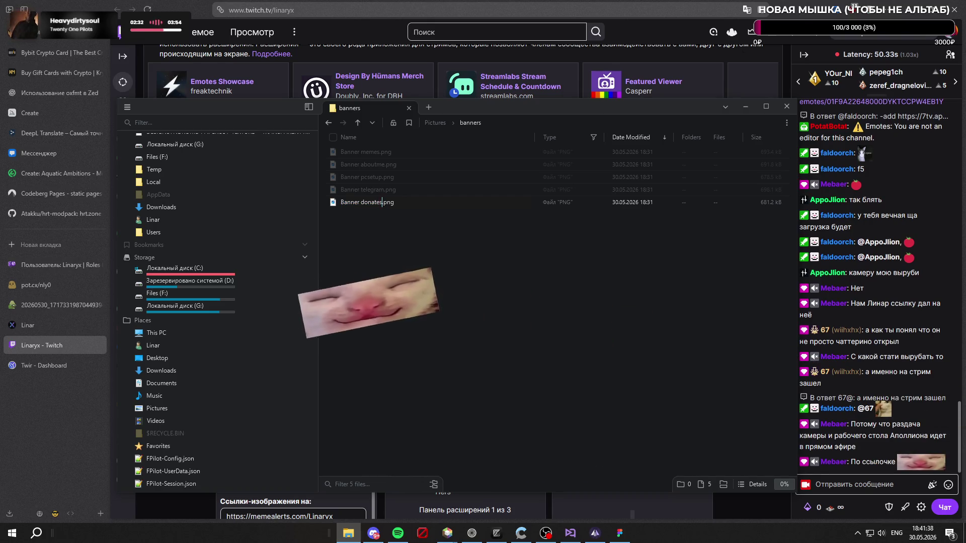
key("Return")
left_click(729, 512)
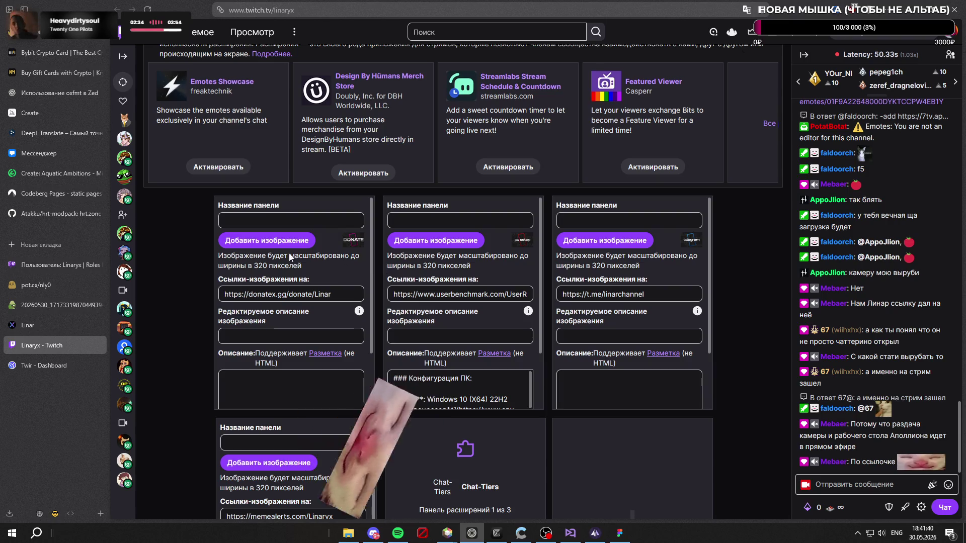
Step: Upload Banner donates.png to the first panel, cropped to the full banner, and save it
left_click(288, 241)
left_click(513, 247)
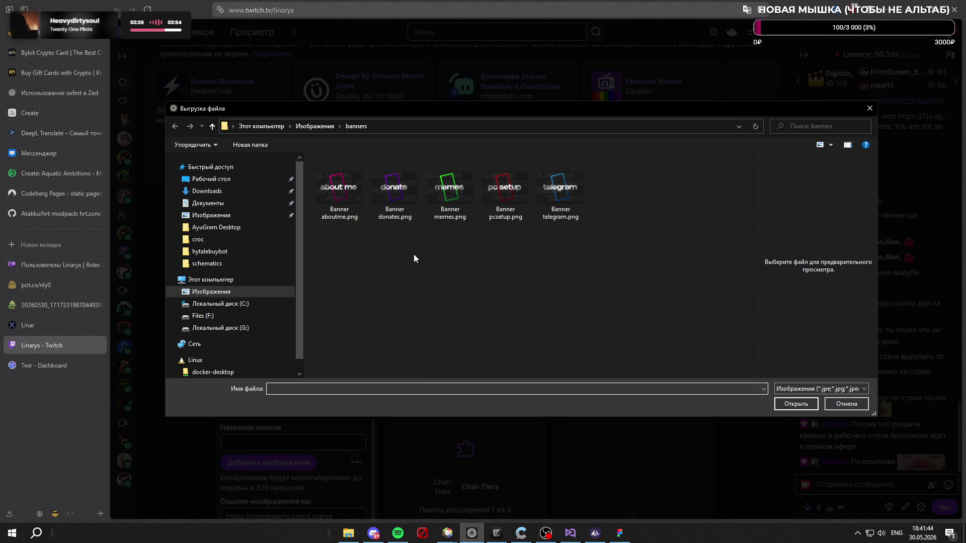
left_click(412, 203)
left_click(796, 404)
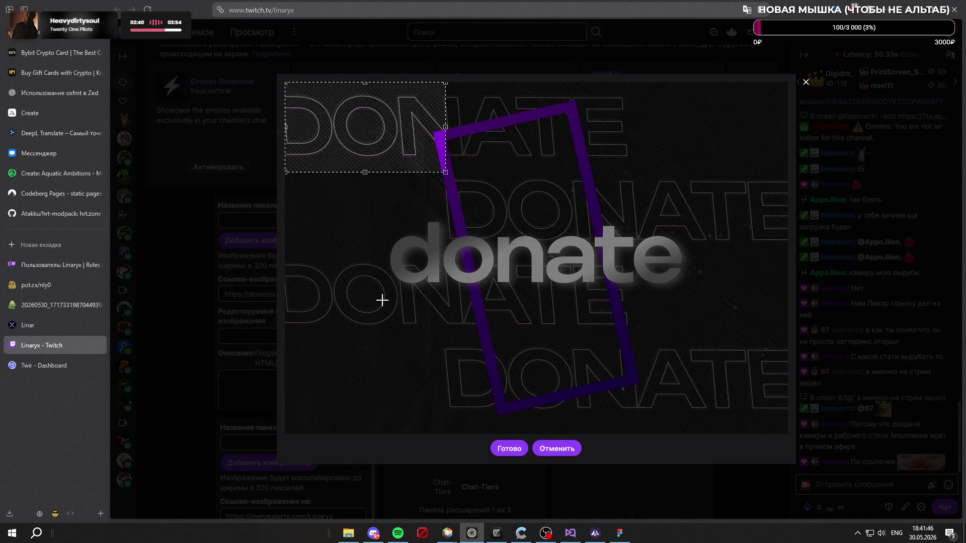
left_click_drag(445, 173, 879, 461)
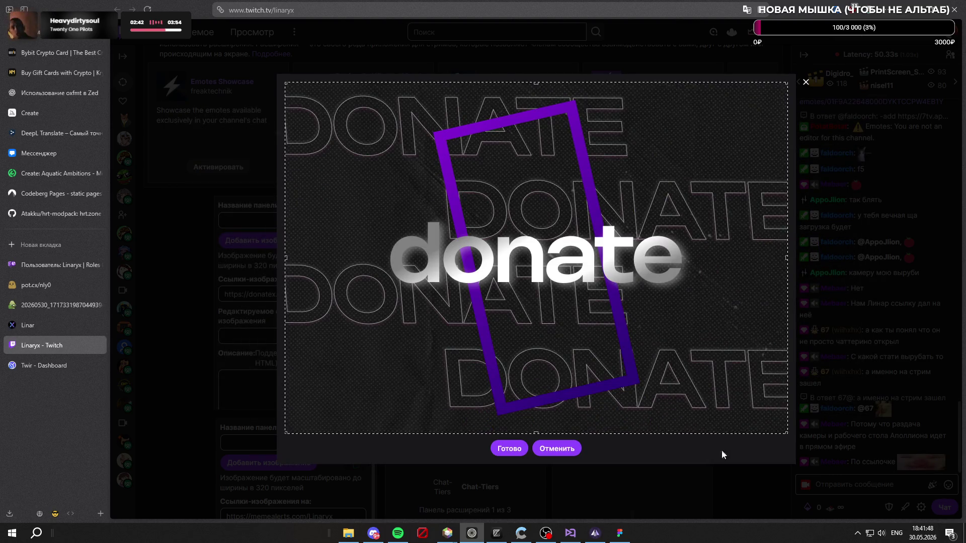
left_click(499, 446)
scroll(352, 378, "down", 2)
left_click(340, 398)
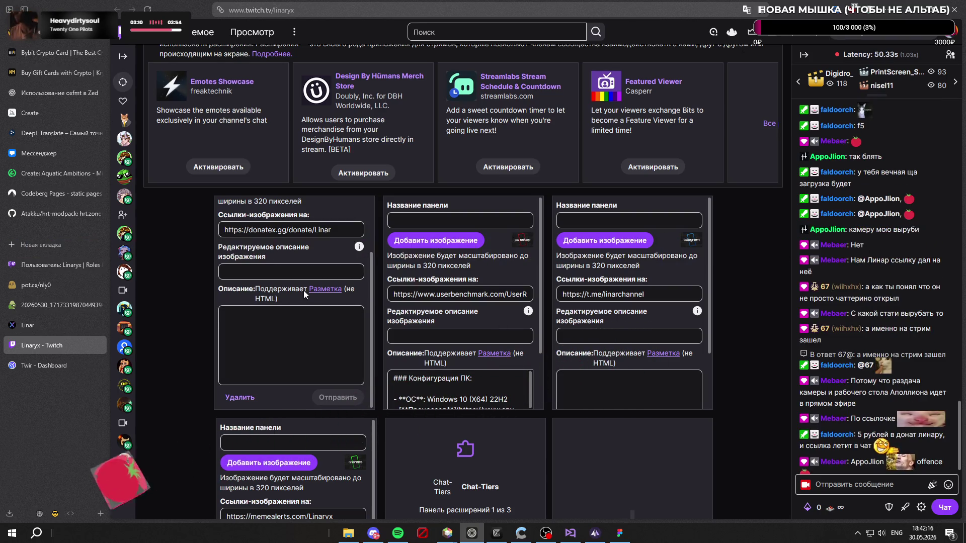
scroll(312, 284, "down", 1)
scroll(313, 285, "down", 2)
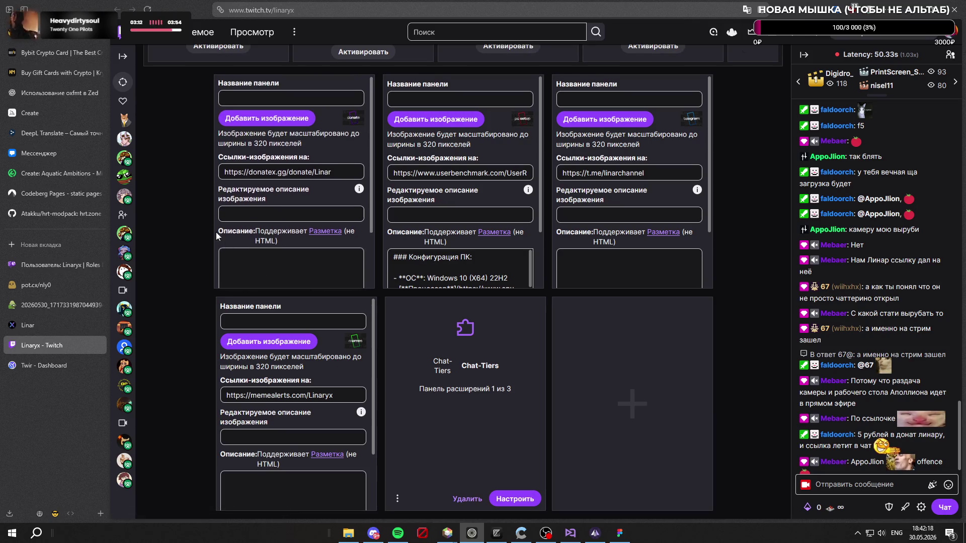
scroll(204, 260, "down", 1)
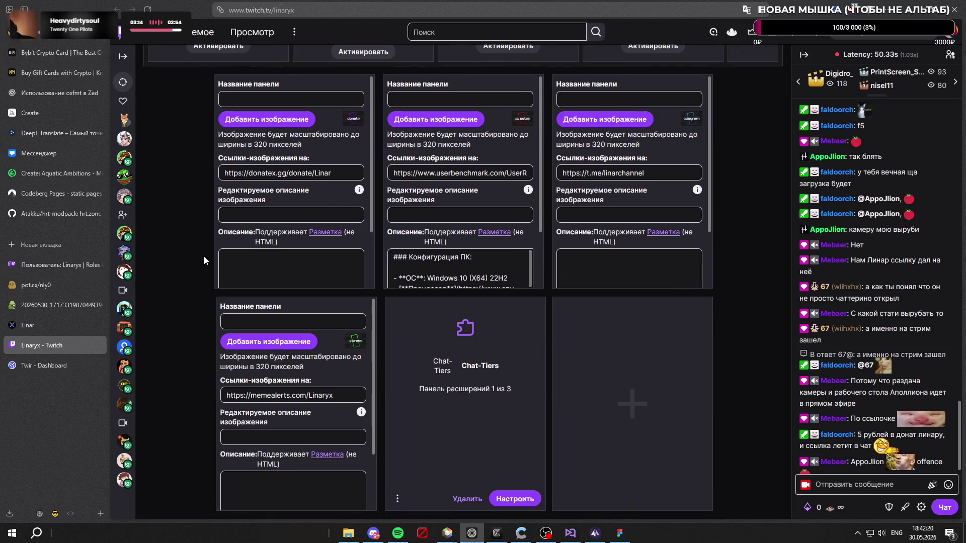
Step: Create a new image panel and move it into the middle slot
left_click(580, 405)
left_click(641, 317)
mouse_move(663, 300)
left_mouse_down()
mouse_move(473, 303)
mouse_move(489, 305)
left_mouse_up()
Step: Upload Banner aboutme.png to the new middle panel, cropped to the whole image
left_click(463, 348)
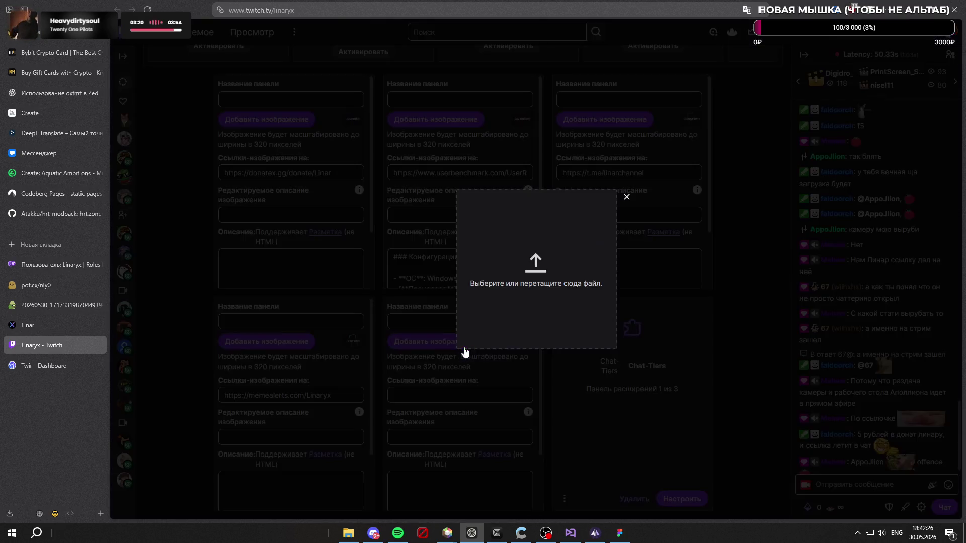
left_click(547, 233)
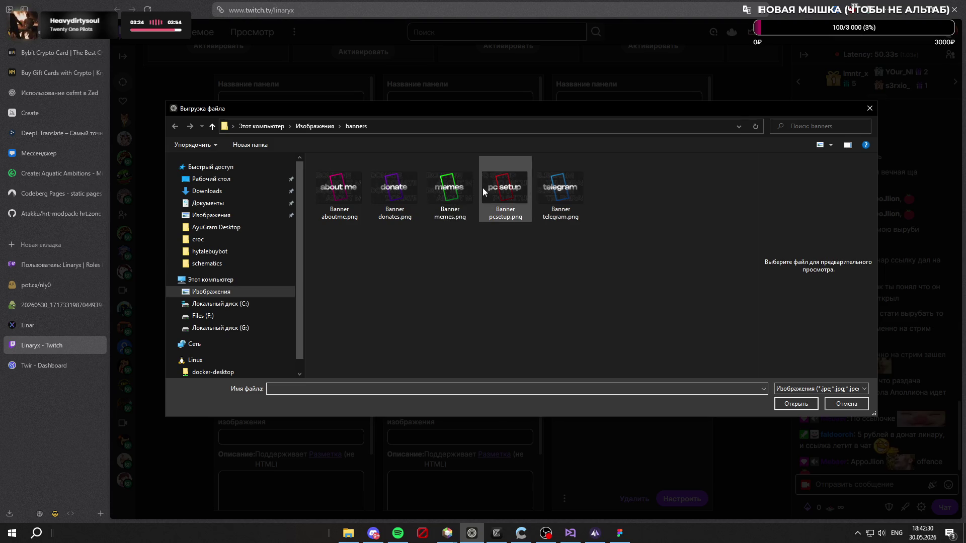
left_click(352, 201)
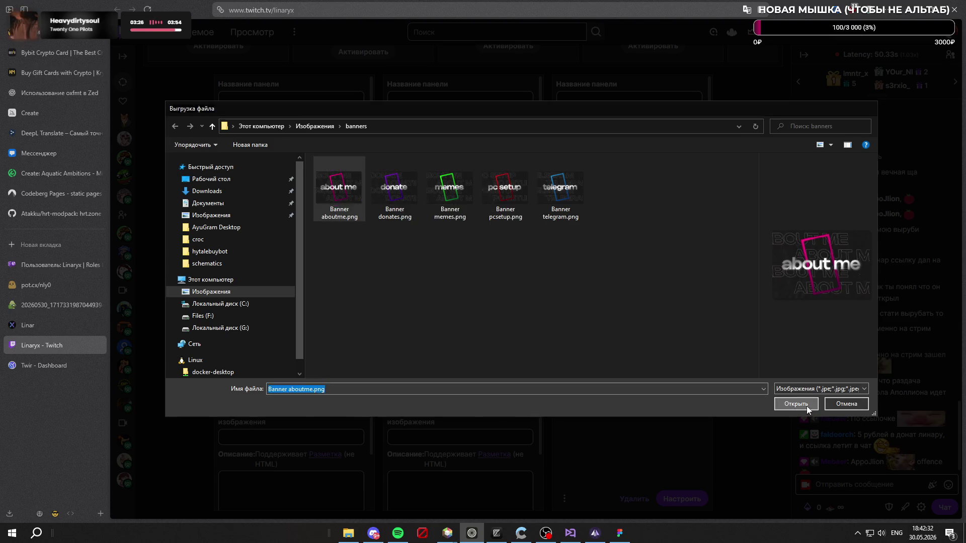
left_click(802, 405)
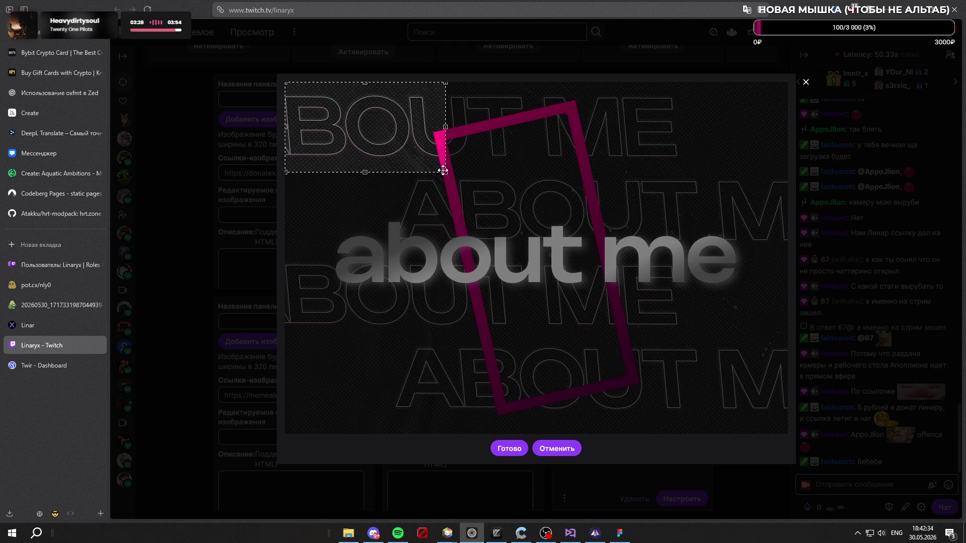
left_click_drag(445, 171, 927, 480)
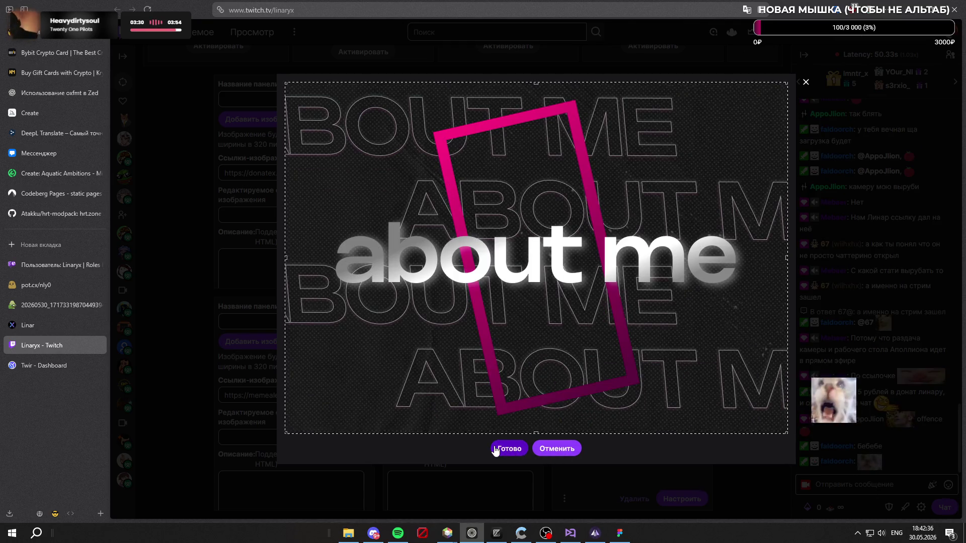
left_click(499, 448)
scroll(718, 321, "down", 2)
left_click(489, 240)
scroll(489, 240, "down", 1)
left_click(460, 288)
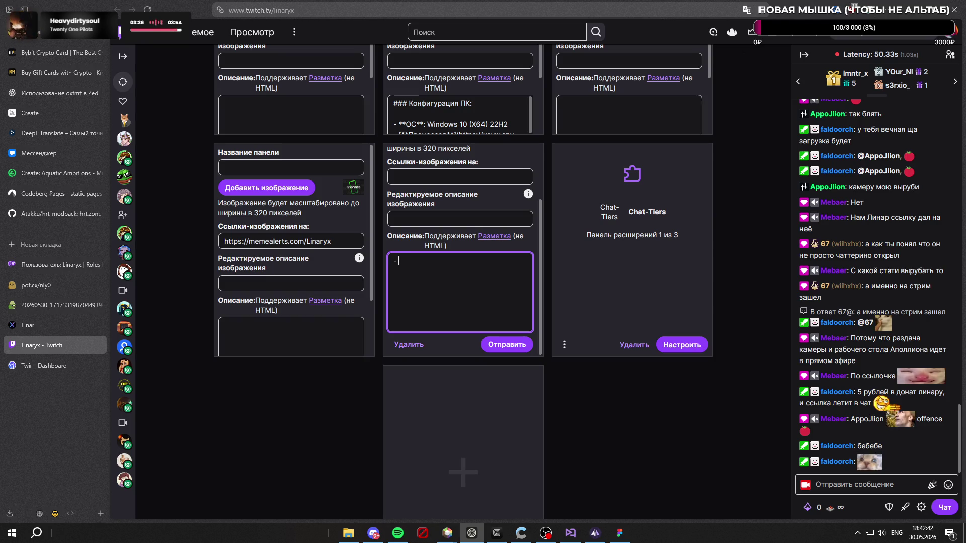
type("-")
Step: Fill the about me panel description with '- Linar' and '- 20 y.o.' and submit the panel
key("alt+shift")
type("Е")
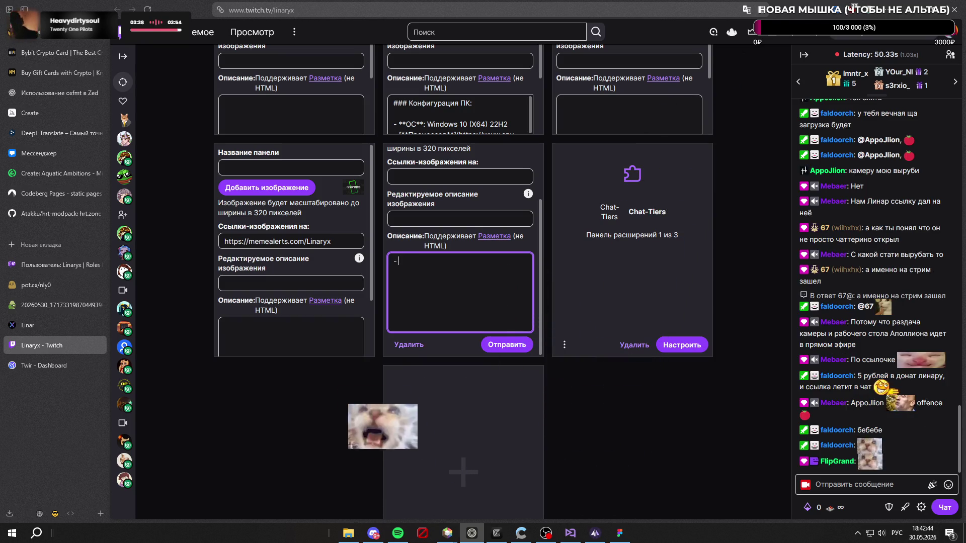
key("BackSpace")
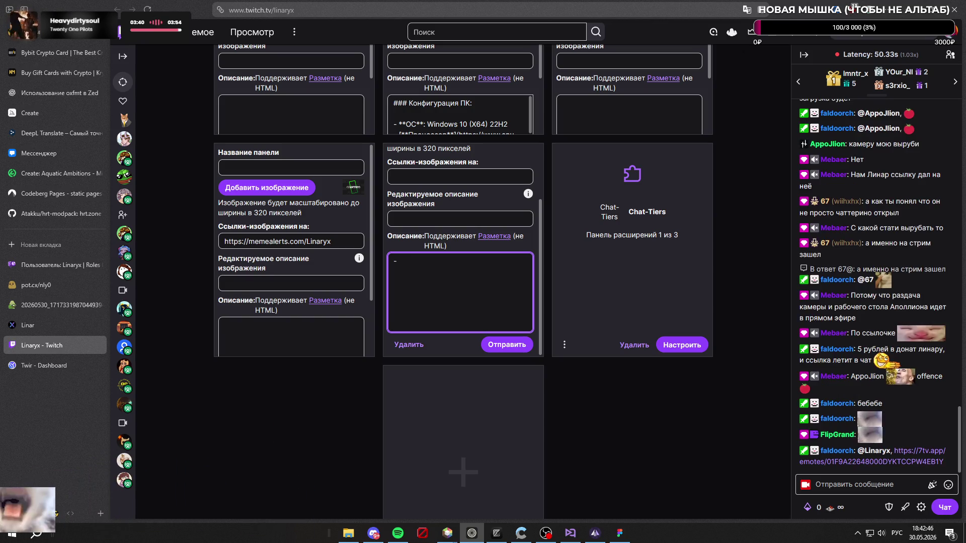
key("alt+shift")
type(" I")
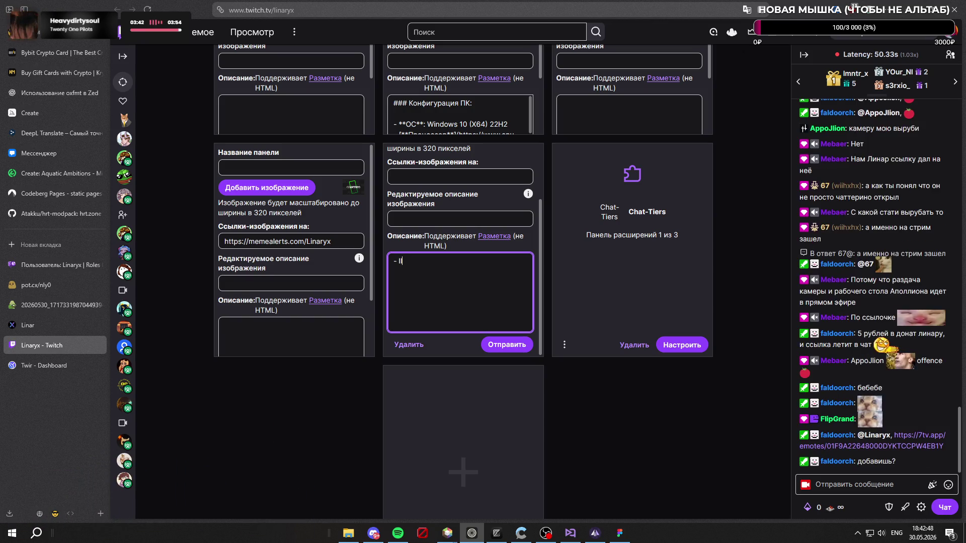
type("Linar")
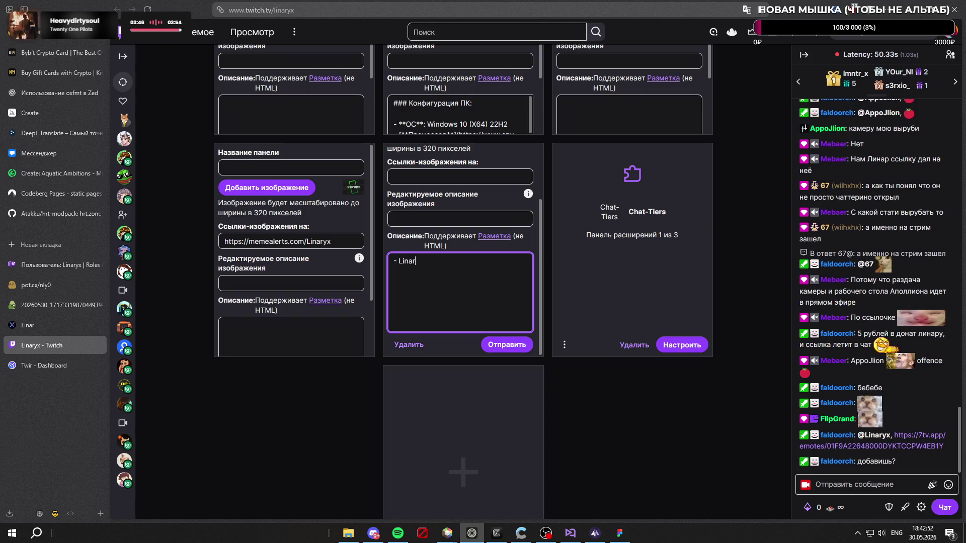
key("Return")
type("- 20 y.o.")
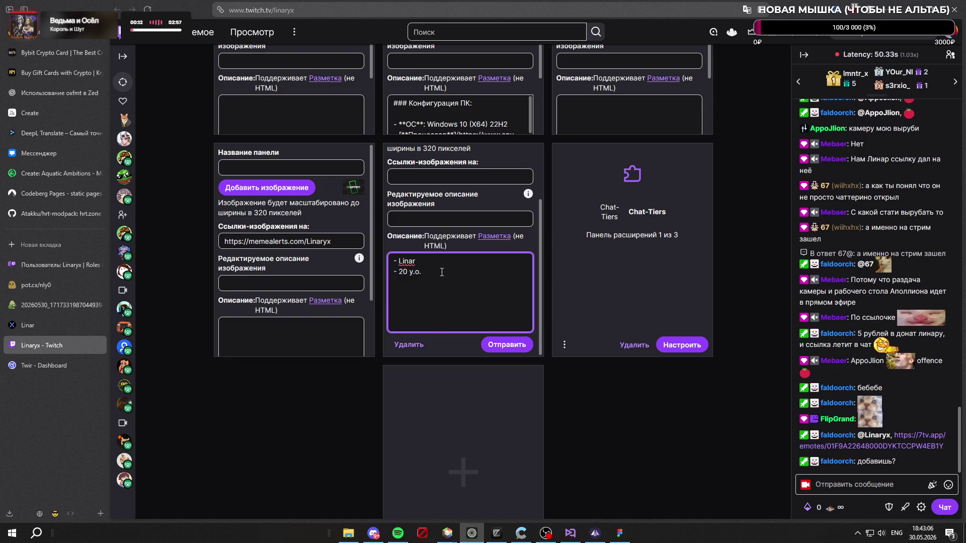
left_click(508, 348)
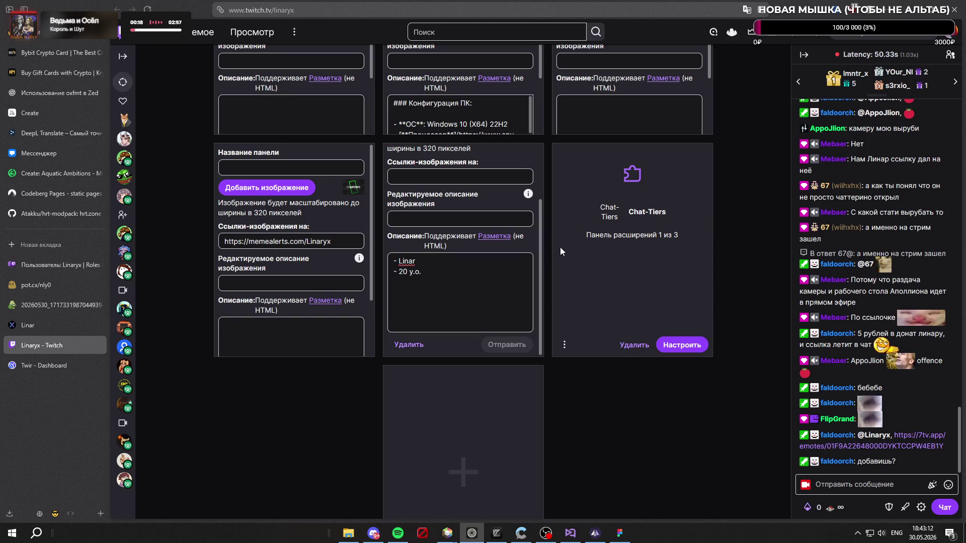
scroll(554, 253, "up", 3)
scroll(187, 279, "up", 3)
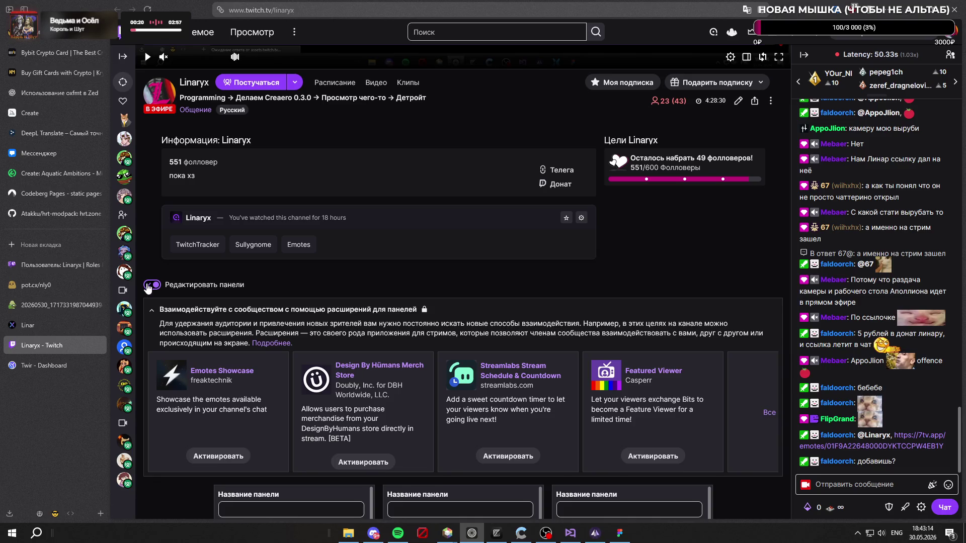
left_click(149, 286)
scroll(664, 294, "down", 2)
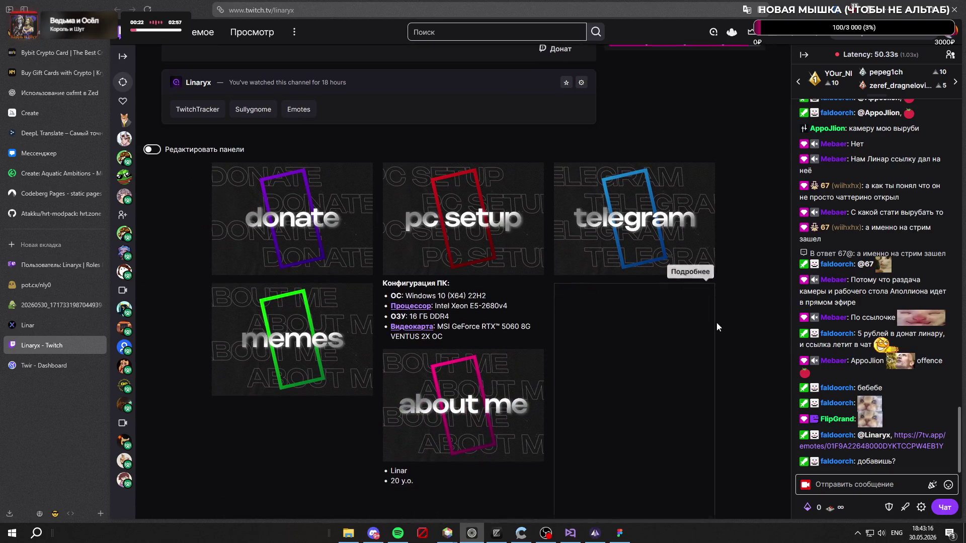
scroll(691, 337, "down", 1)
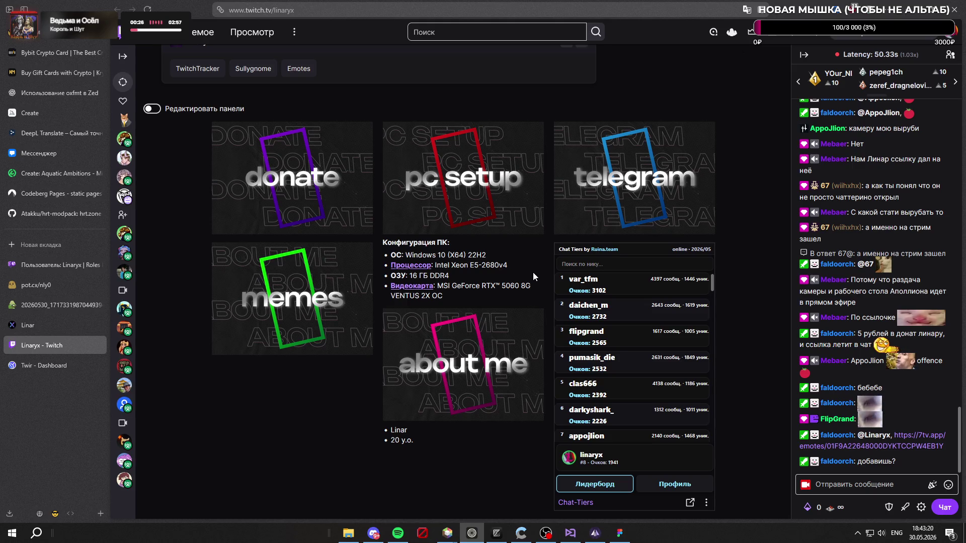
left_click(152, 110)
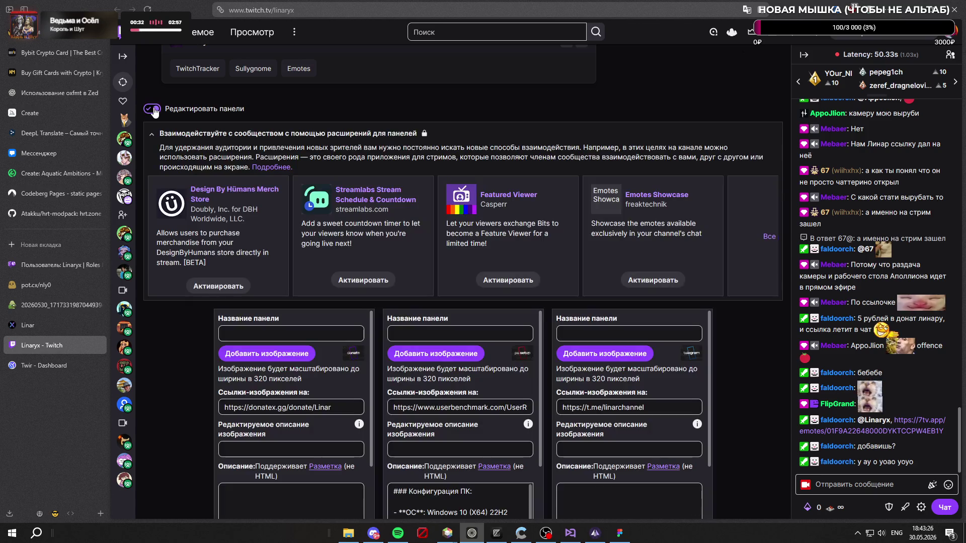
scroll(541, 255, "down", 3)
scroll(538, 235, "down", 2)
scroll(551, 280, "down", 3)
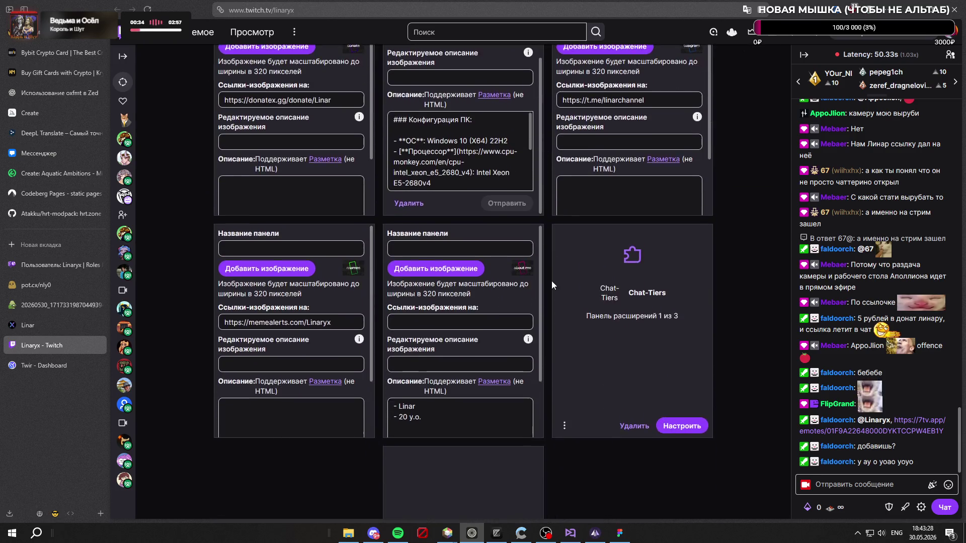
scroll(551, 281, "up", 2)
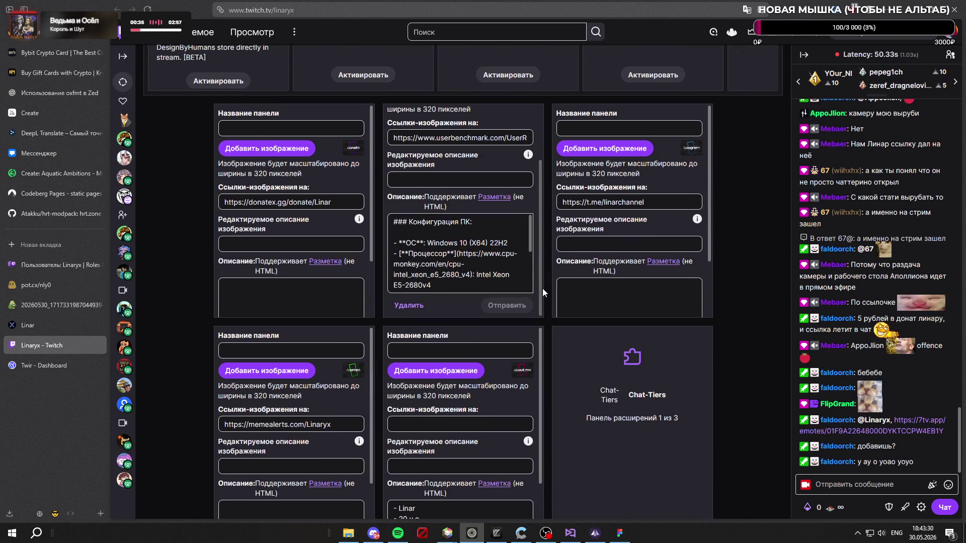
scroll(548, 276, "down", 2)
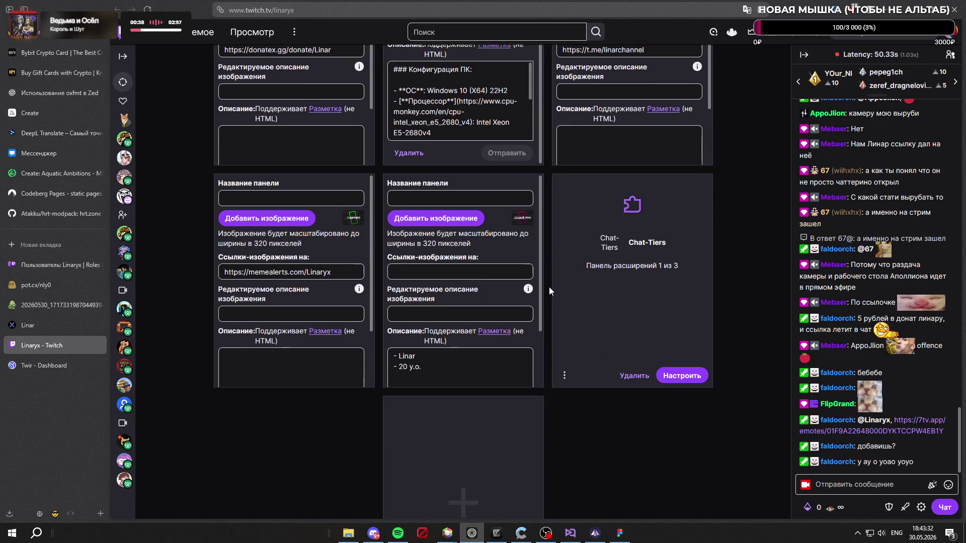
scroll(548, 260, "up", 2)
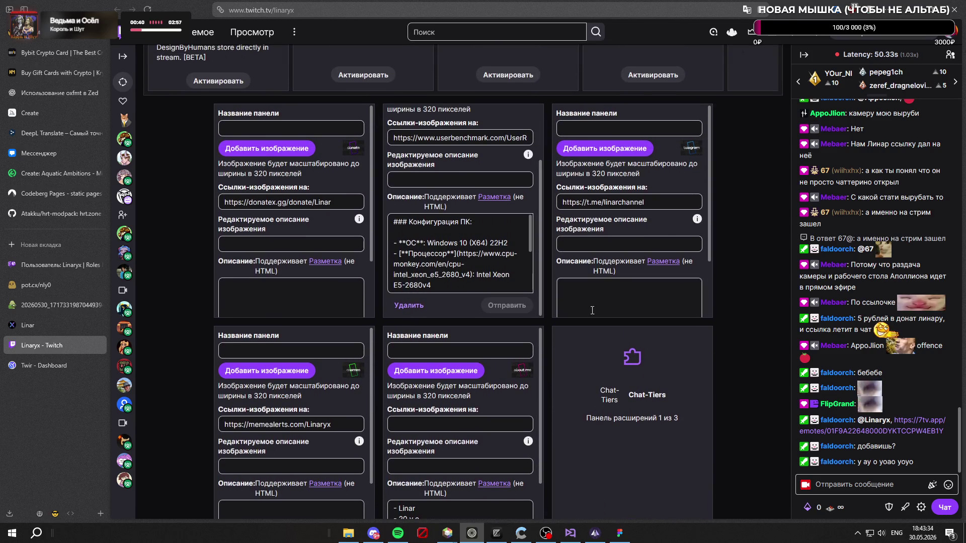
scroll(552, 286, "down", 1)
scroll(552, 286, "up", 1)
scroll(552, 289, "down", 1)
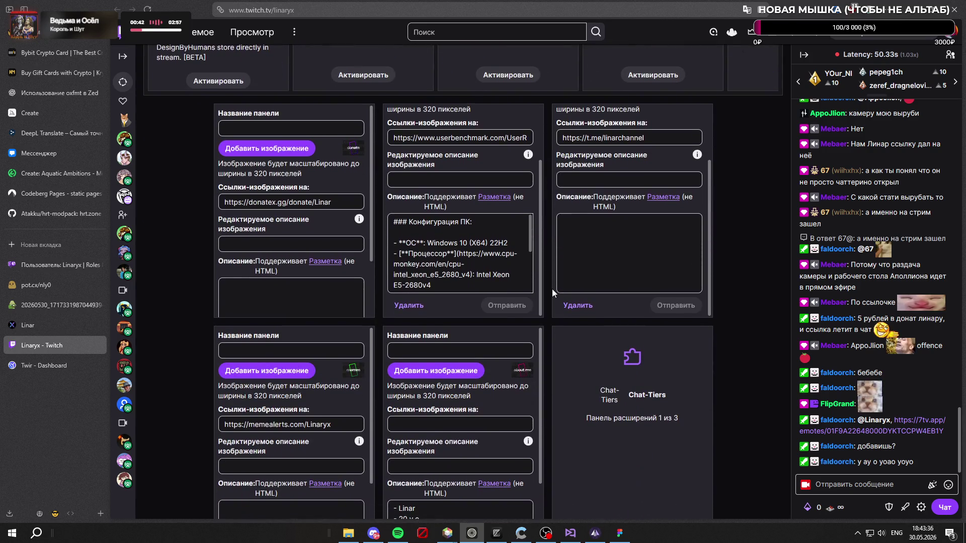
scroll(552, 288, "up", 2)
scroll(553, 323, "up", 1)
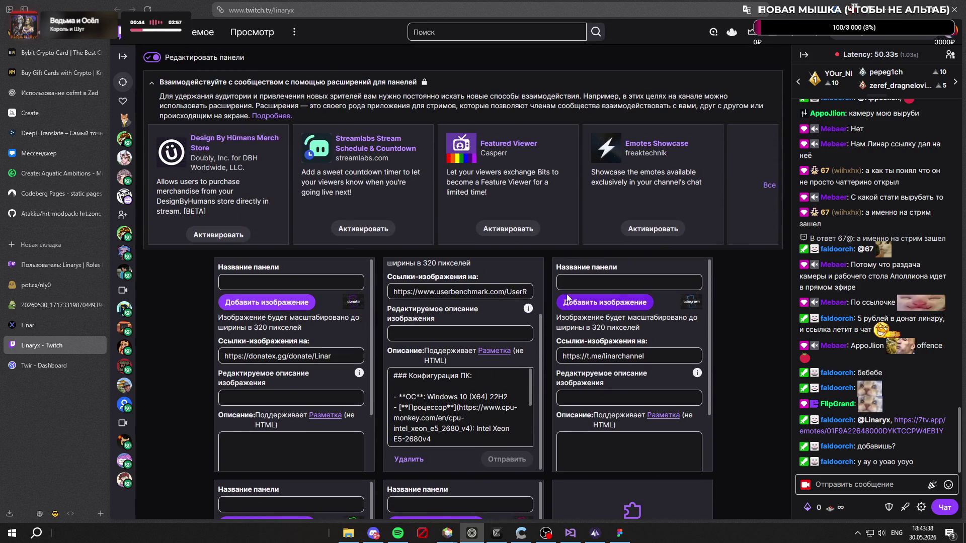
scroll(548, 323, "down", 1)
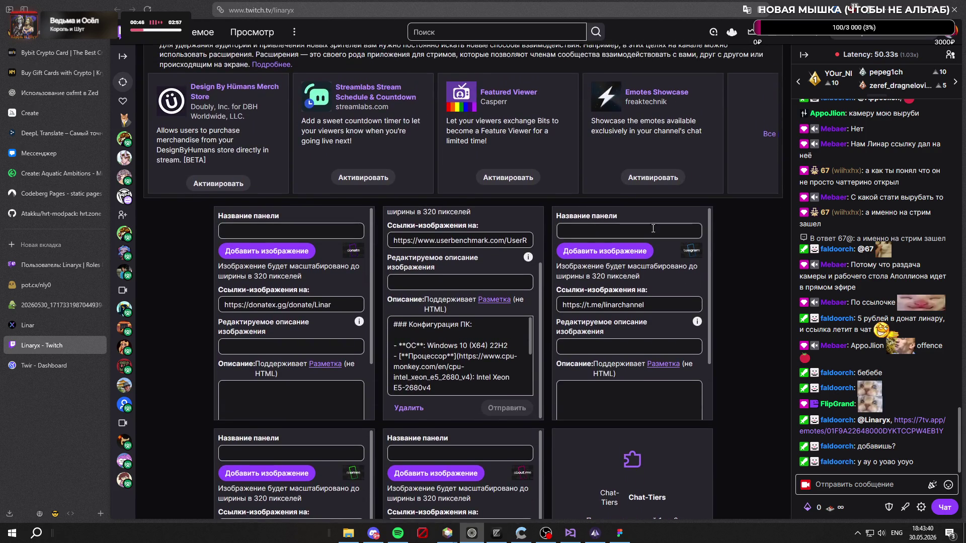
scroll(656, 240, "up", 2)
scroll(656, 239, "down", 3)
left_click_drag(659, 58, 309, 303)
scroll(772, 200, "up", 2)
left_click_drag(657, 148, 519, 179)
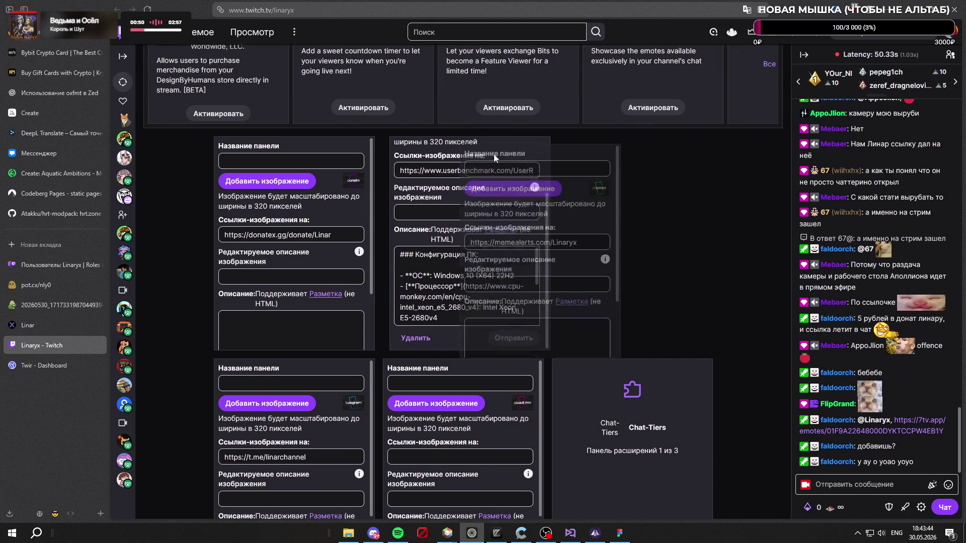
scroll(720, 242, "down", 3)
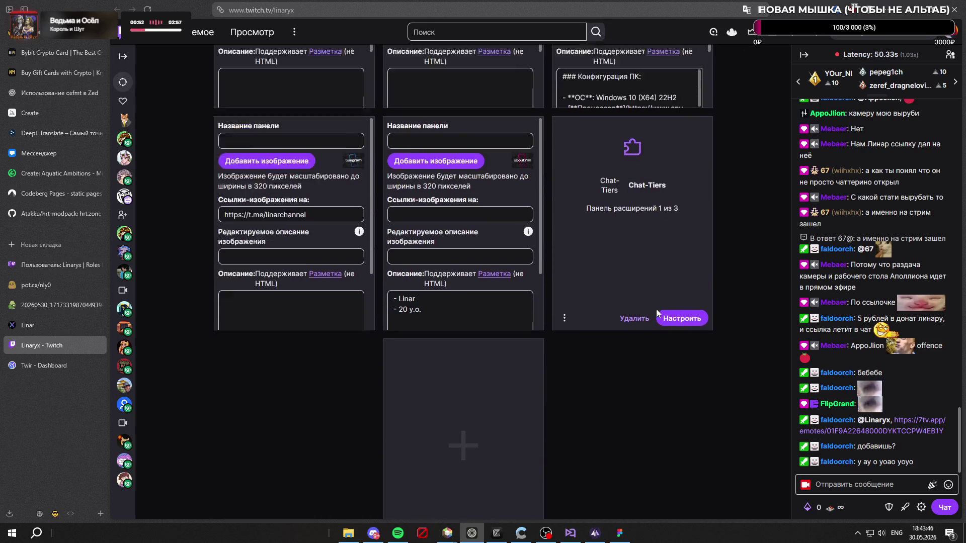
scroll(656, 310, "up", 2)
scroll(188, 173, "up", 3)
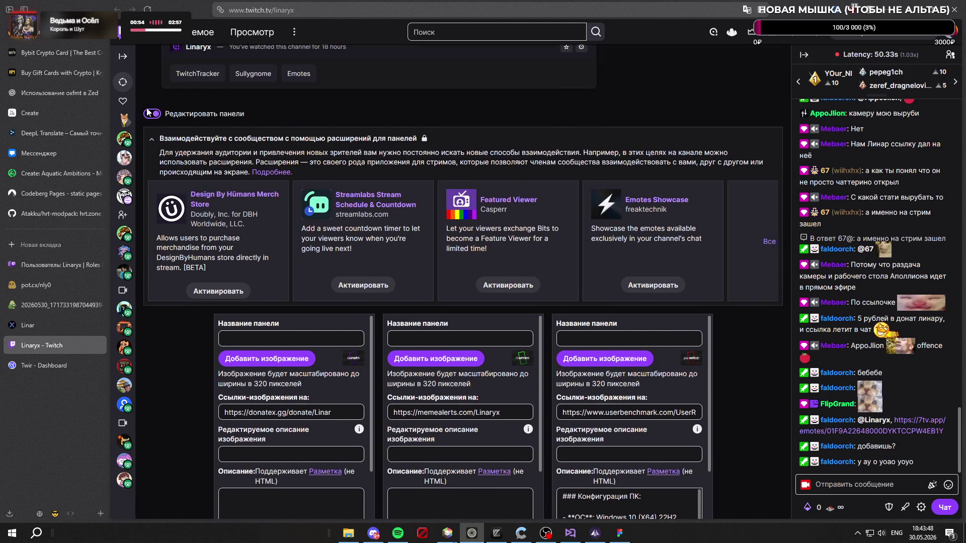
Step: Switch off panel editing so the rearranged banners display on the channel page
left_click(148, 119)
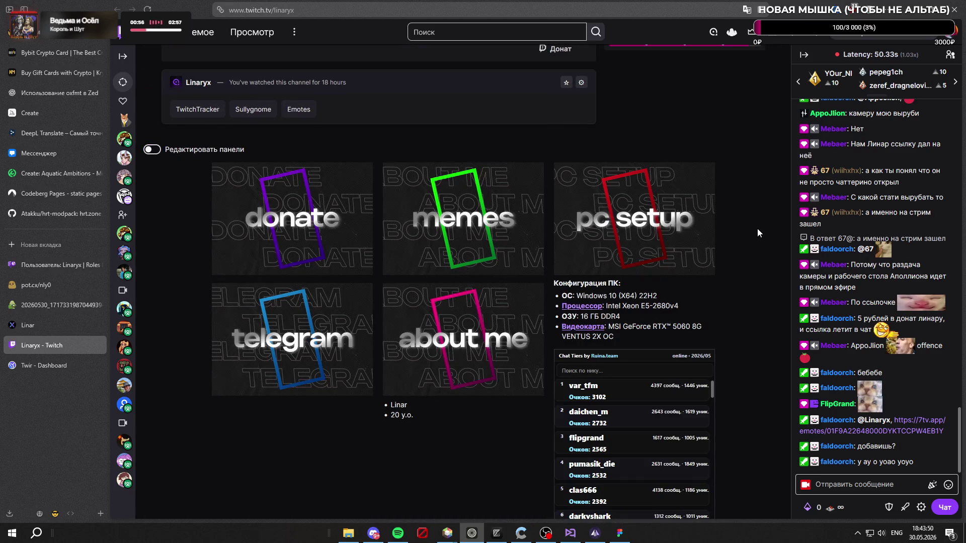
scroll(763, 254, "up", 2)
scroll(759, 256, "down", 2)
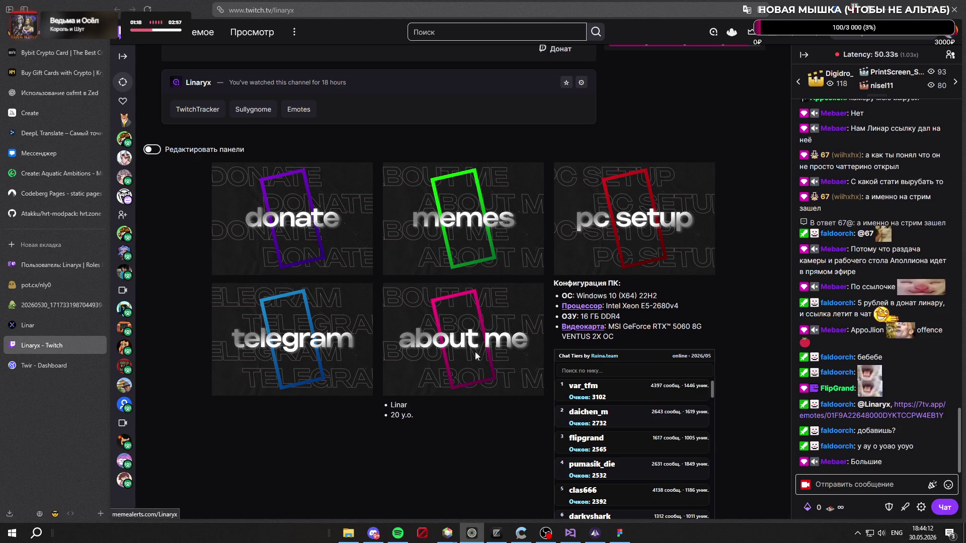
Step: In Figma, replace the top two ABOUT ME background words on the memes banner with sixseven and skoka
left_click(619, 533)
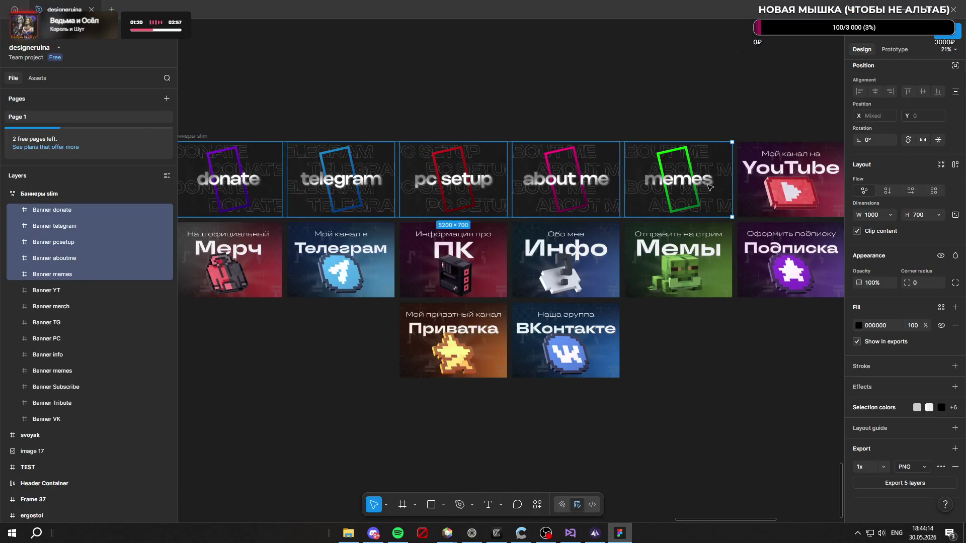
scroll(694, 173, "up", 5, "ctrl")
left_click(682, 157)
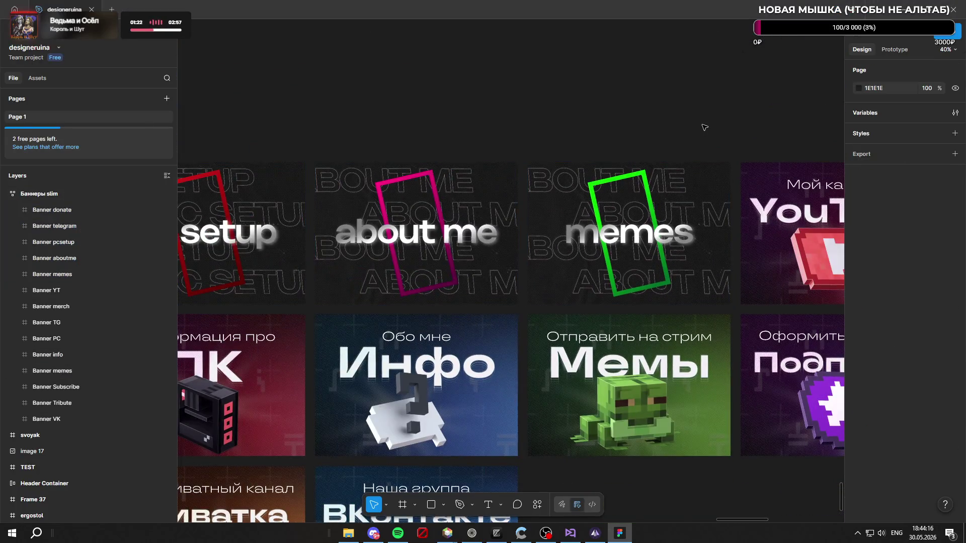
scroll(710, 158, "up", 3, "ctrl")
left_click(643, 197, "ctrl")
double_click(643, 198)
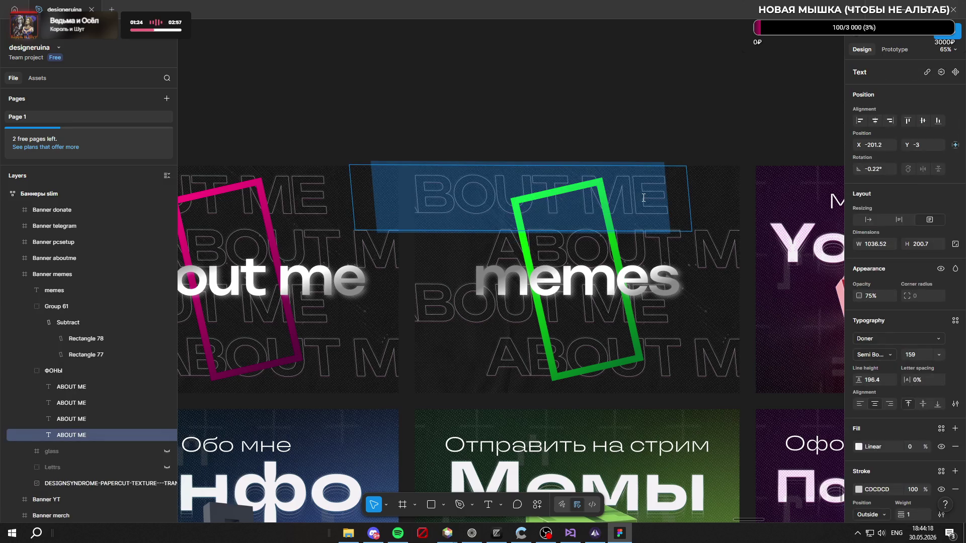
key("BackSpace")
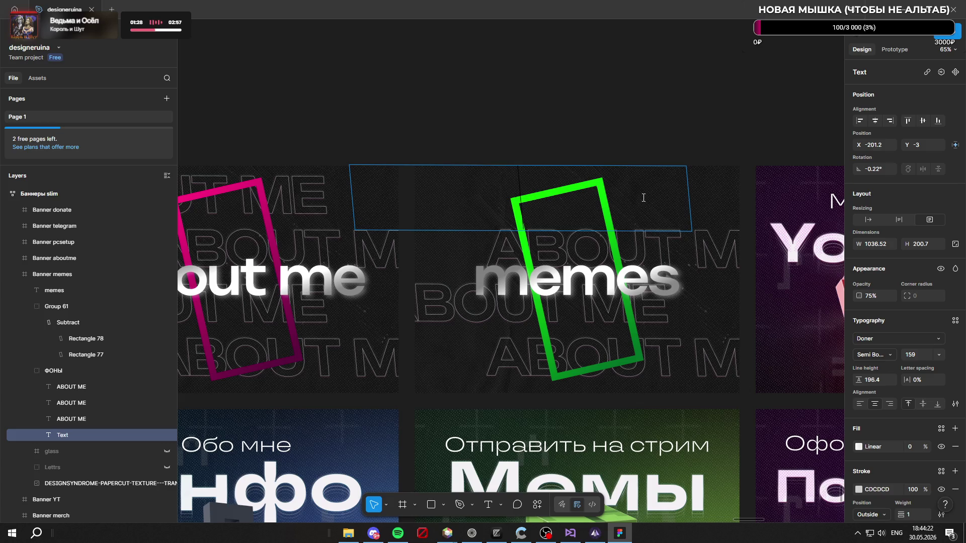
type("six")
type("seven")
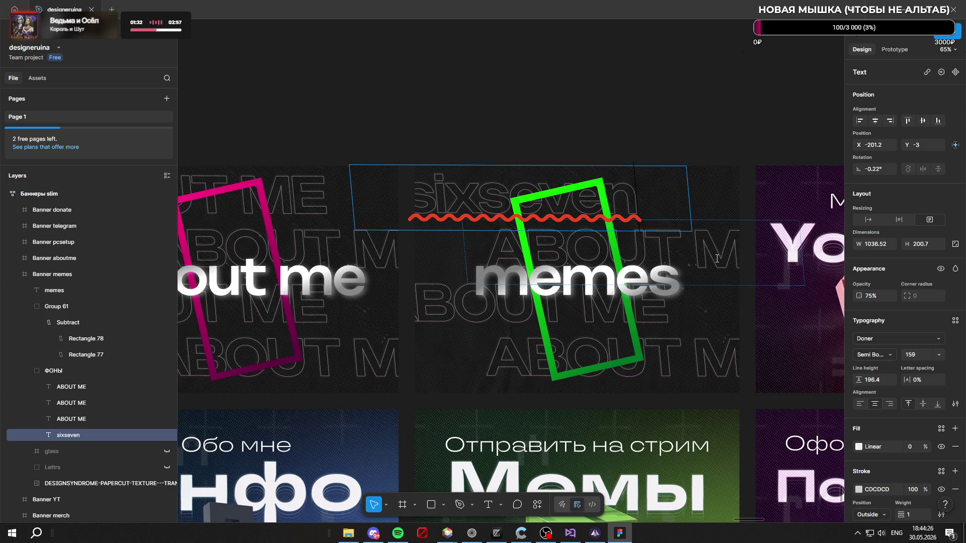
left_click(717, 259)
key("Return")
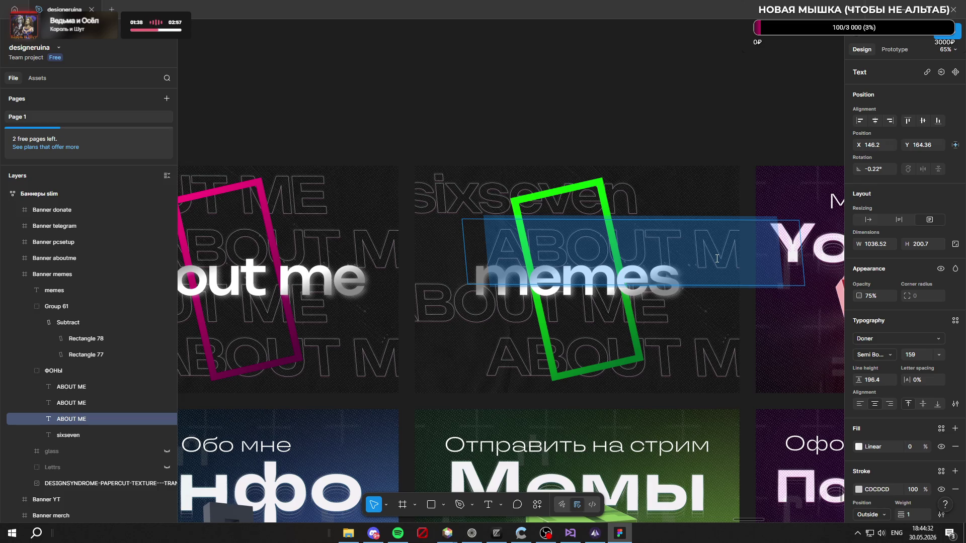
type("skoka")
key("Escape")
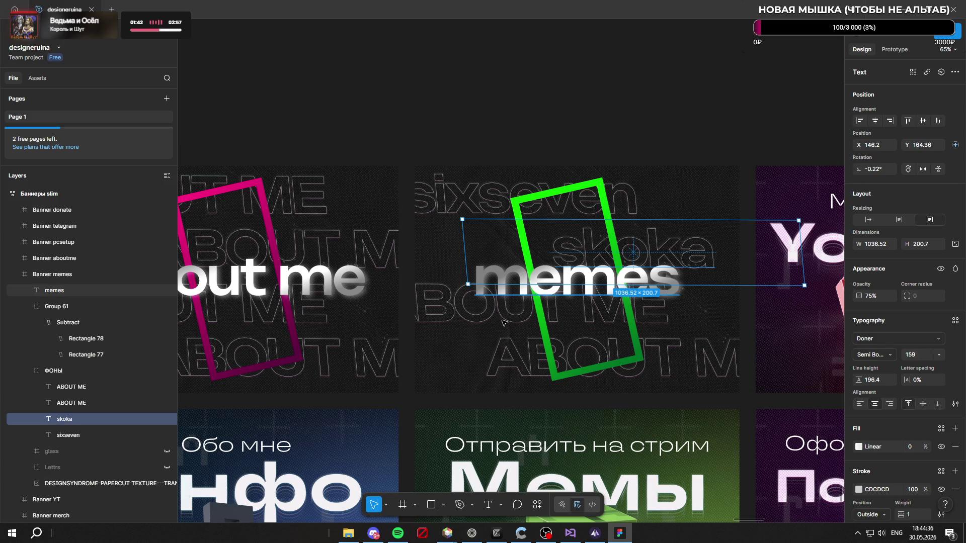
Step: Replace the next ABOUT ME words with SOSAL (after a first try of 42) and SOROK DVA
left_click(520, 324)
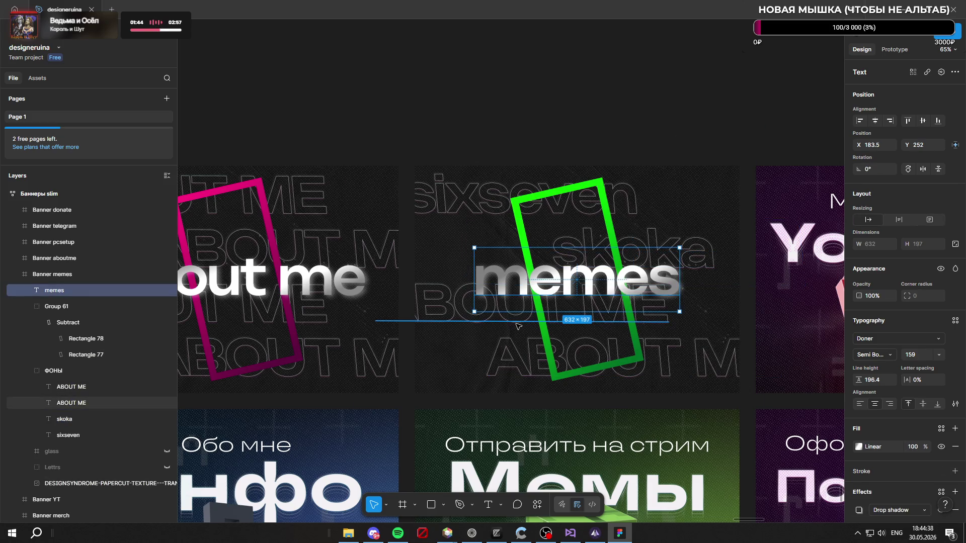
double_click(518, 326)
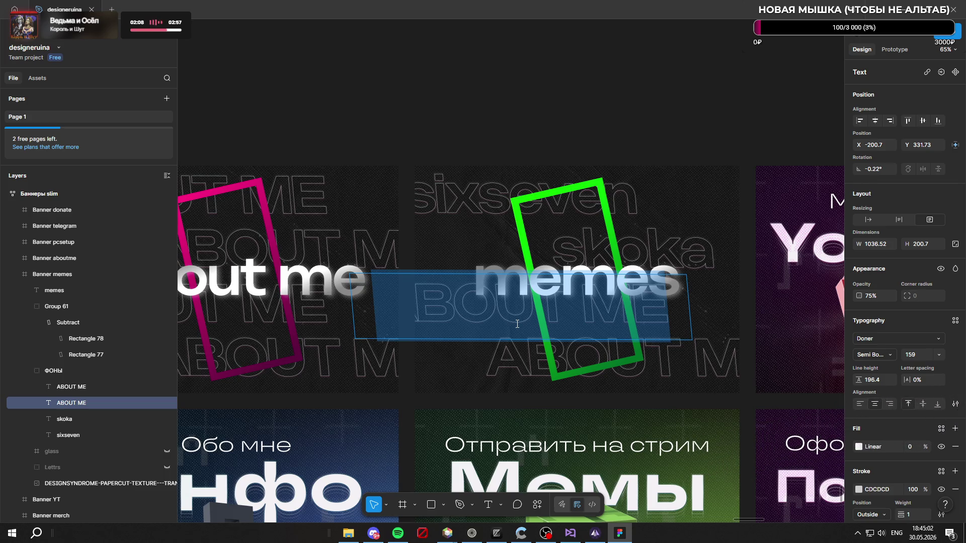
type("42")
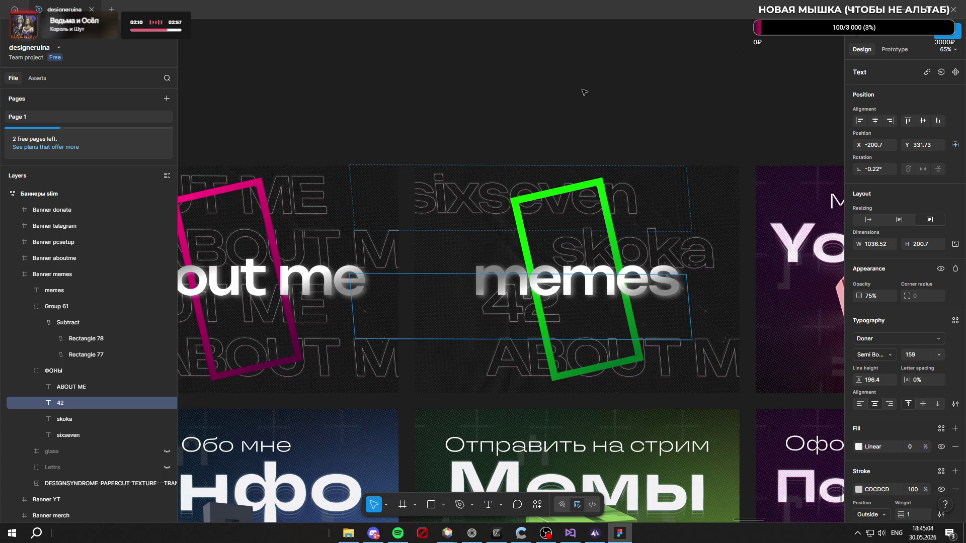
key("Escape")
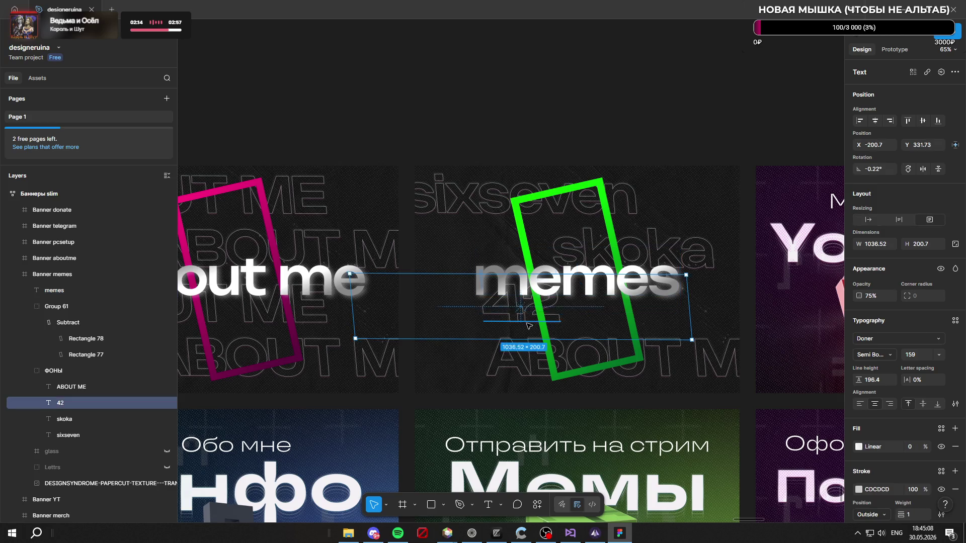
double_click(528, 327)
key("BackSpace")
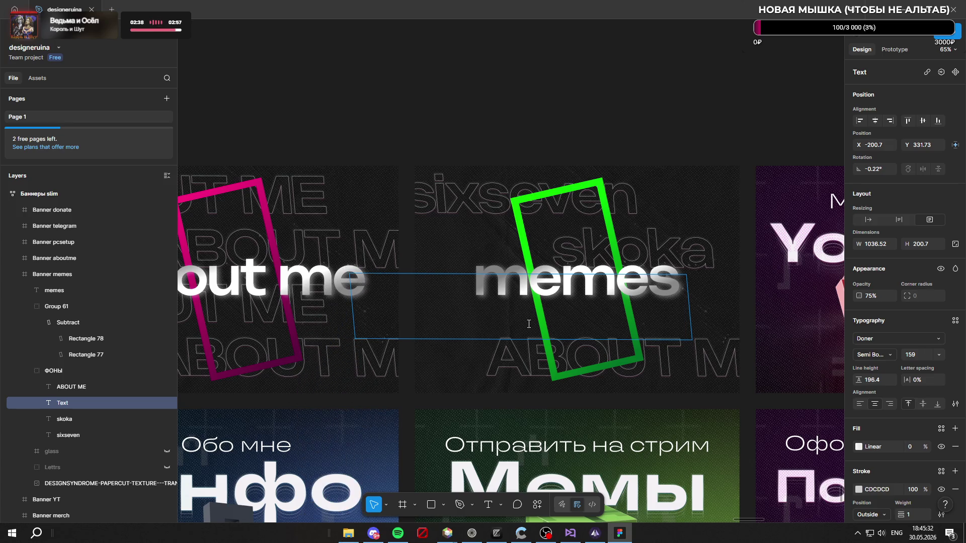
type("SOSAL")
left_click(676, 362)
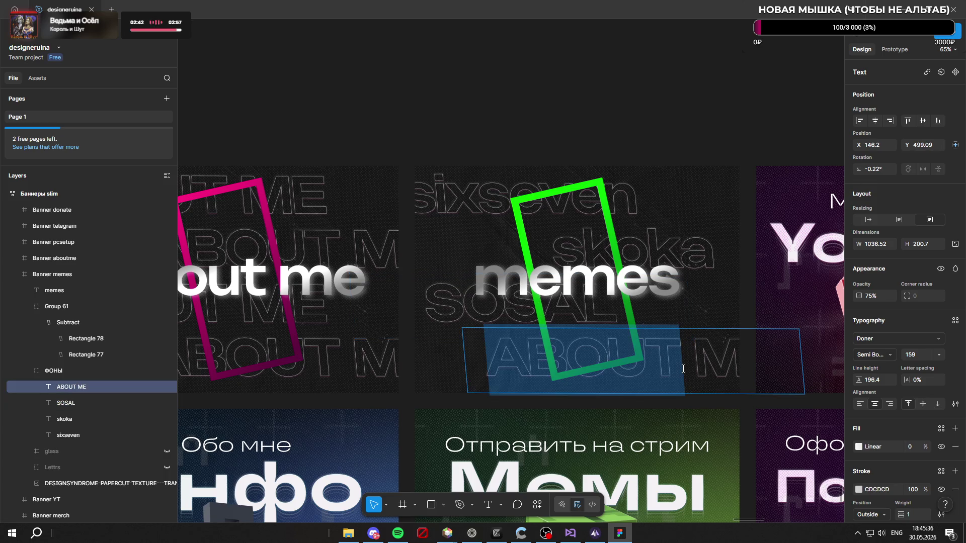
double_click(683, 369)
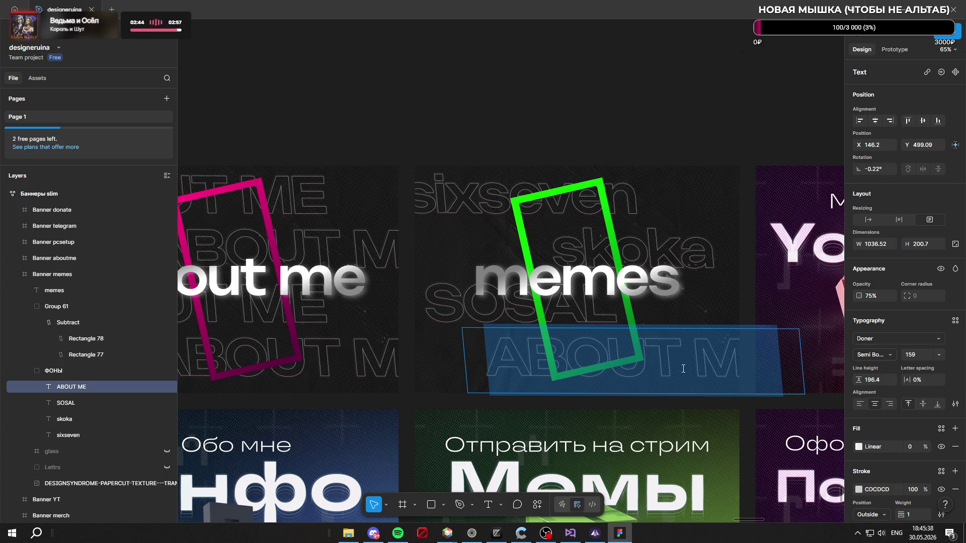
type("SOROK DVA")
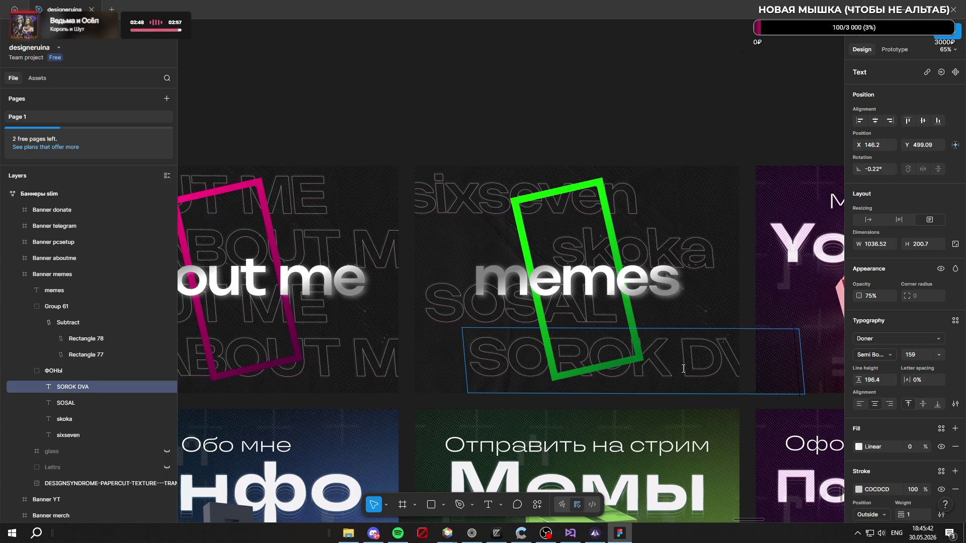
key("Escape")
left_click(704, 121)
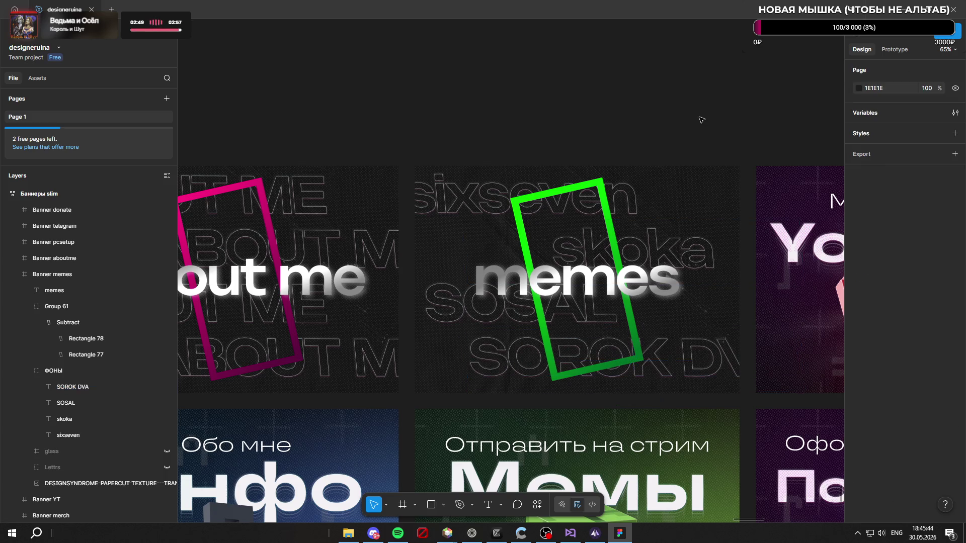
Step: Retype the sixseven and skoka words in capitals as SIXSEVEN and SKOKA
double_click(632, 198)
type("SIXSEVEN")
double_click(700, 253)
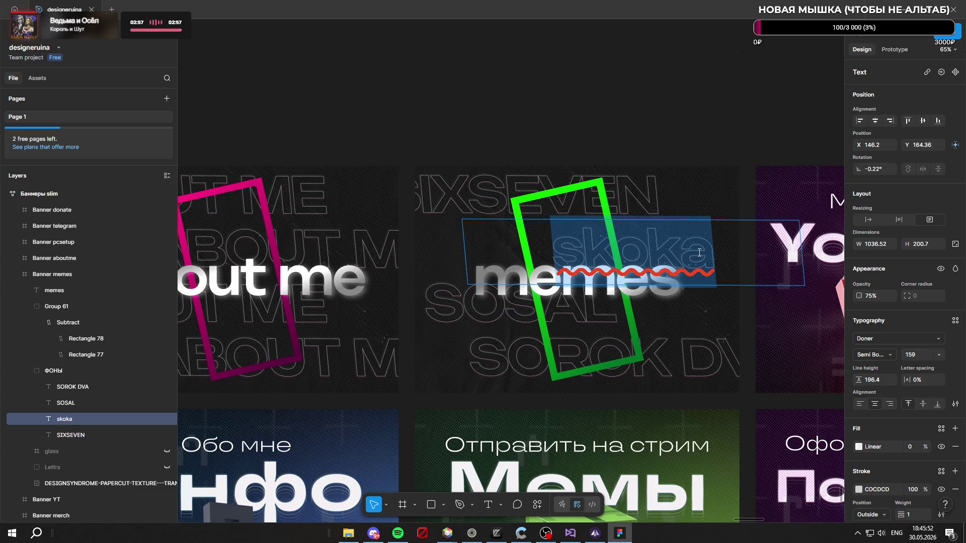
type("SKOKA")
key("Escape")
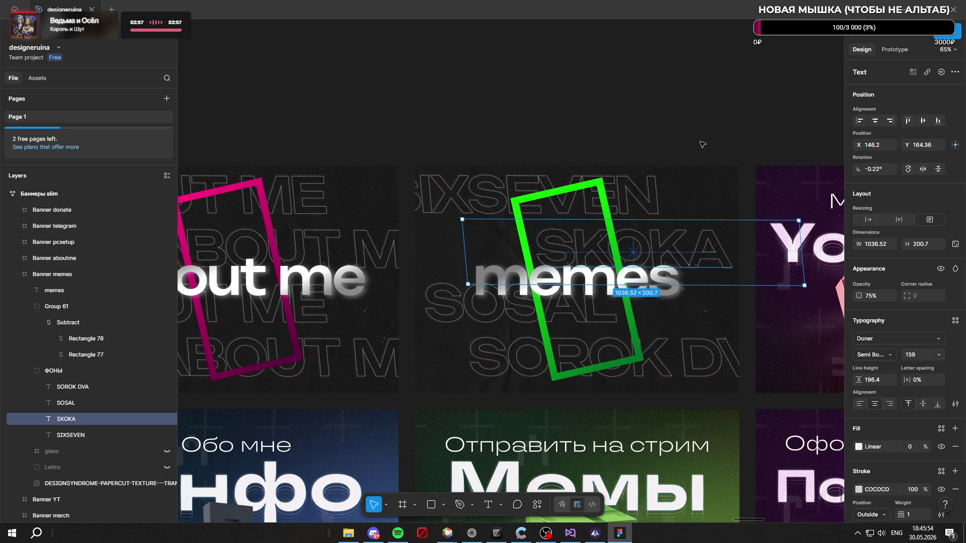
left_click(702, 144)
scroll(669, 133, "down", 5, "ctrl")
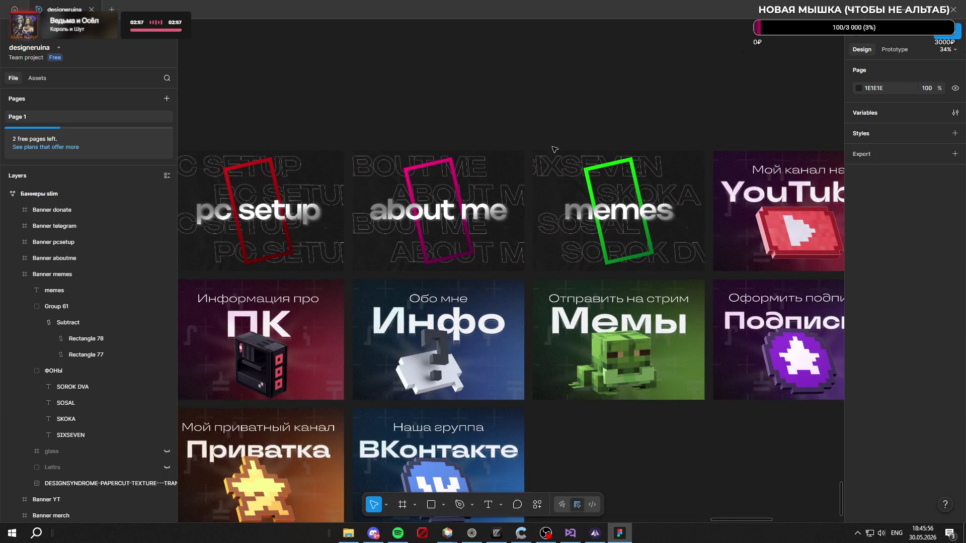
scroll(555, 149, "down", 2, "ctrl")
scroll(589, 159, "up", 2, "ctrl")
Step: Export the Banner memes frame as PNG, overwriting the existing Banner memes.png
left_click(632, 175)
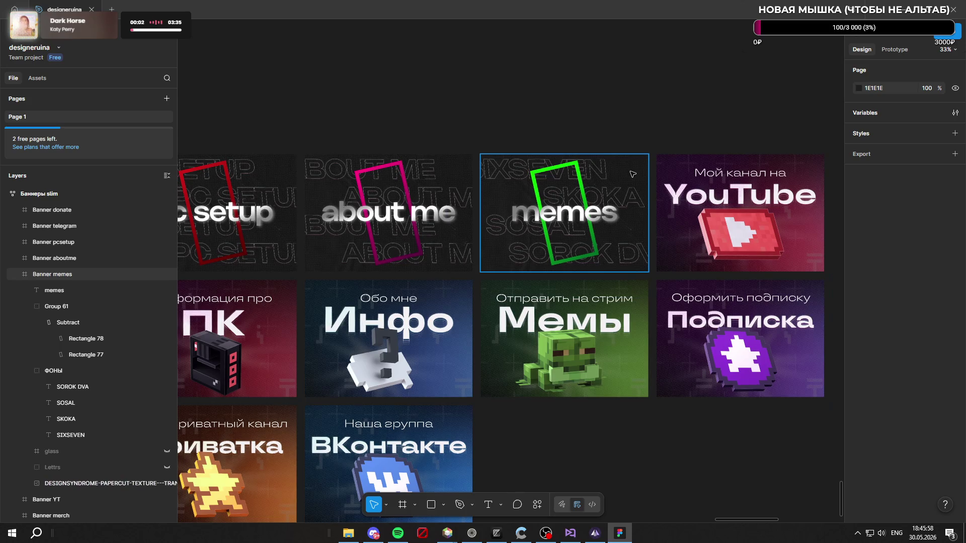
left_click(633, 174)
scroll(896, 390, "down", 2)
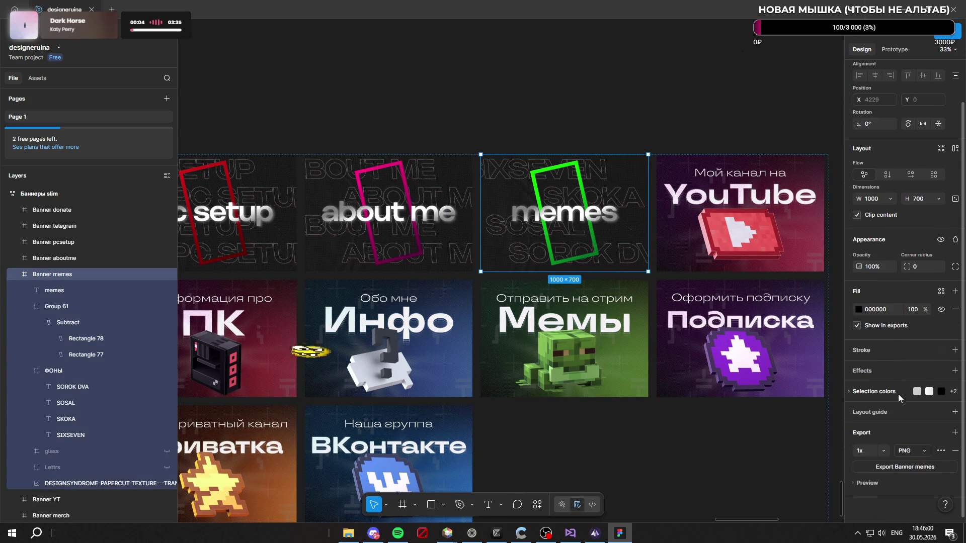
left_click(905, 467)
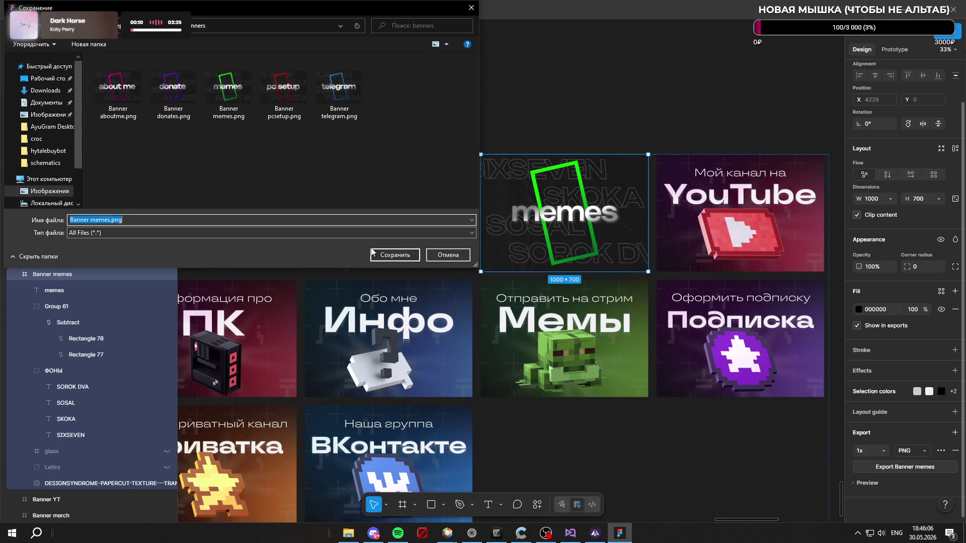
left_click(387, 256)
left_click(508, 268)
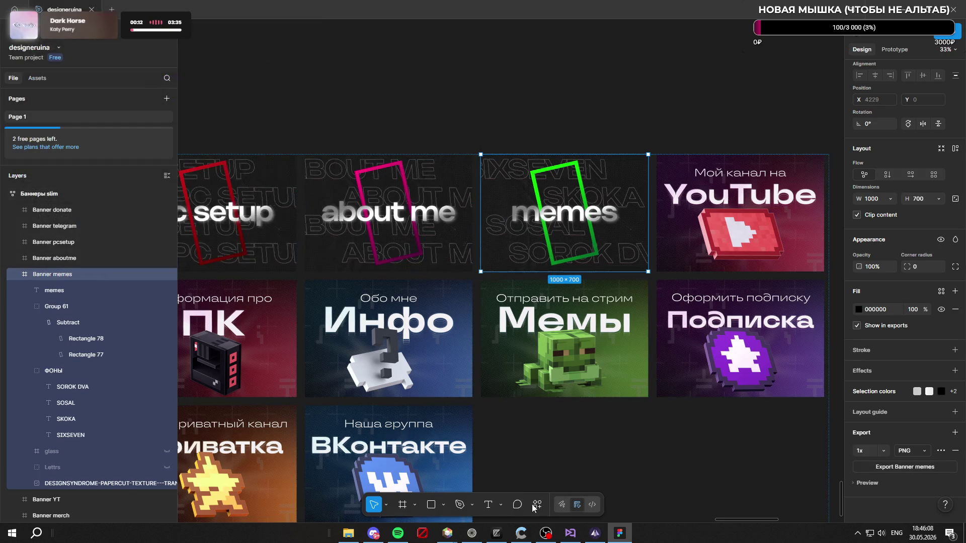
left_click(482, 533)
Step: Re-upload the revised memes.png to the memes panel at full-image crop, submit it, and turn editing off
left_click(153, 150)
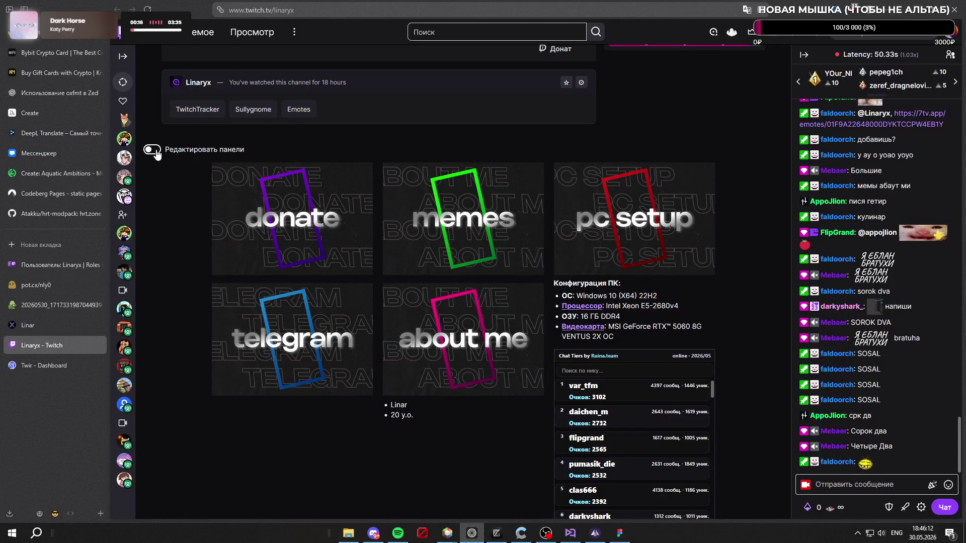
scroll(452, 201, "down", 5)
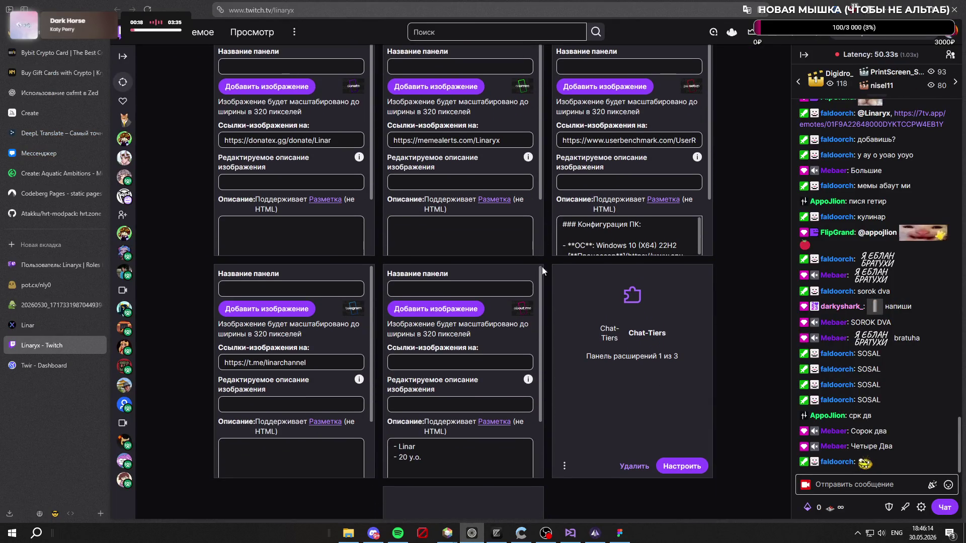
left_click(255, 467)
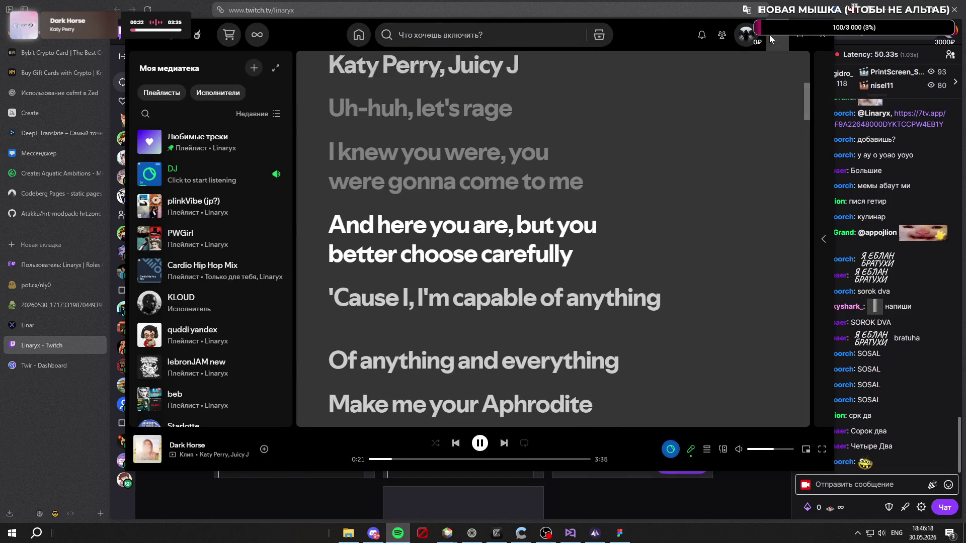
key("alt+Tab")
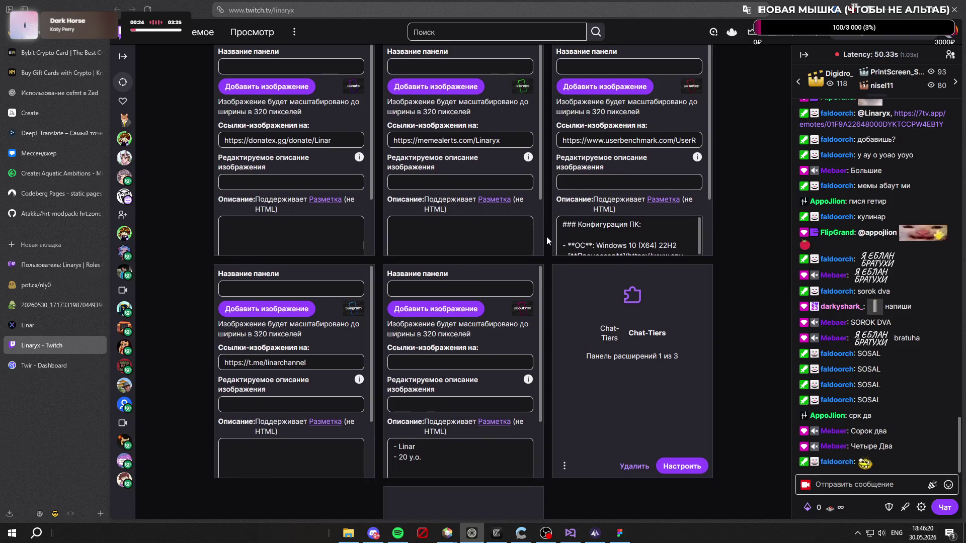
scroll(546, 236, "up", 2)
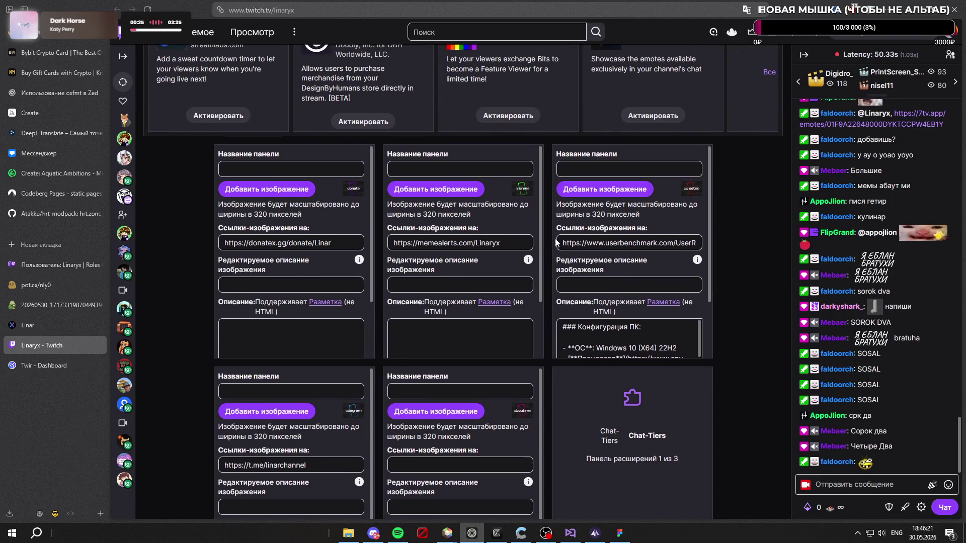
left_click(456, 195)
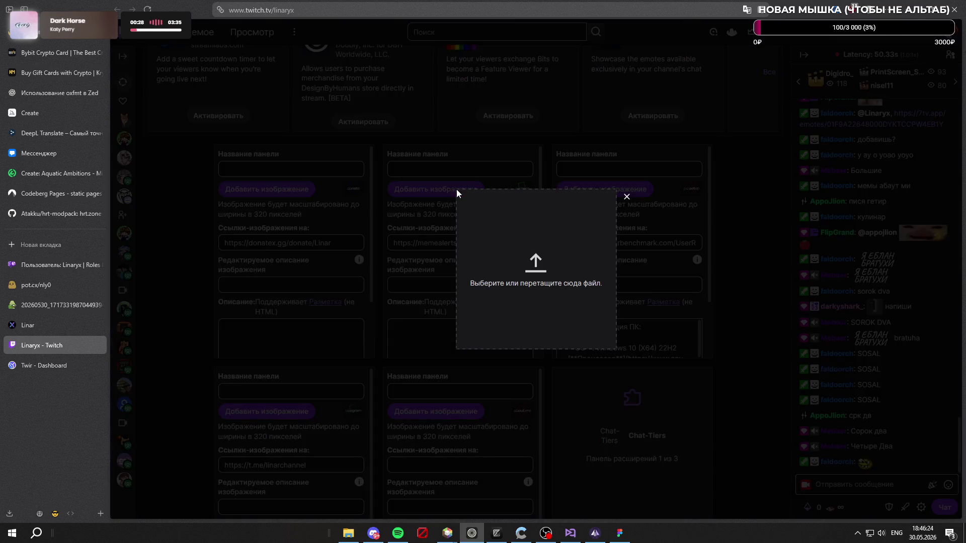
left_click(519, 219)
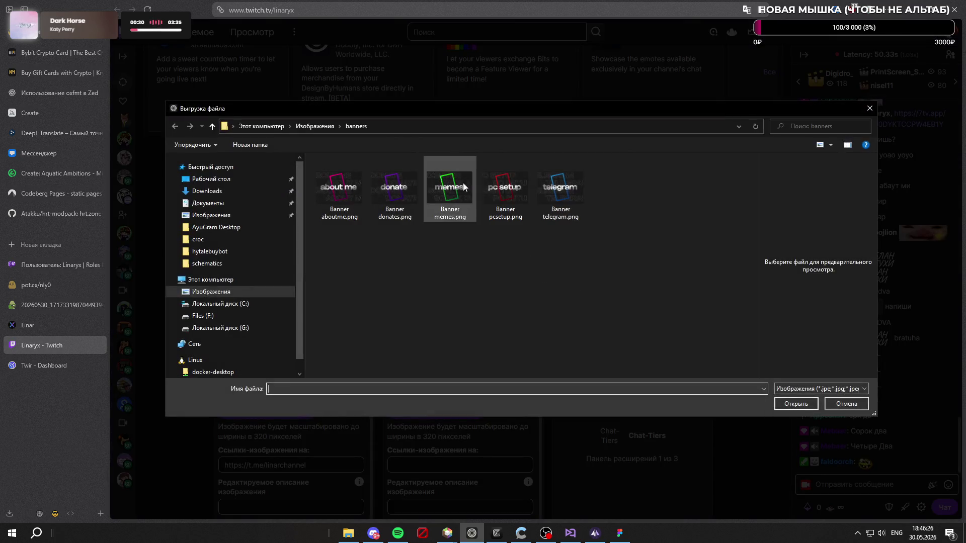
left_click(450, 185)
left_click(794, 403)
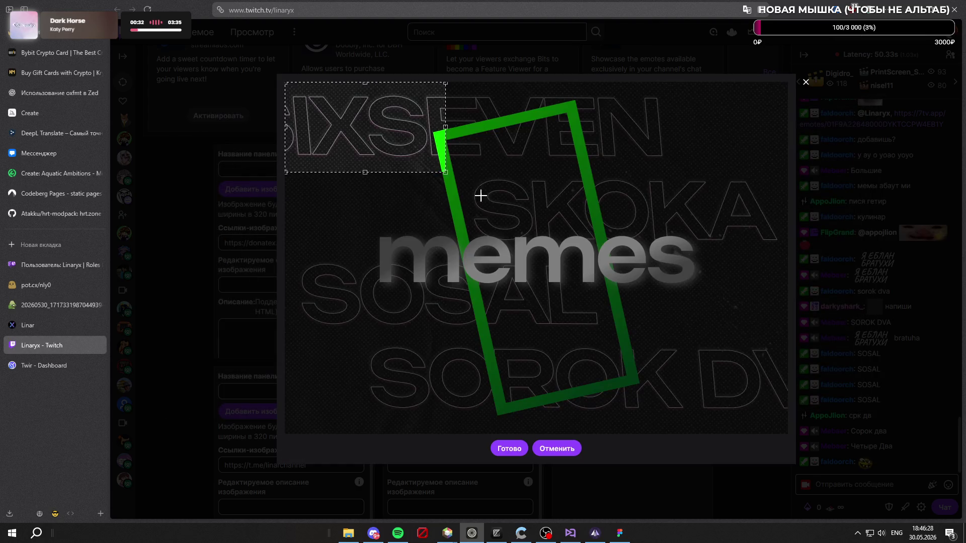
left_click_drag(445, 172, 923, 445)
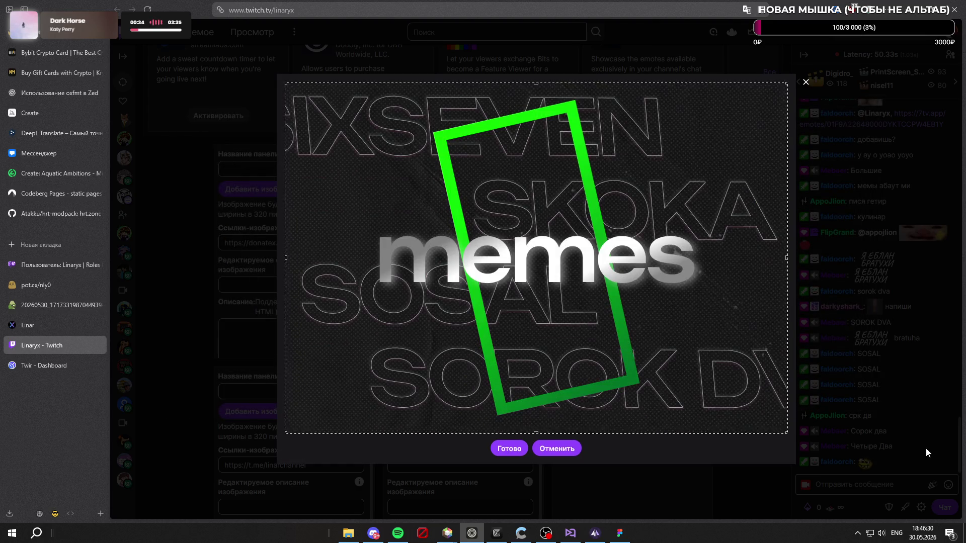
left_click(506, 452)
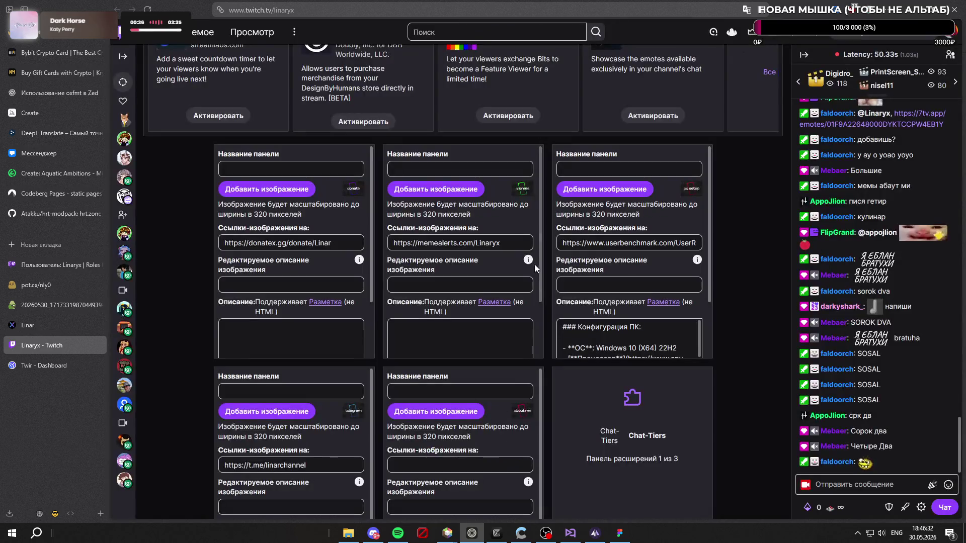
scroll(533, 206, "down", 2)
left_click(505, 347)
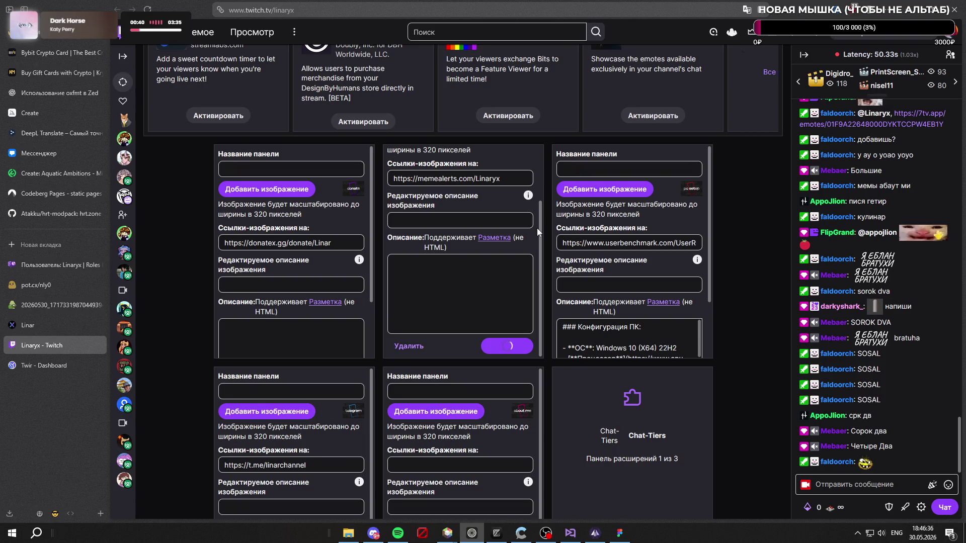
scroll(537, 228, "up", 2)
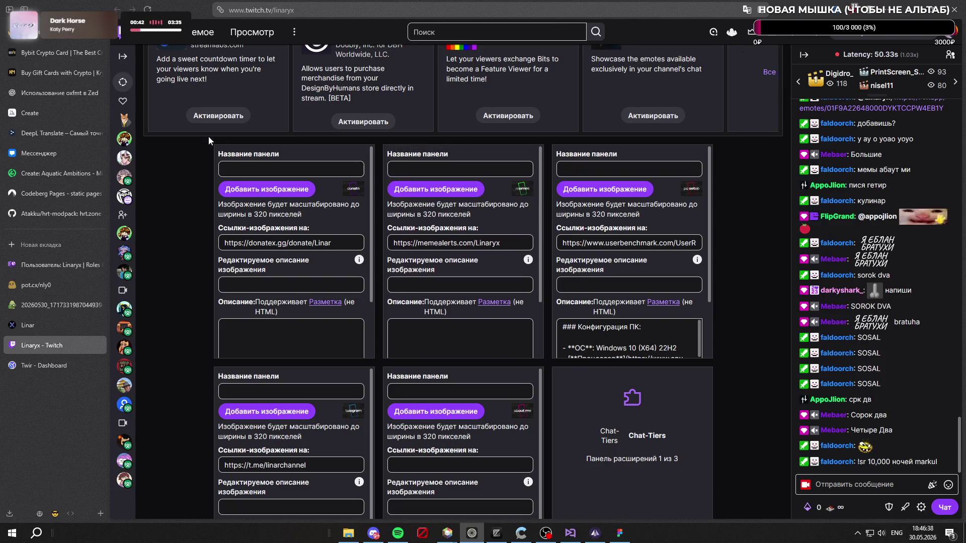
scroll(215, 138, "up", 3)
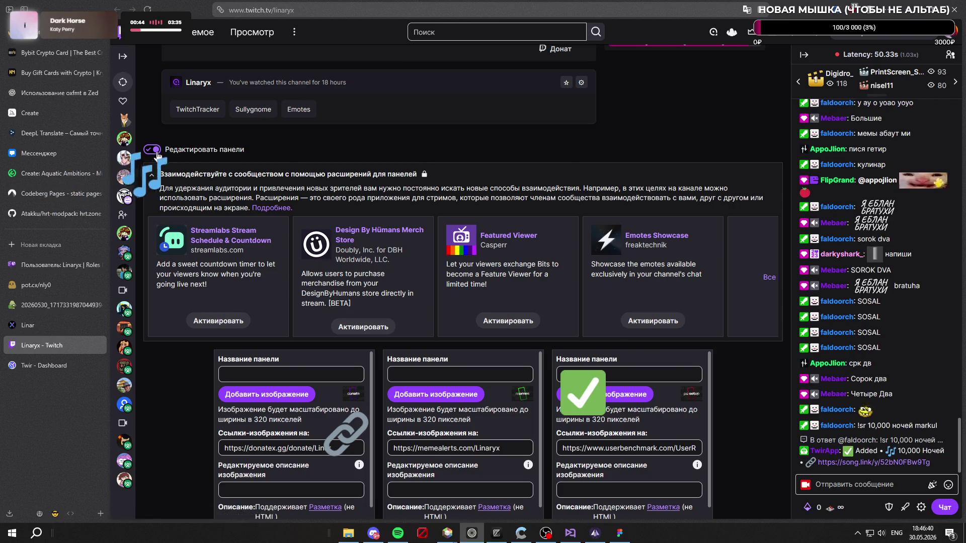
left_click(152, 148)
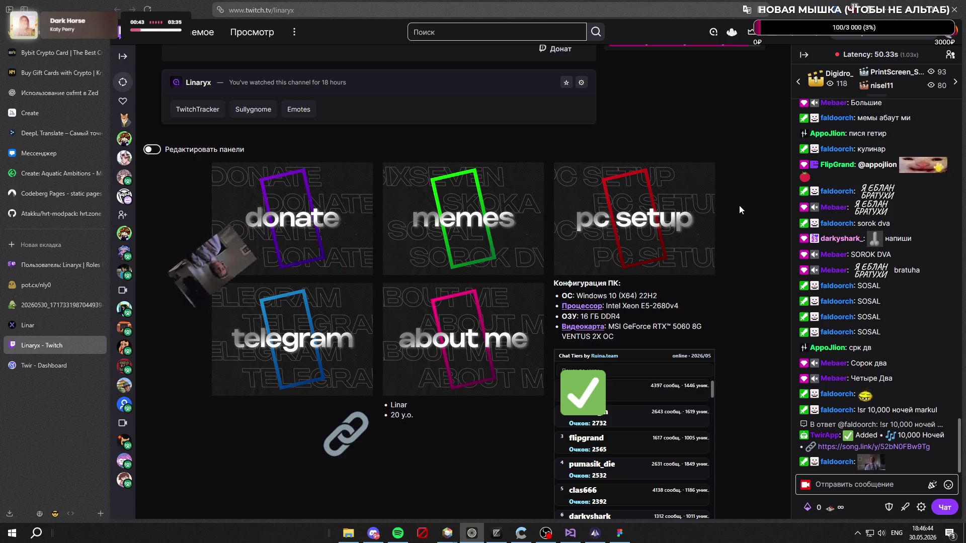
scroll(739, 206, "down", 2)
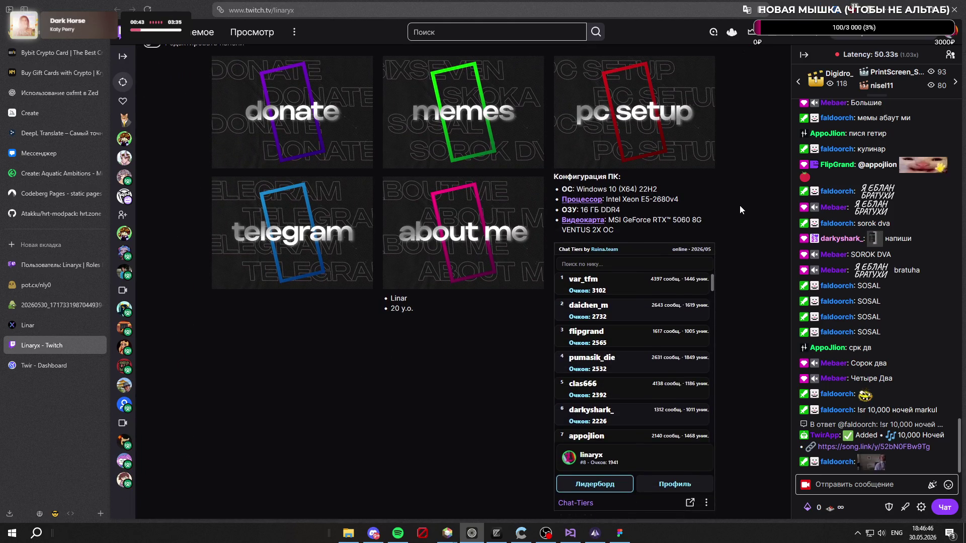
scroll(740, 206, "up", 2)
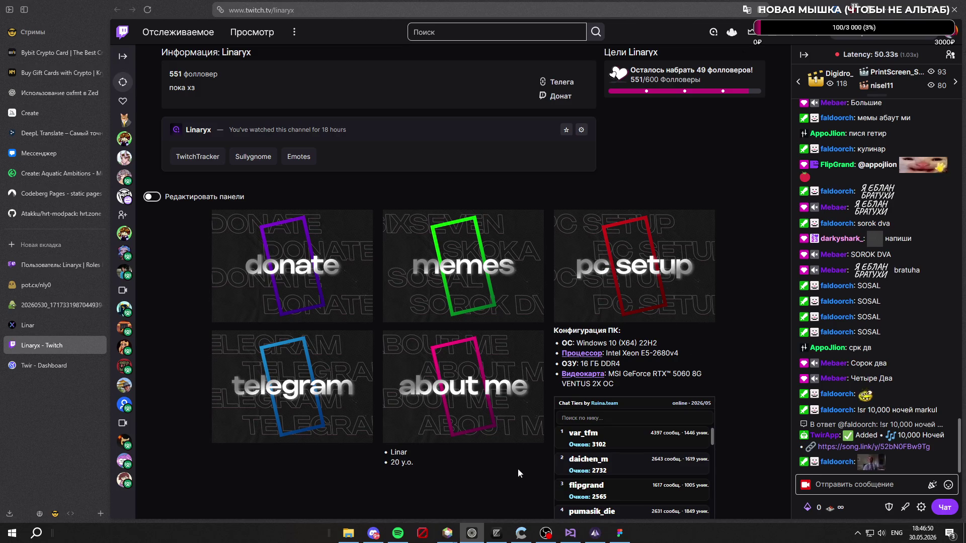
left_click(570, 533)
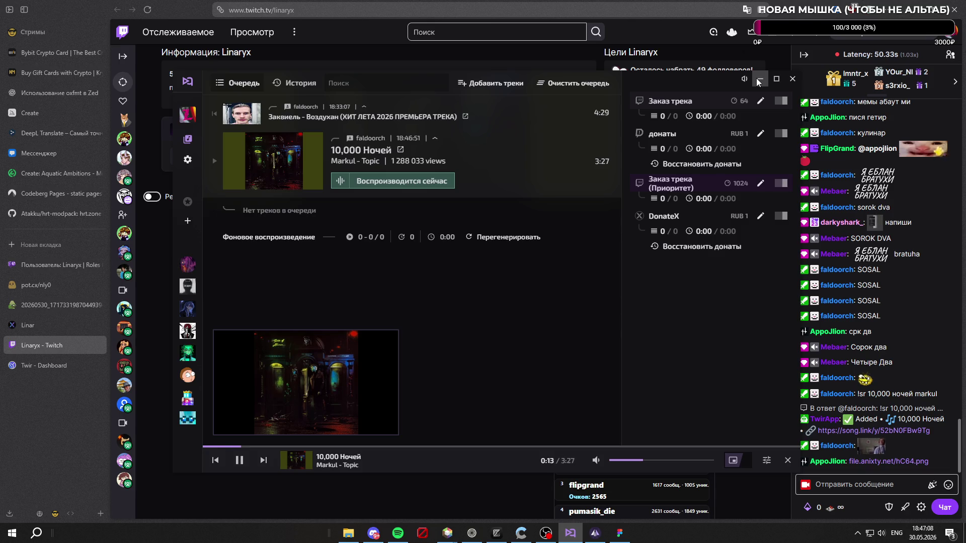
left_click(758, 79)
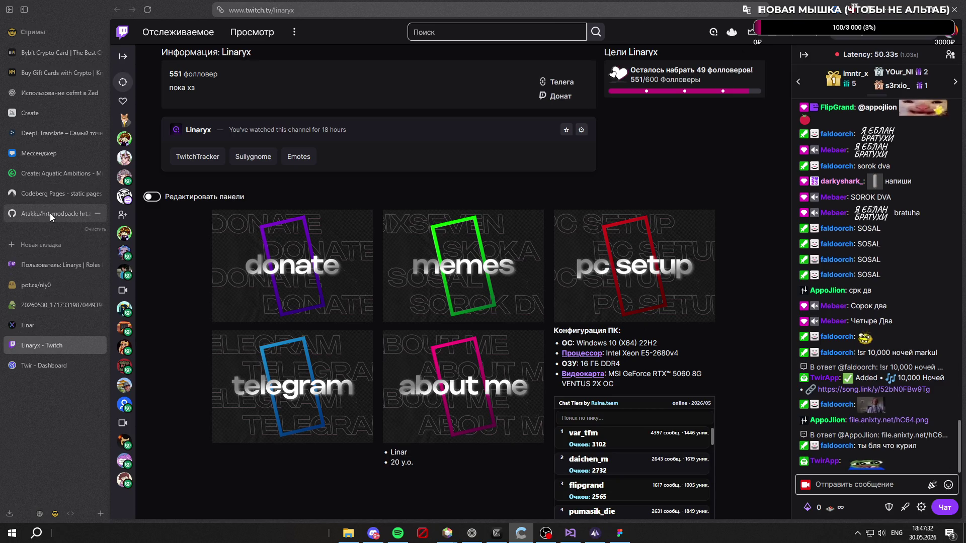
Step: View and close the Roles Lookup tab, then open a new-tab address box with the query cleared
left_click(57, 273)
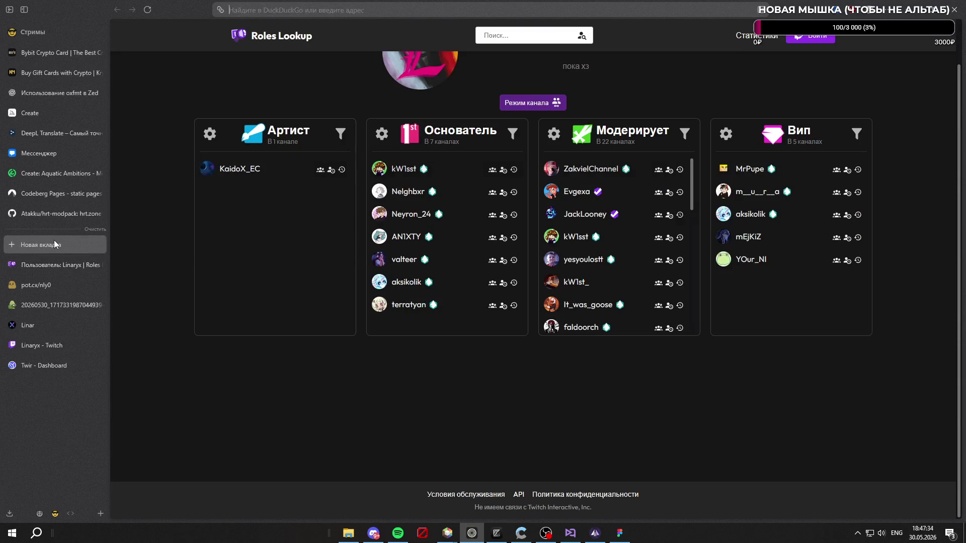
left_click(54, 241)
left_click(406, 427)
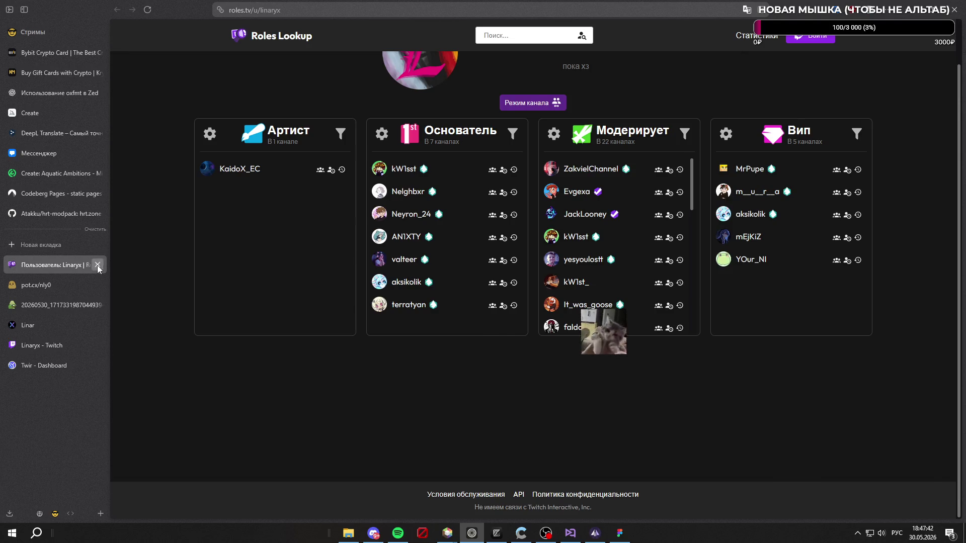
left_click(97, 265)
left_click(56, 246)
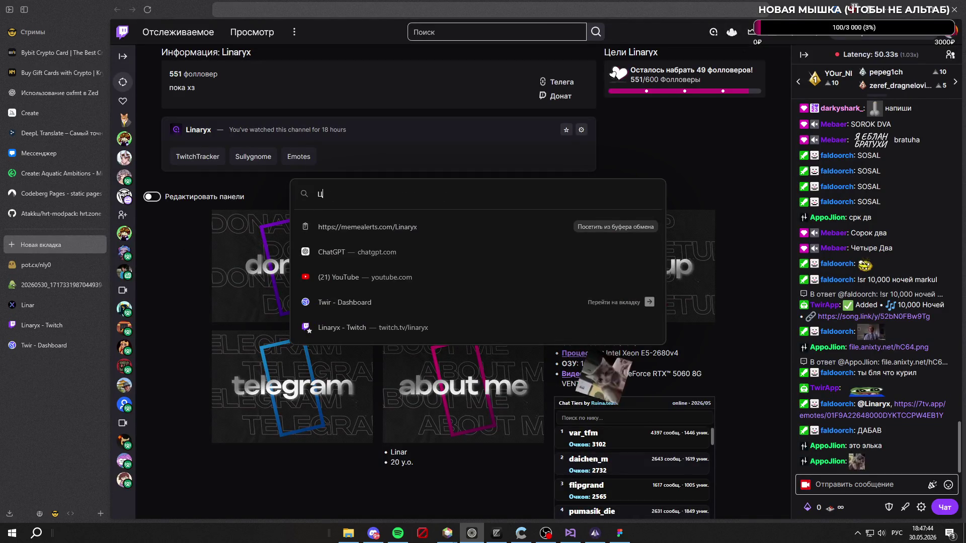
type("цуа")
key("BackSpace")
key("BackSpace")
key("BackSpace")
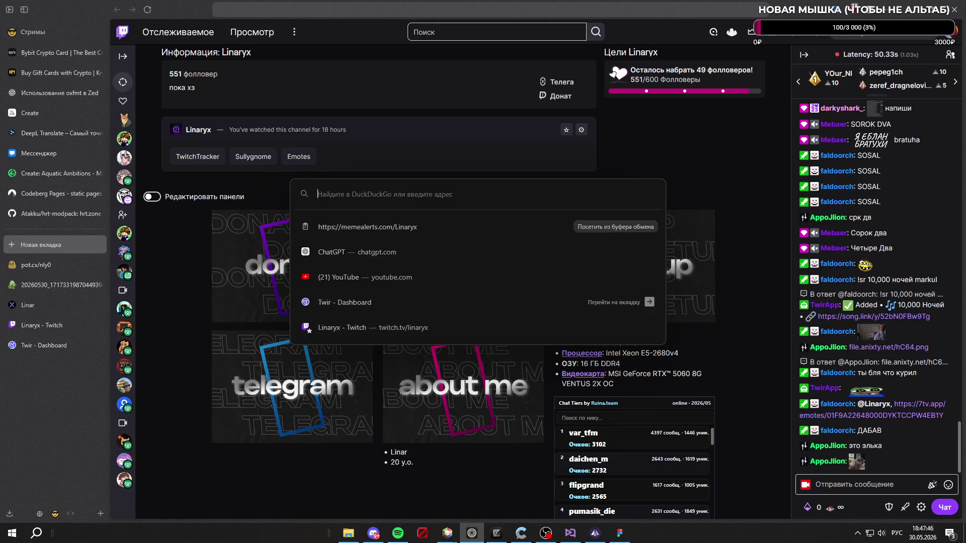